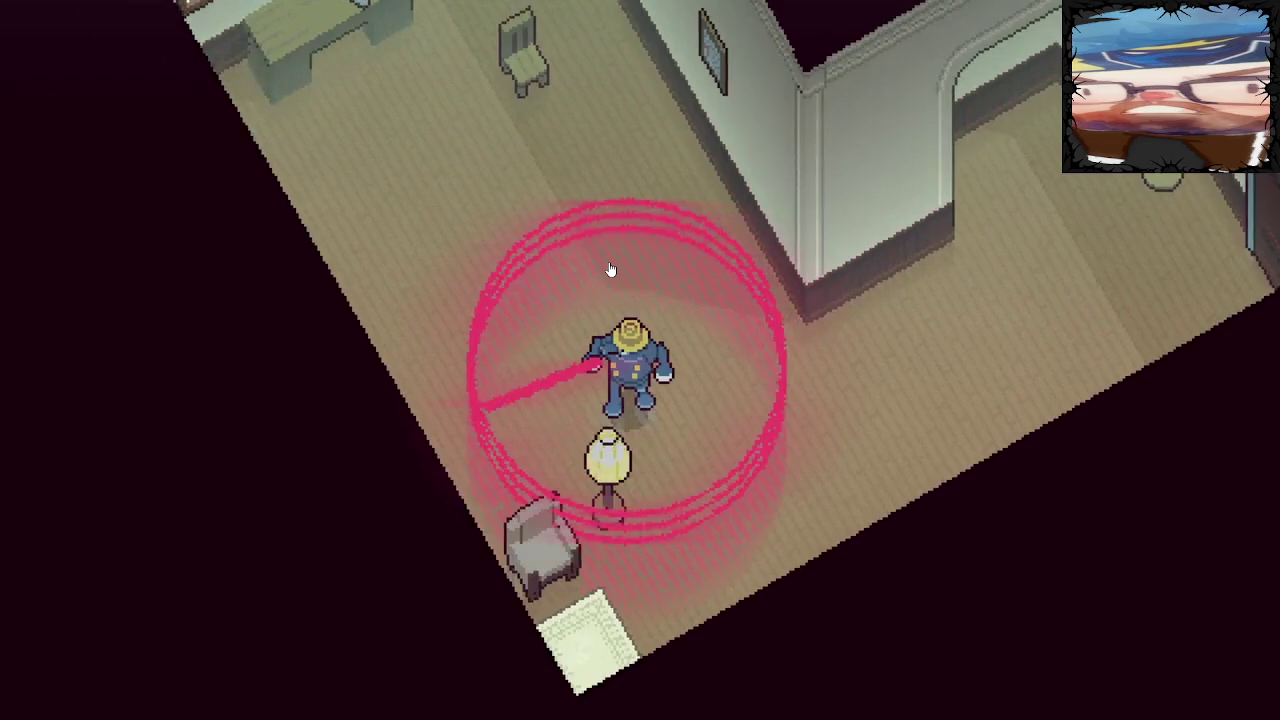
# Play the GUN NOSE trailer fullscreen, pausing briefly near the end, then resuming to the end card
pyautogui.press('Down')
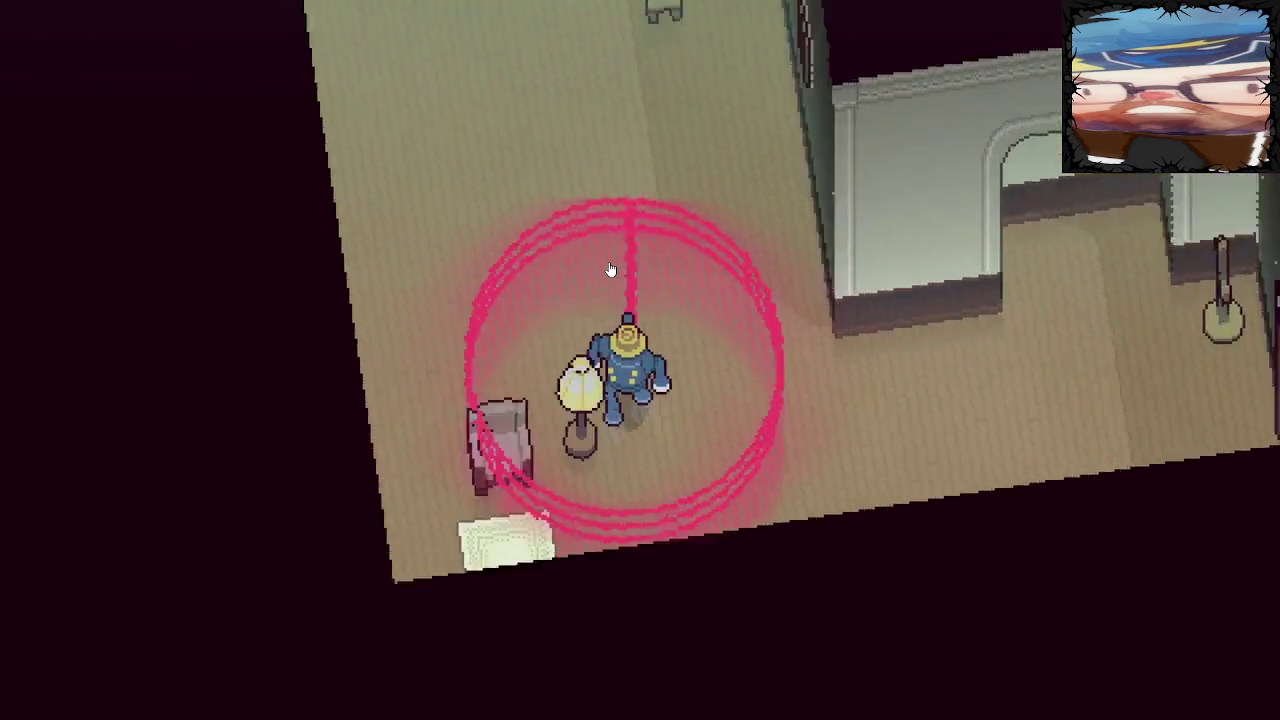
pyautogui.press('Up')
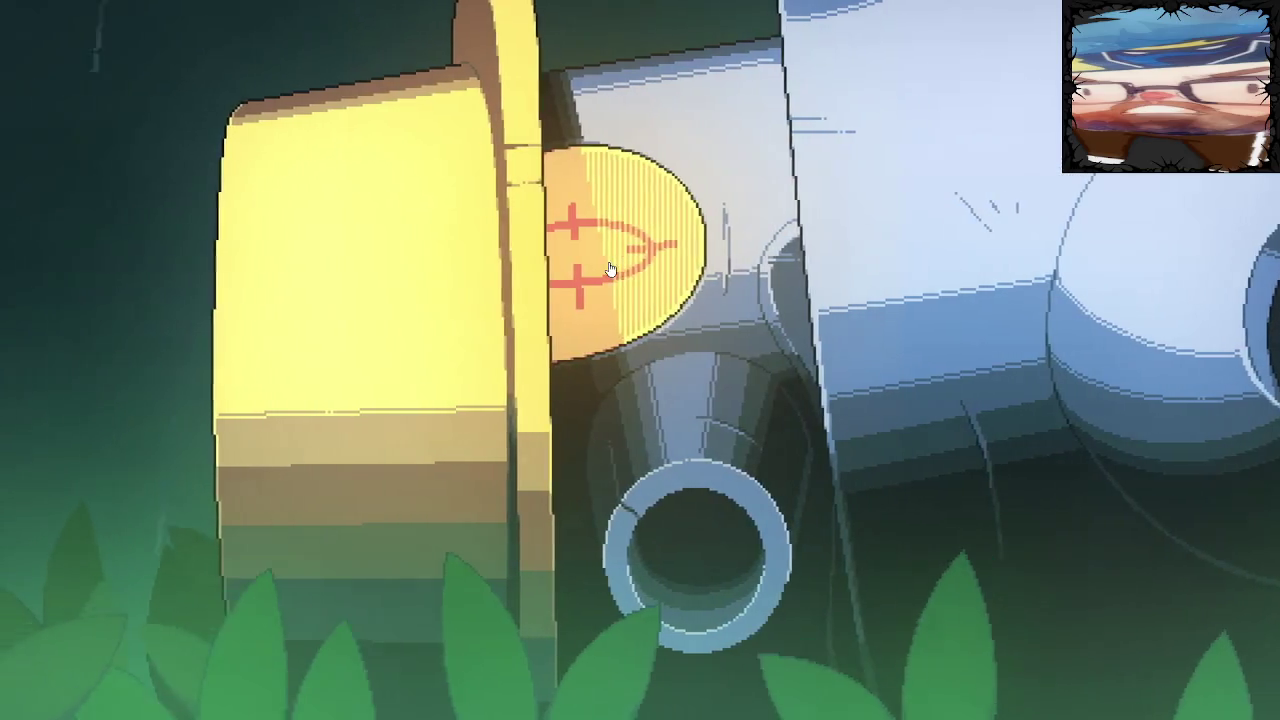
pyautogui.moveTo(642, 264)
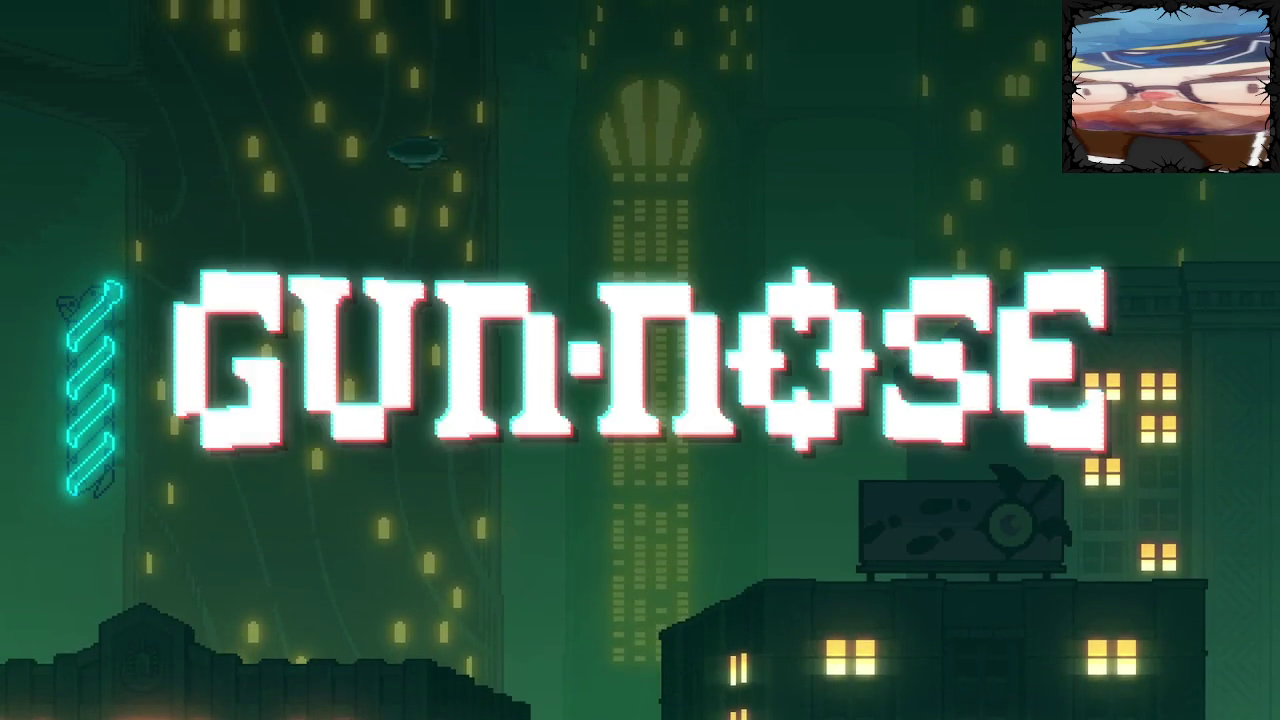
pyautogui.moveTo(259, 702)
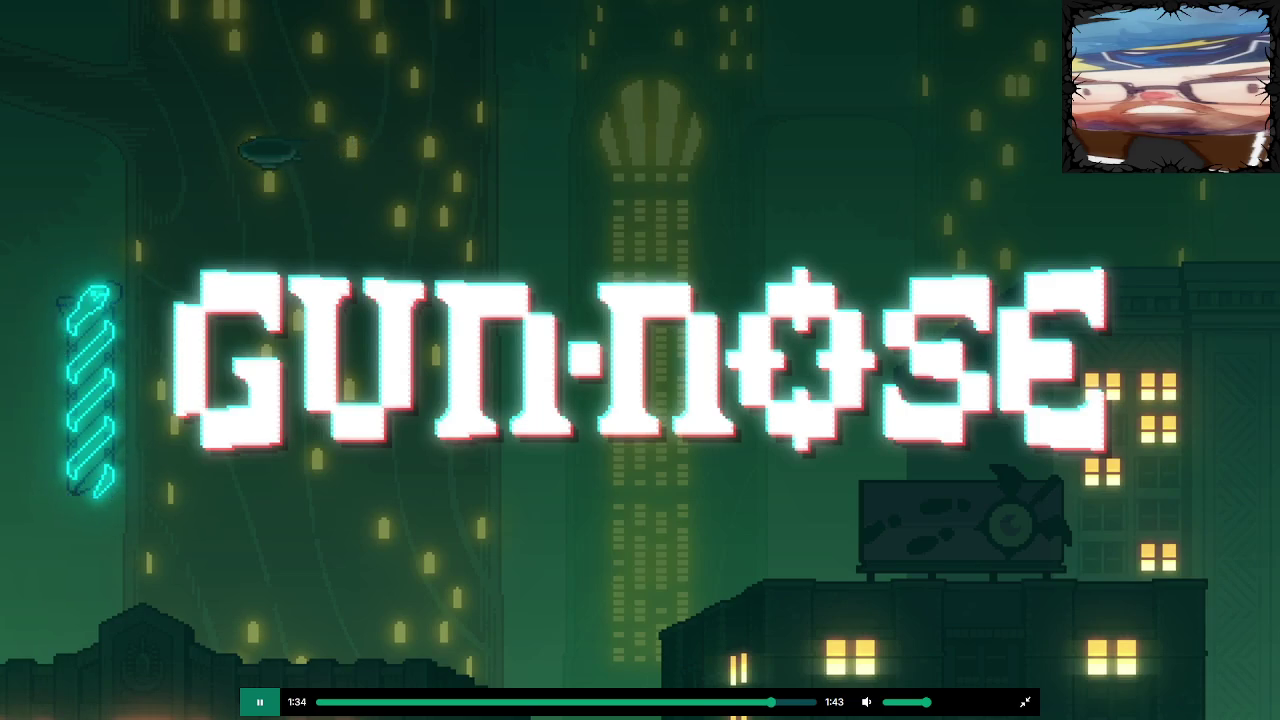
pyautogui.click(271, 704)
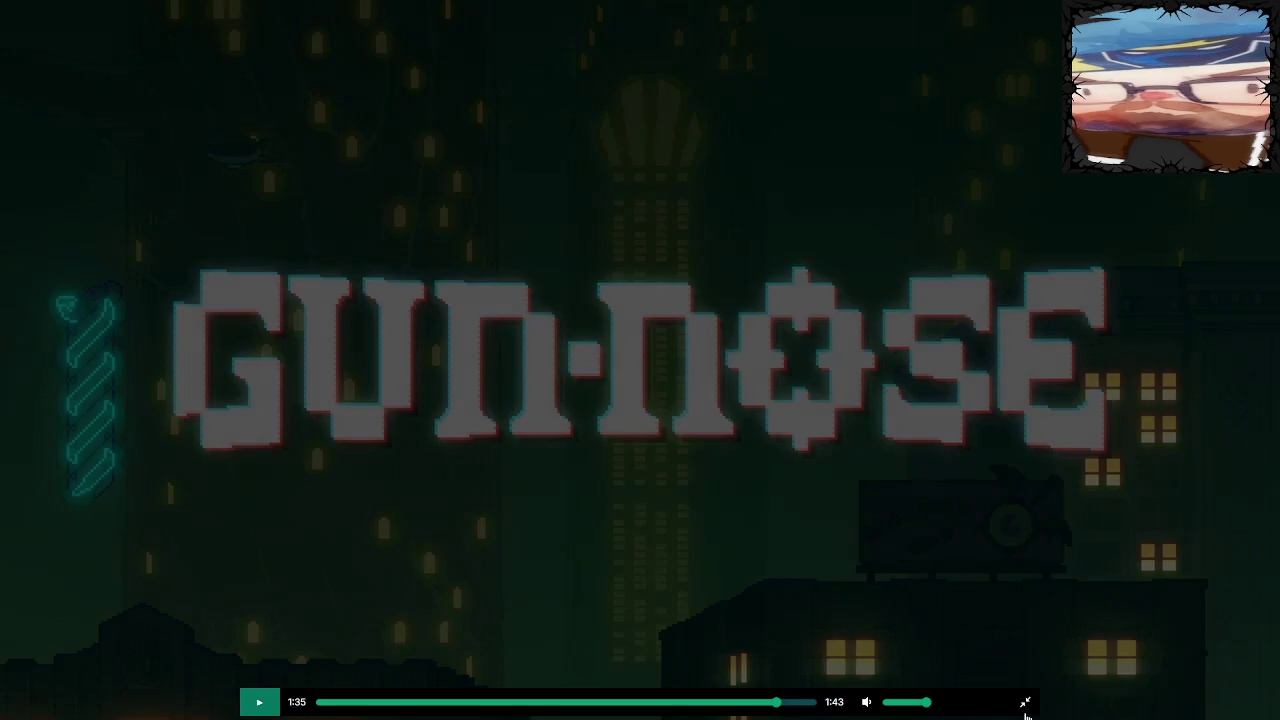
pyautogui.click(257, 701)
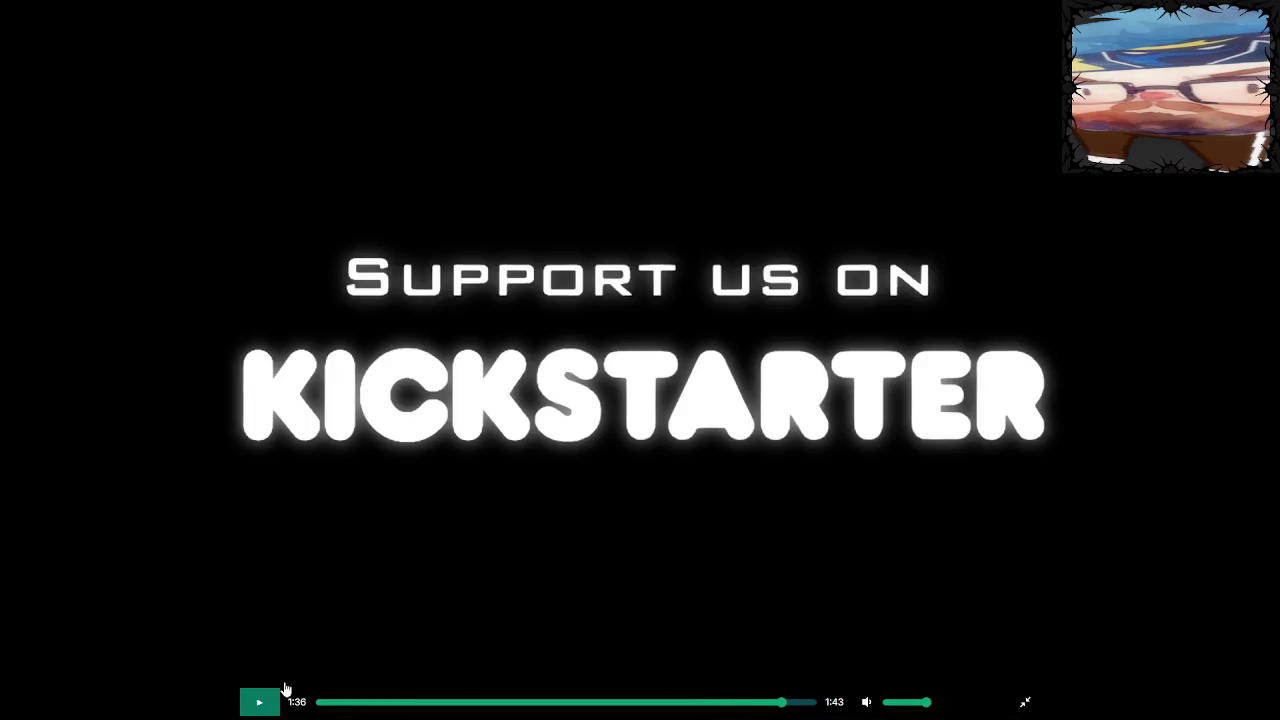
# Leave fullscreen and search Google for 'down south kick' in a new tab
pyautogui.click(1026, 705)
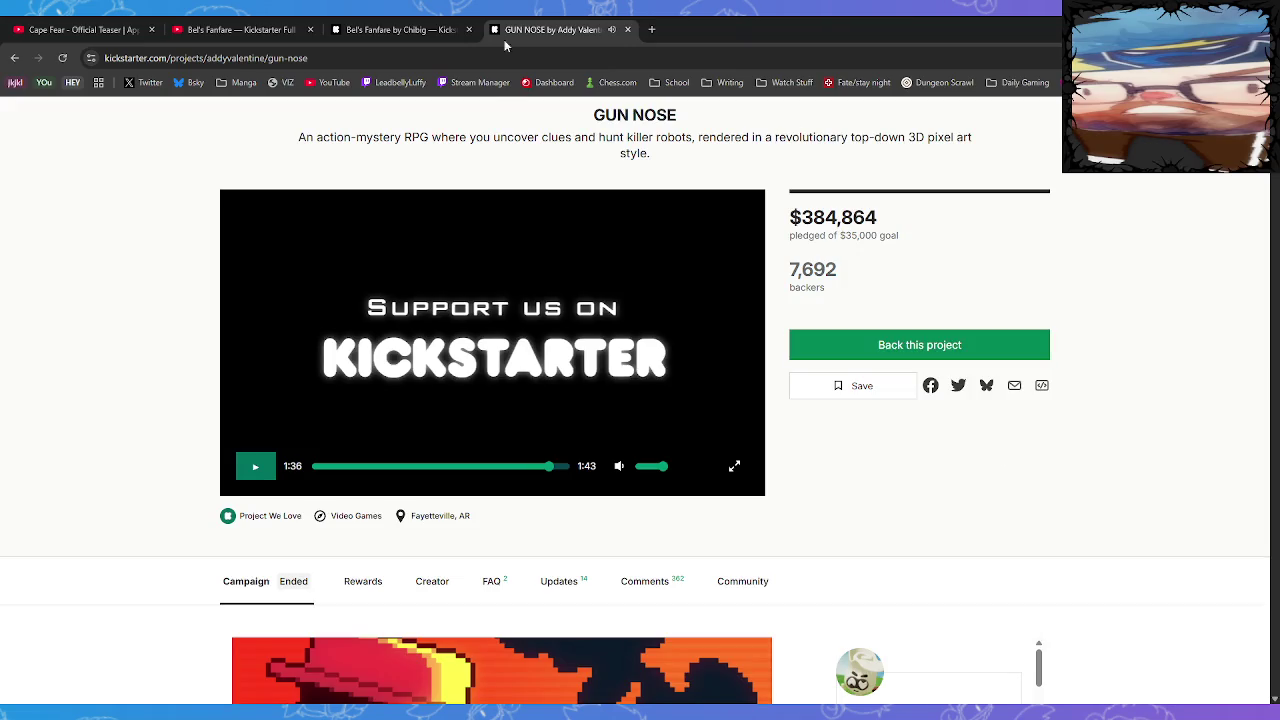
pyautogui.scroll(2, 722, 295)
pyautogui.click(651, 29)
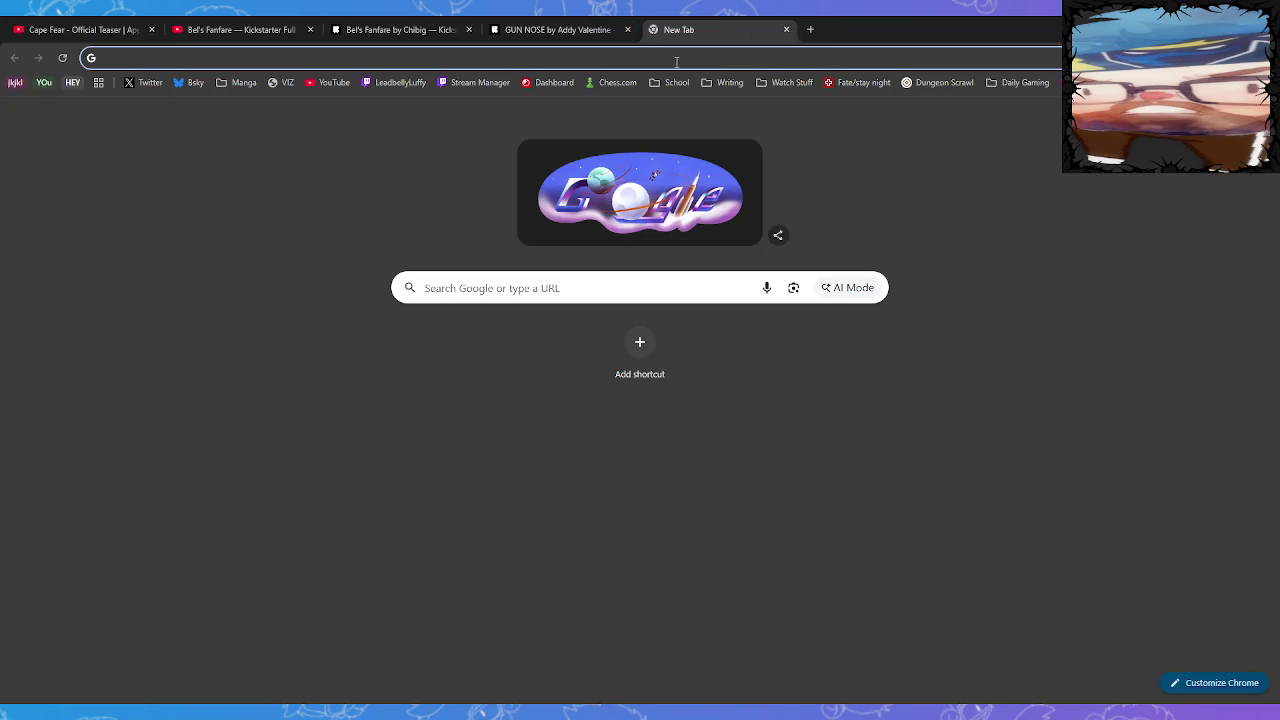
pyautogui.write('down')
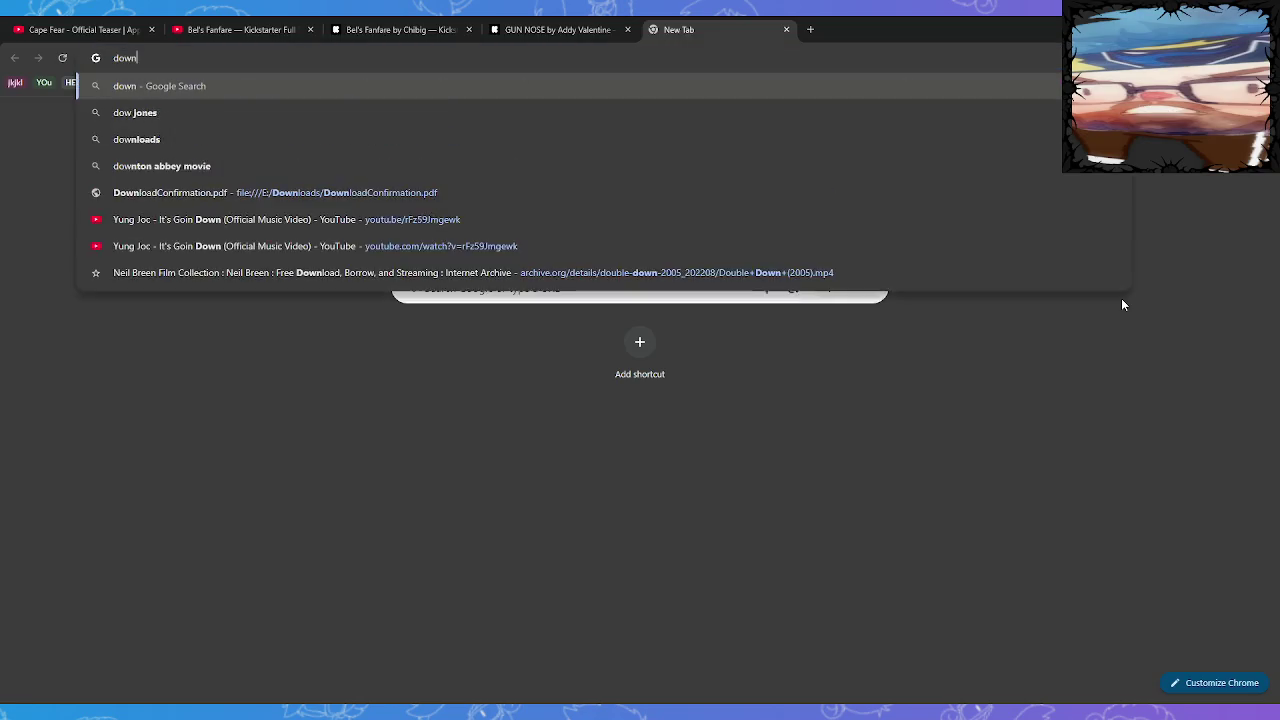
pyautogui.write(' south kick')
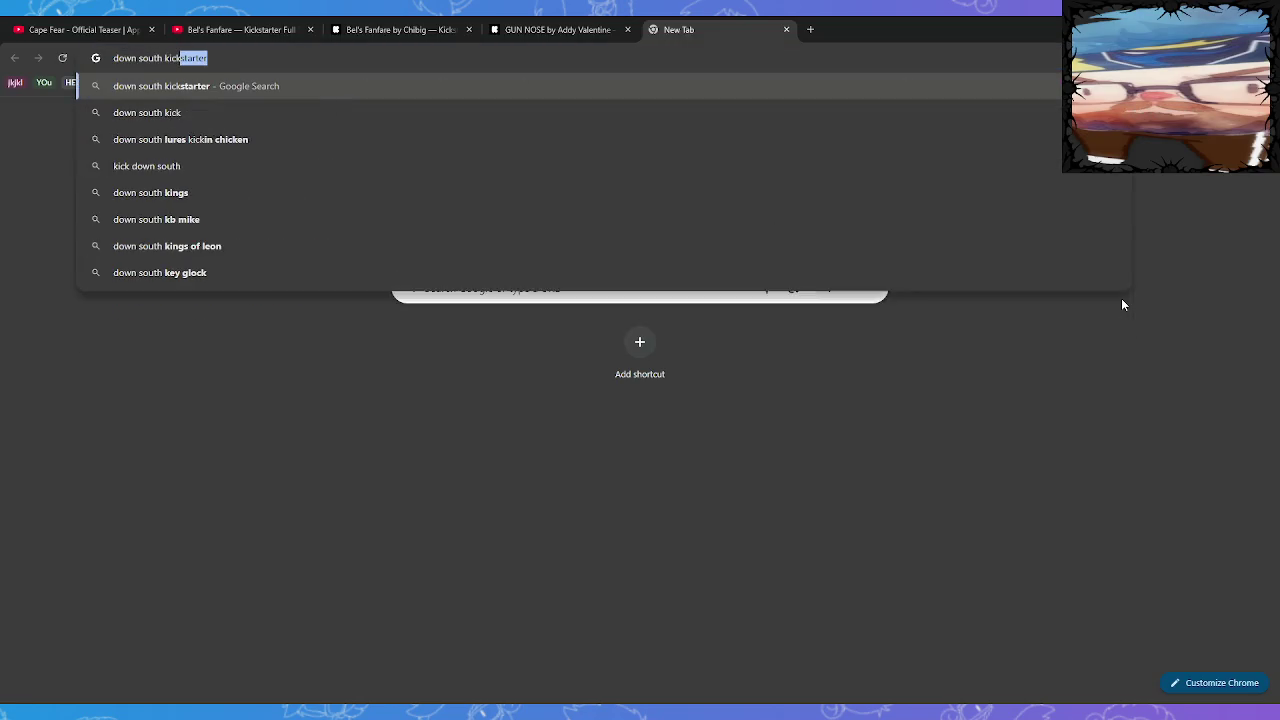
pyautogui.press('Return')
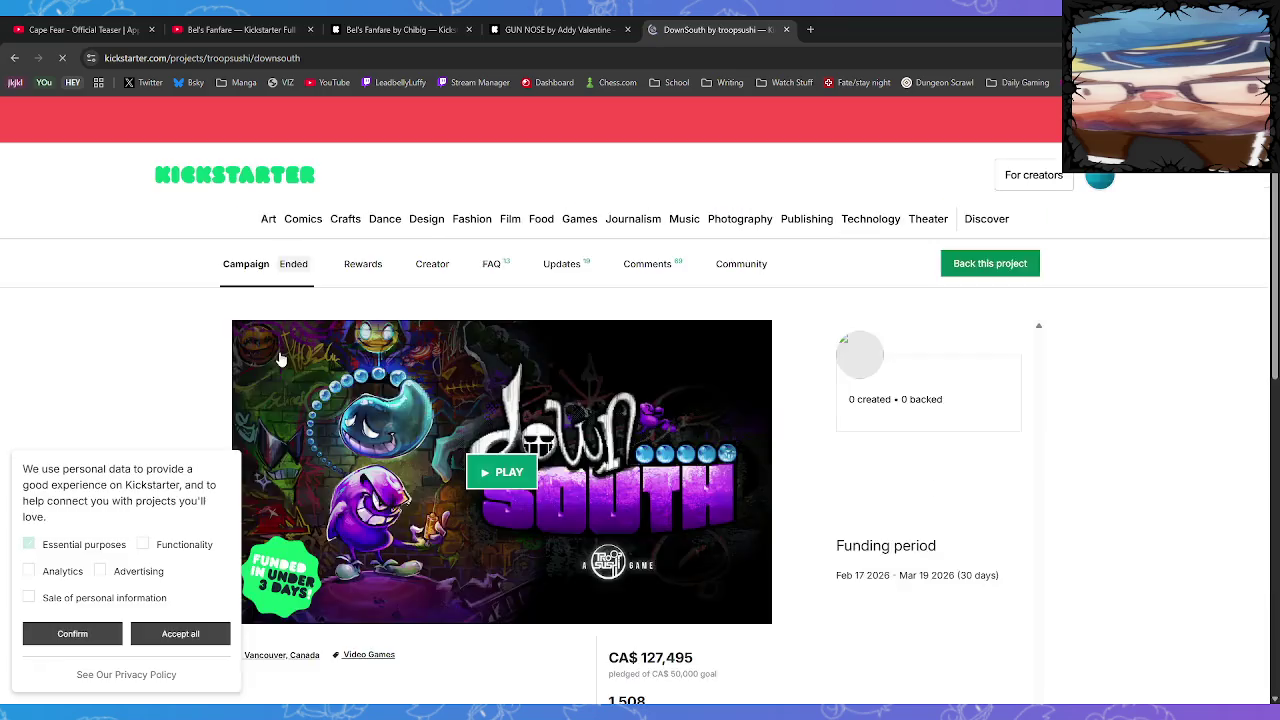
# Scroll through the DownSouth campaign's stretch goals
pyautogui.scroll(-2, 348, 395)
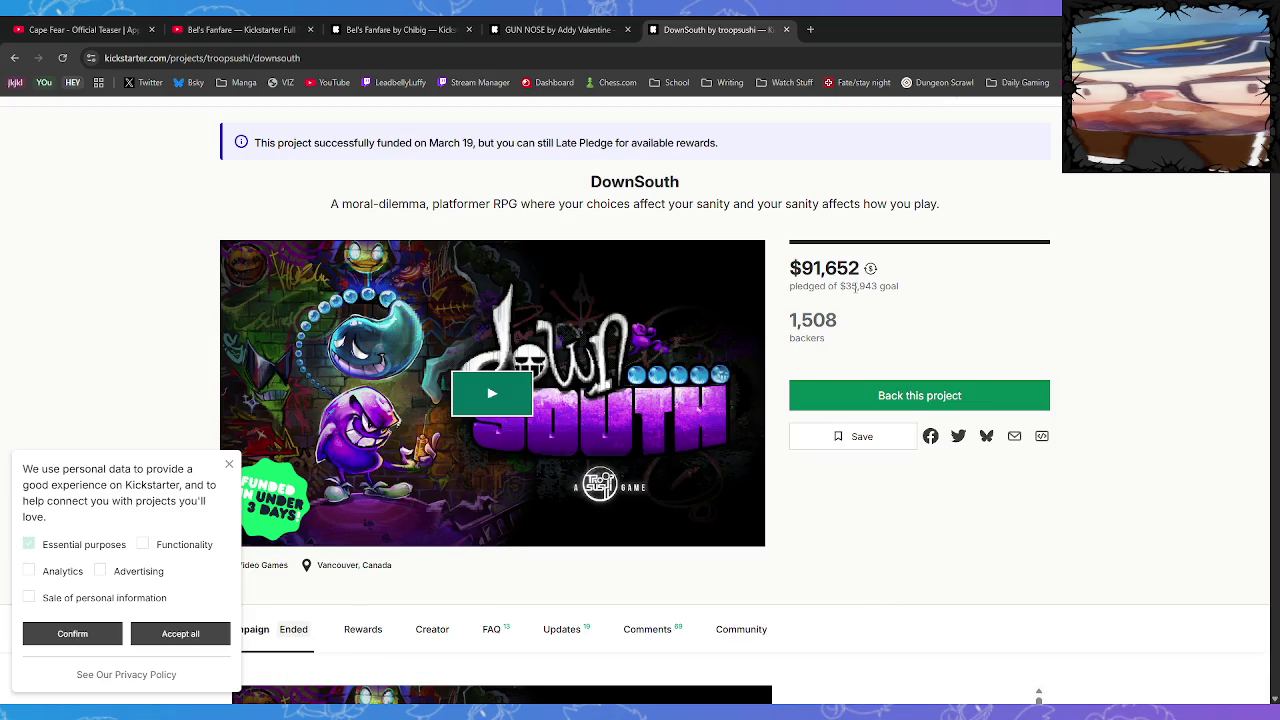
pyautogui.scroll(-6, 826, 559)
pyautogui.scroll(-17, 821, 559)
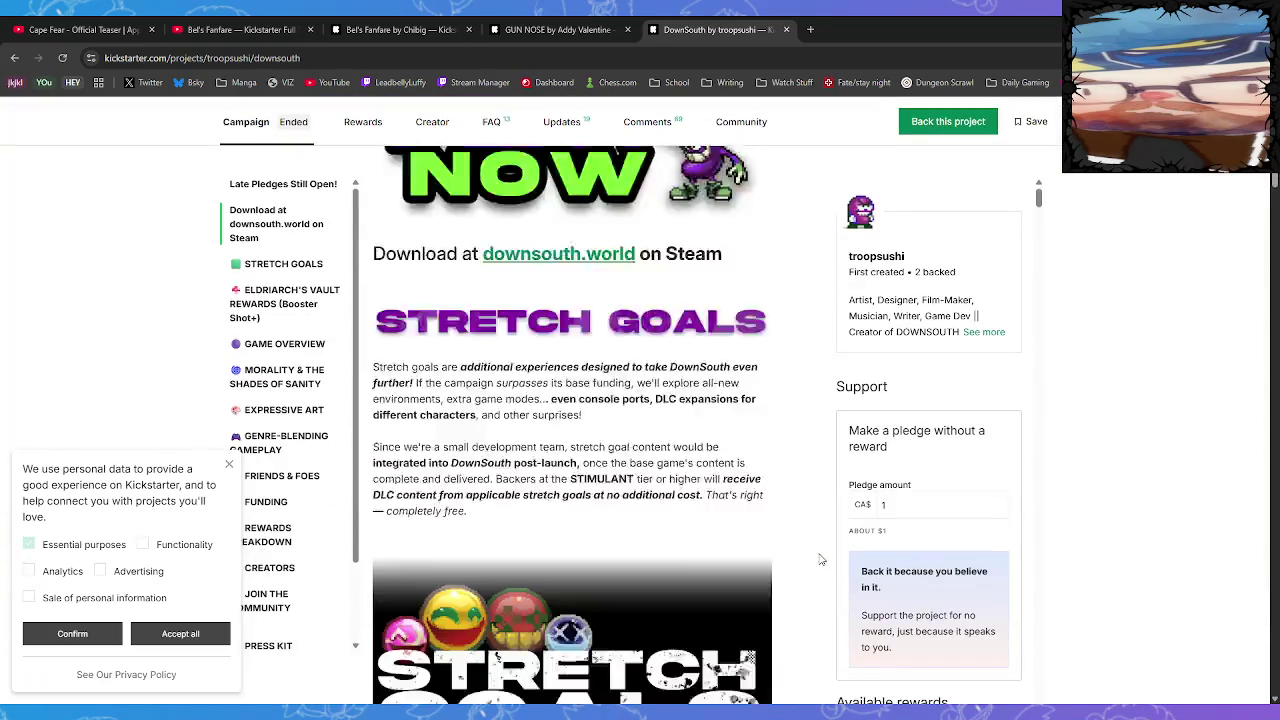
pyautogui.scroll(3, 818, 561)
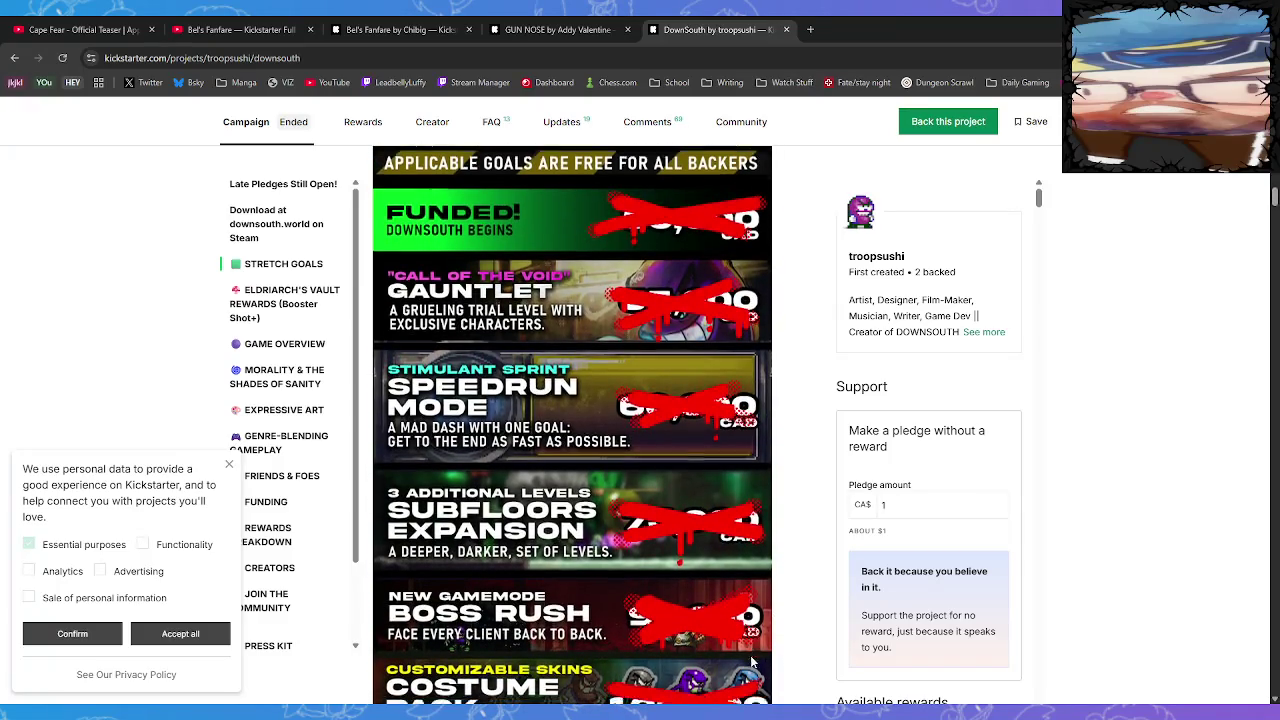
pyautogui.scroll(-1, 426, 313)
pyautogui.scroll(-2, 806, 624)
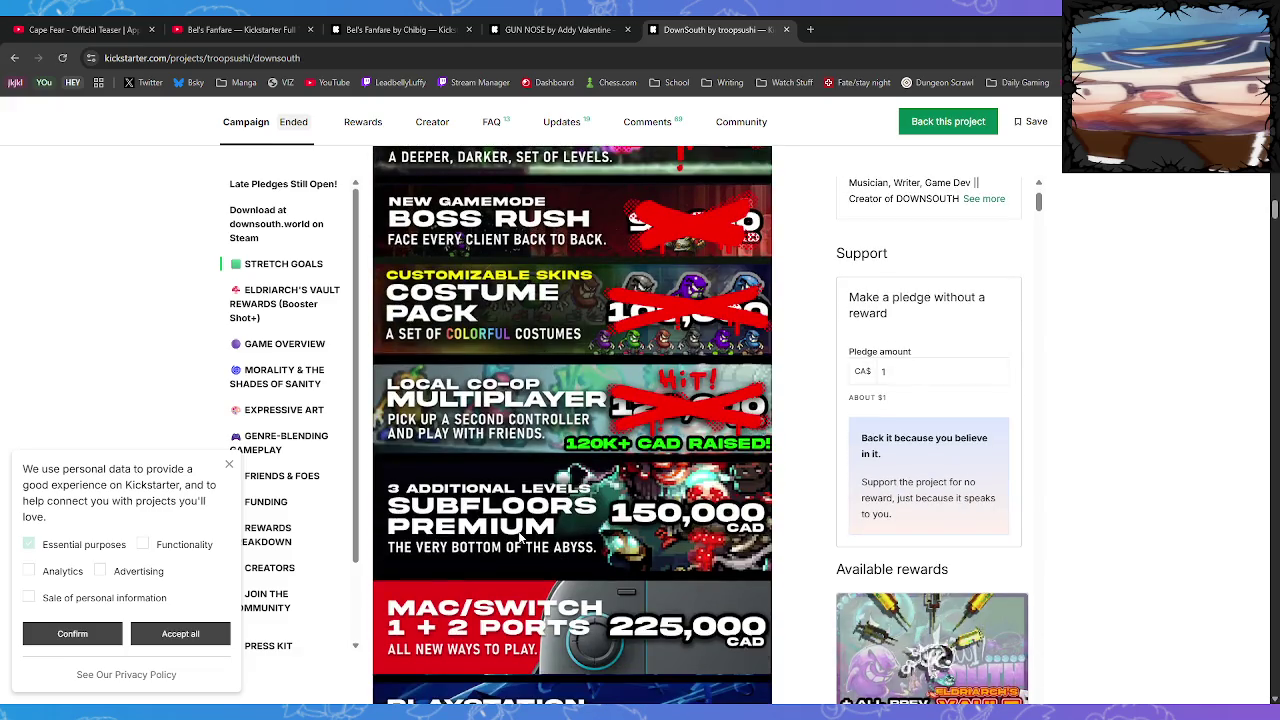
pyautogui.scroll(-1, 492, 374)
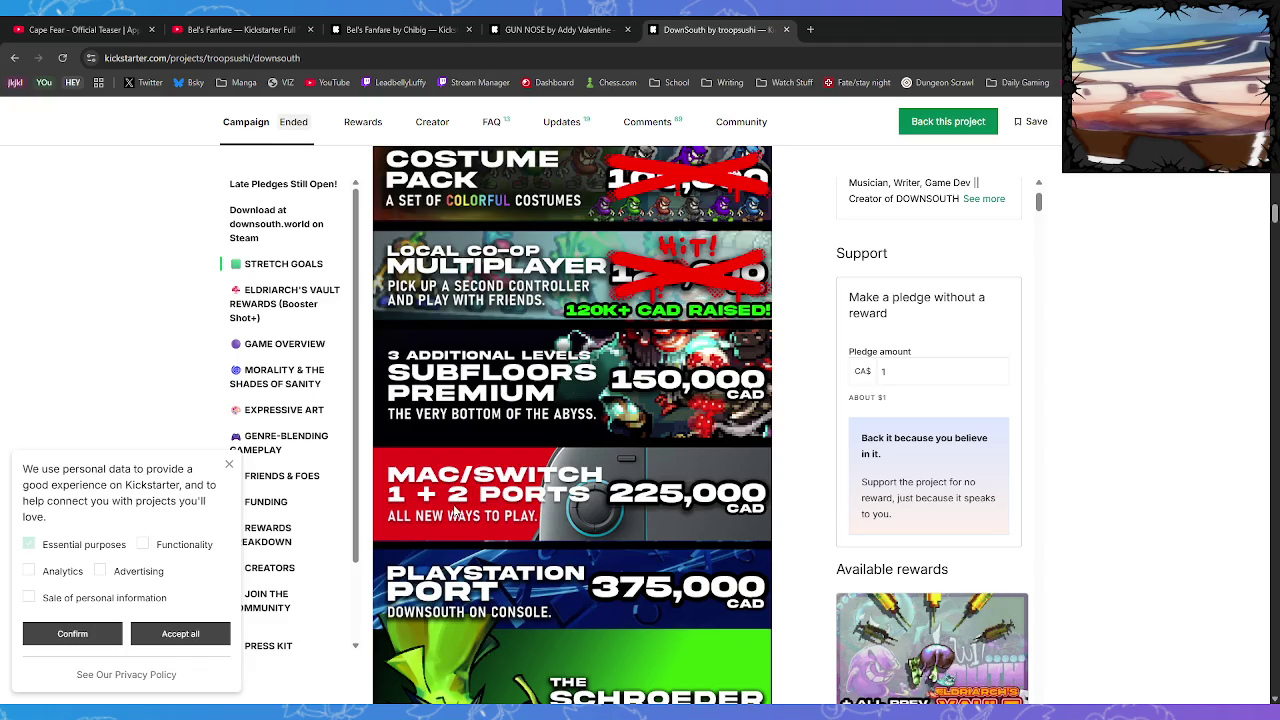
pyautogui.scroll(-3, 502, 543)
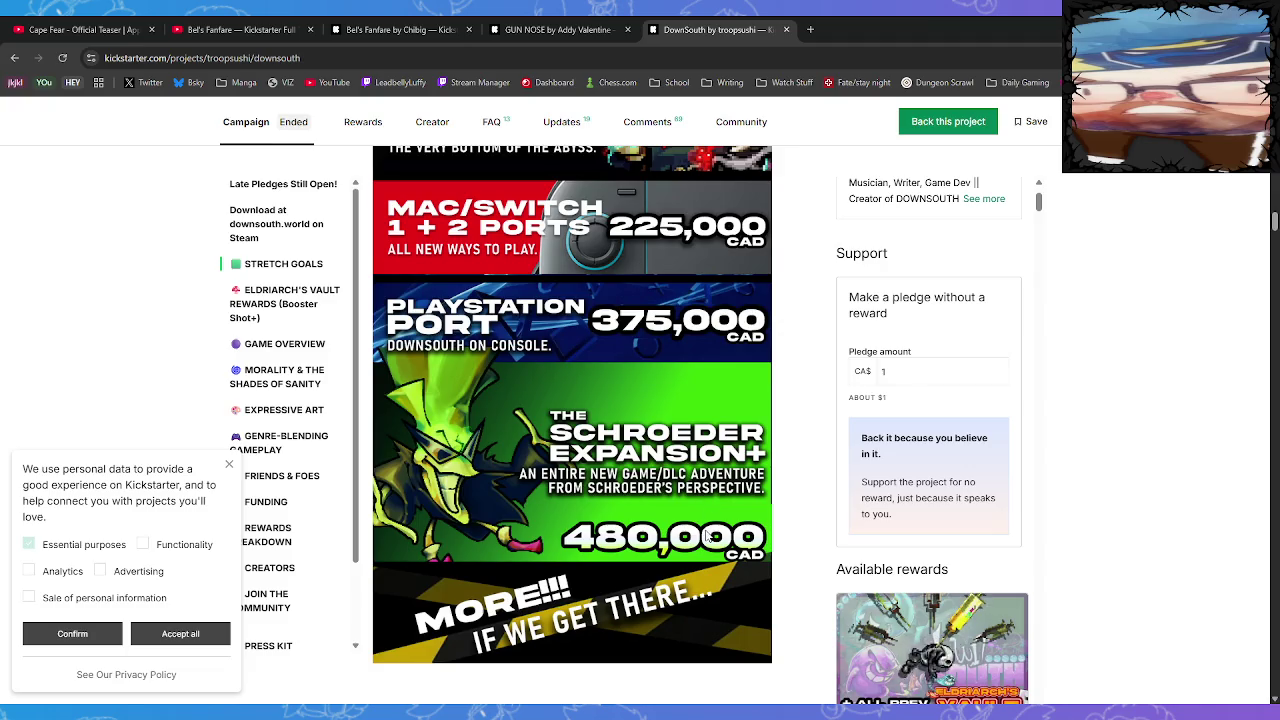
pyautogui.scroll(10, 703, 514)
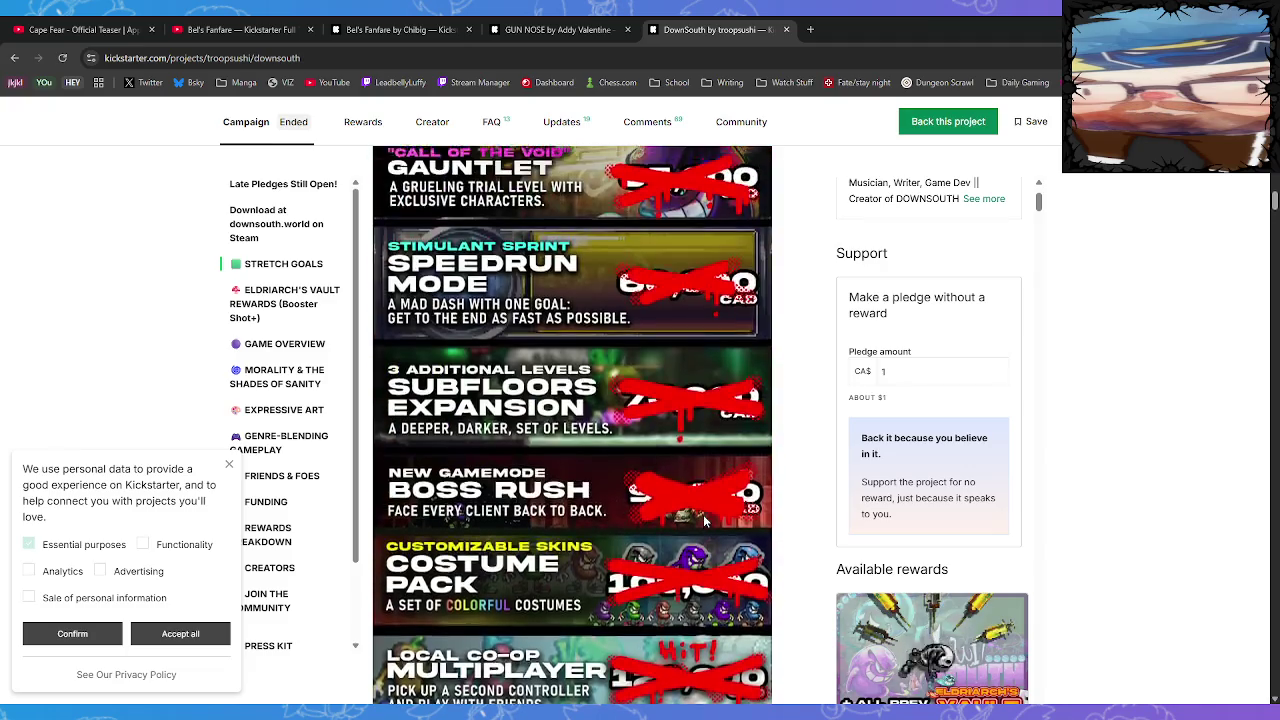
pyautogui.scroll(15, 703, 517)
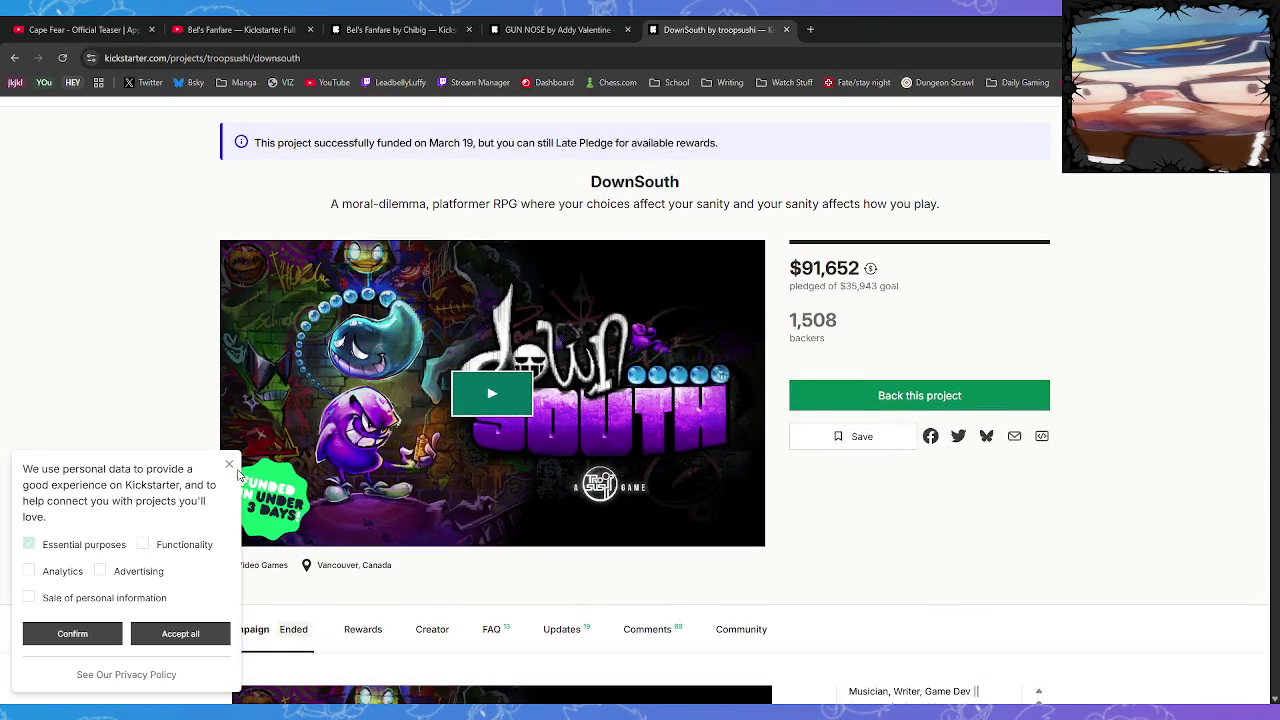
# Dismiss the cookie notice and switch back to the GUN NOSE tab
pyautogui.click(229, 464)
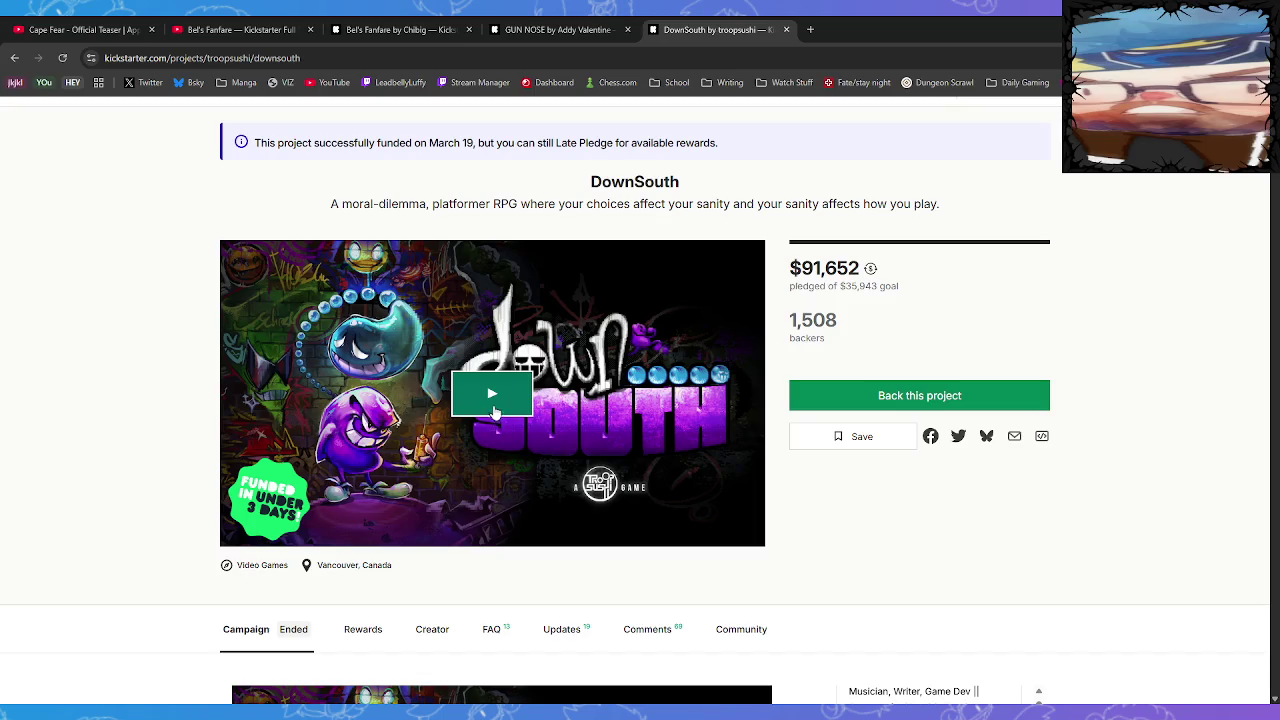
pyautogui.scroll(-3, 797, 585)
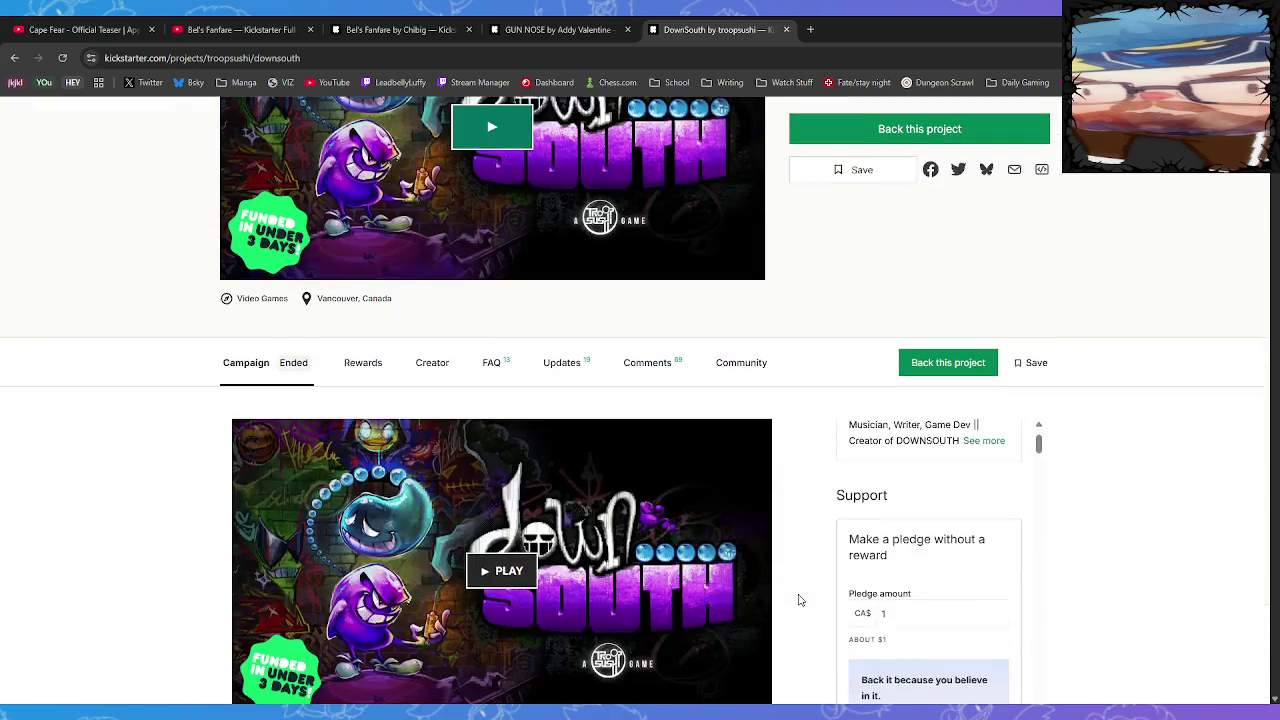
pyautogui.scroll(-3, 799, 600)
pyautogui.hotkey('ctrl', 'shift', 'Tab')
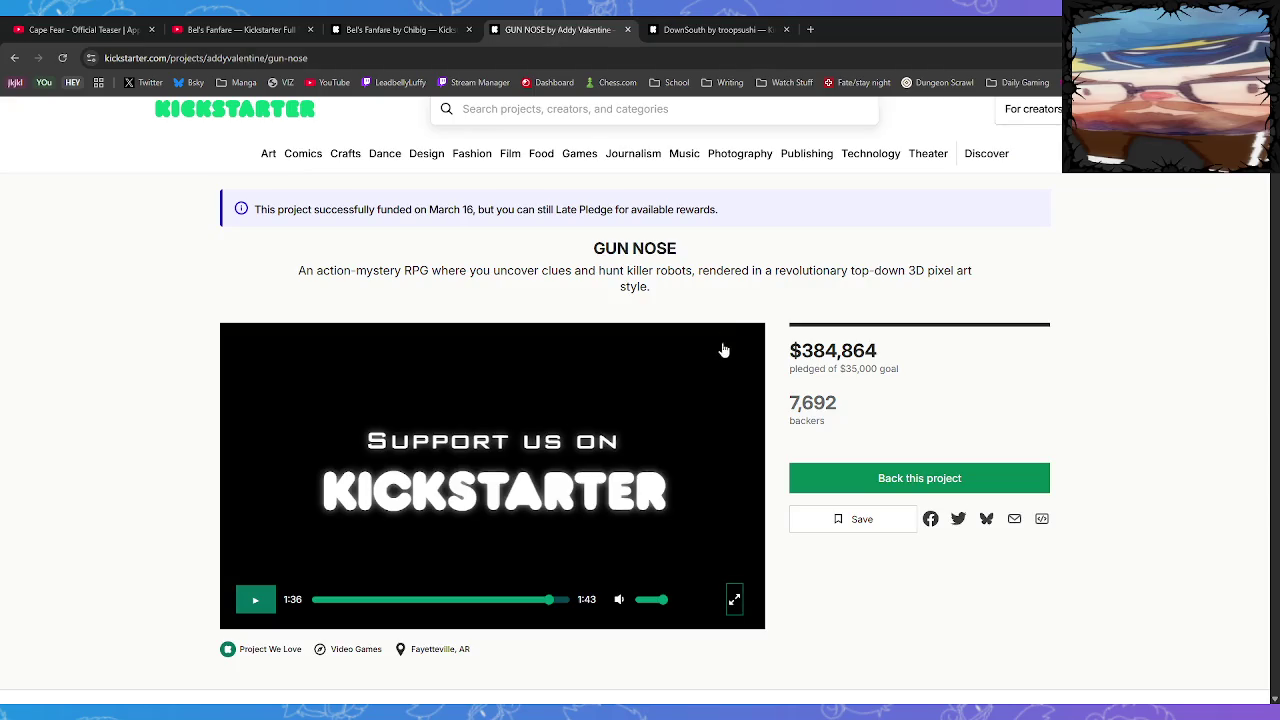
# Switch to the Bel's Fanfare tab, view the creator's full profile, then go back
pyautogui.click(432, 37)
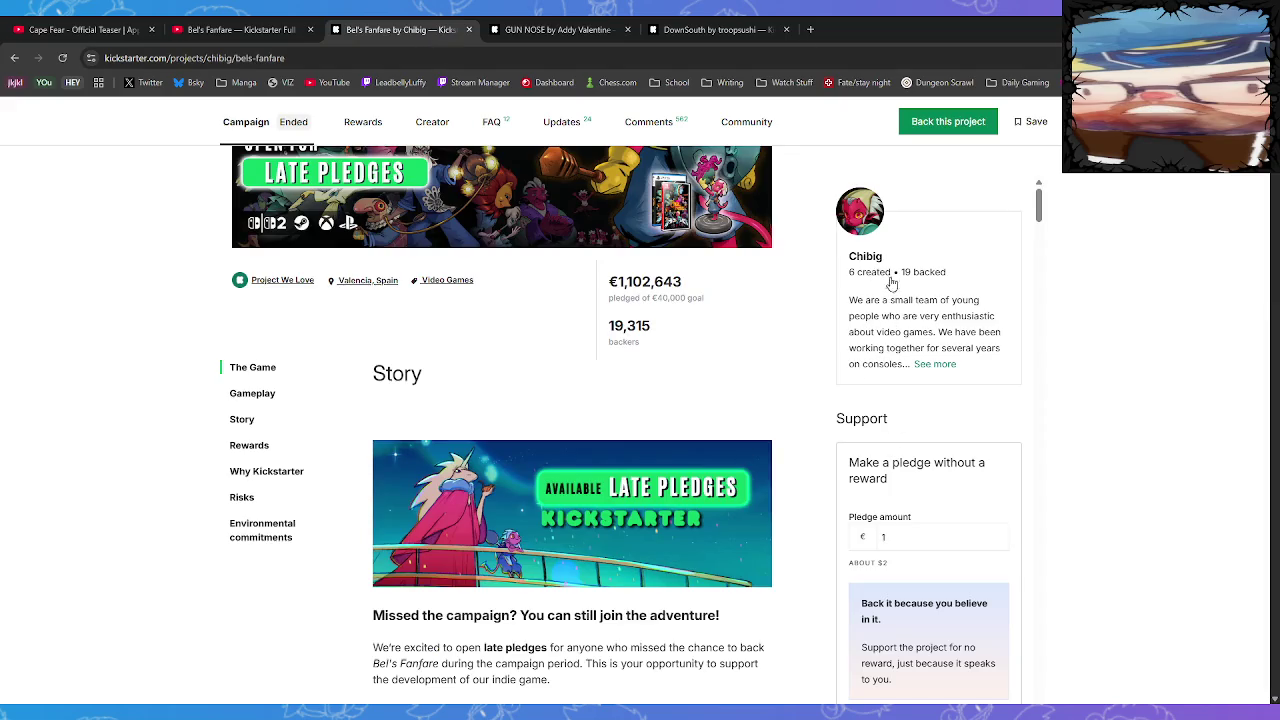
pyautogui.click(933, 368)
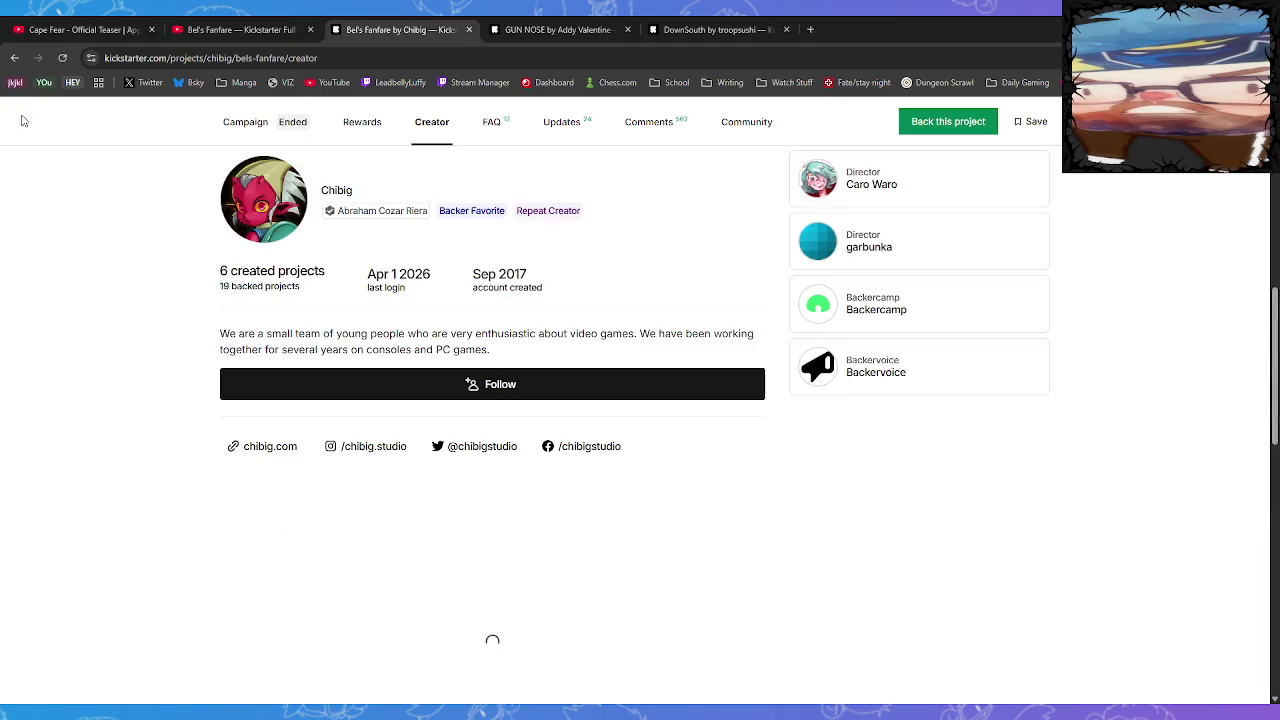
pyautogui.click(14, 61)
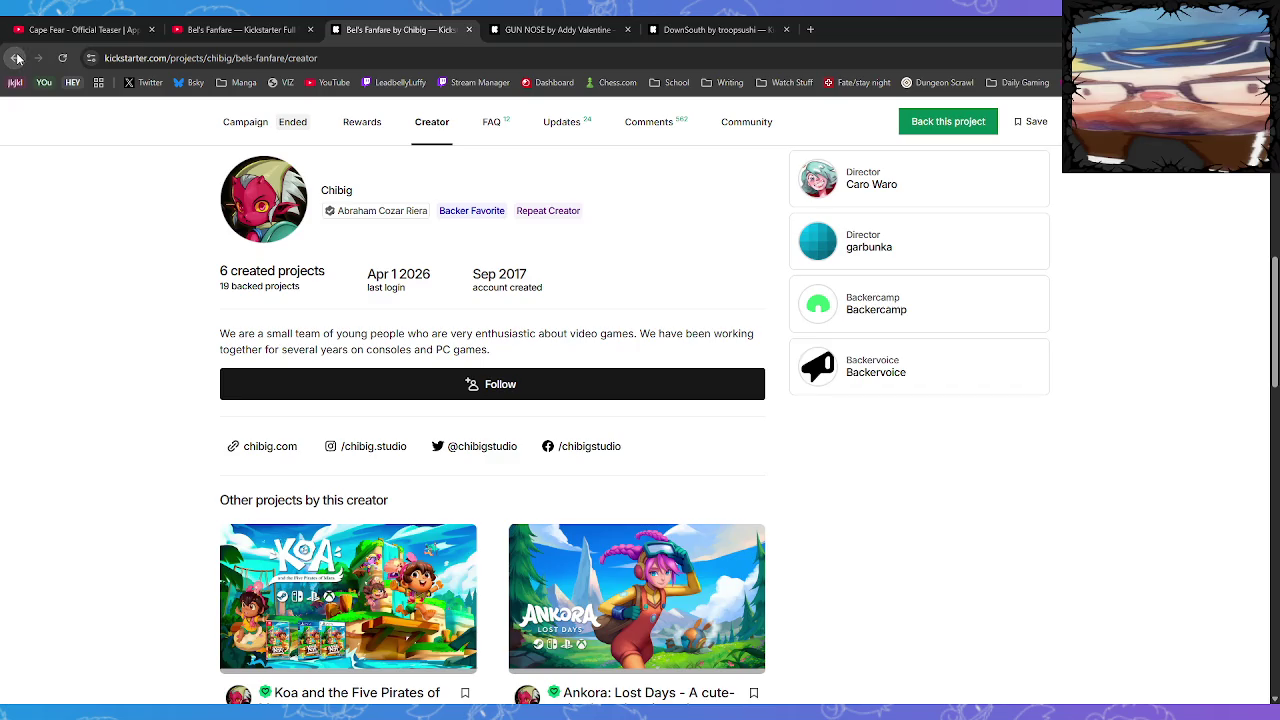
# Scroll through the Bel's Fanfare Creator section and return to the top
pyautogui.scroll(-3, 310, 417)
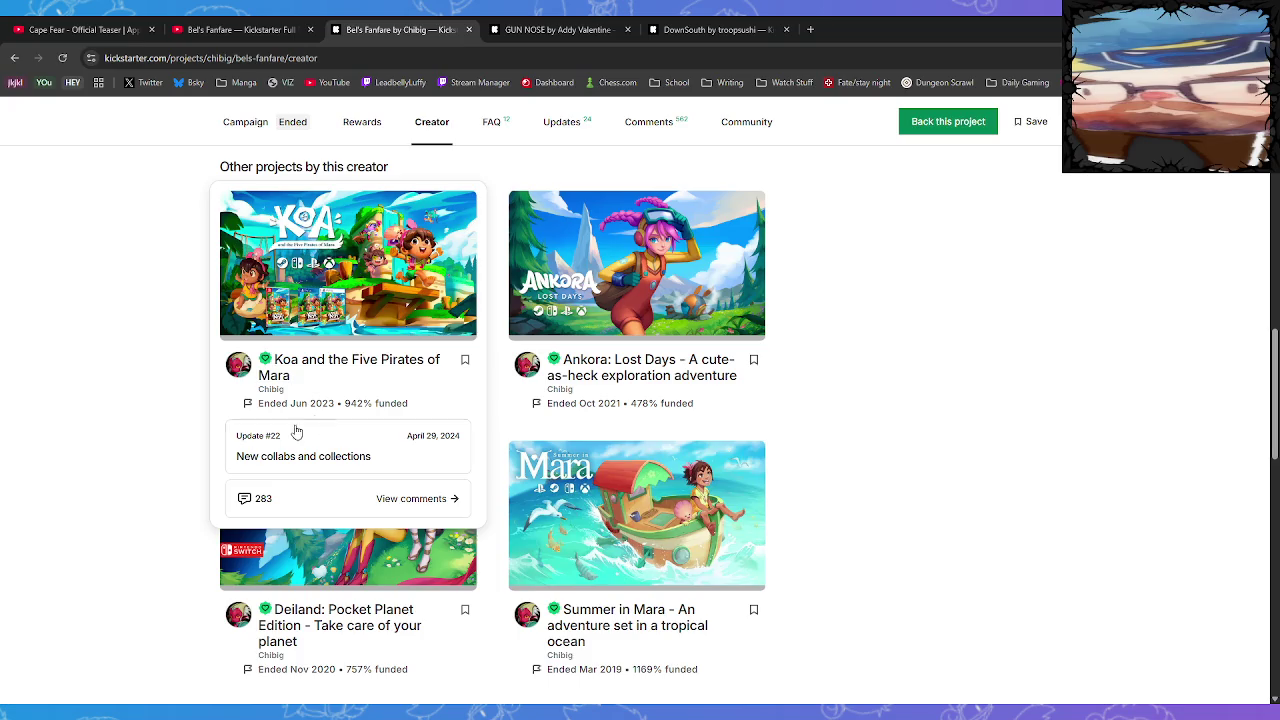
pyautogui.scroll(3, 125, 448)
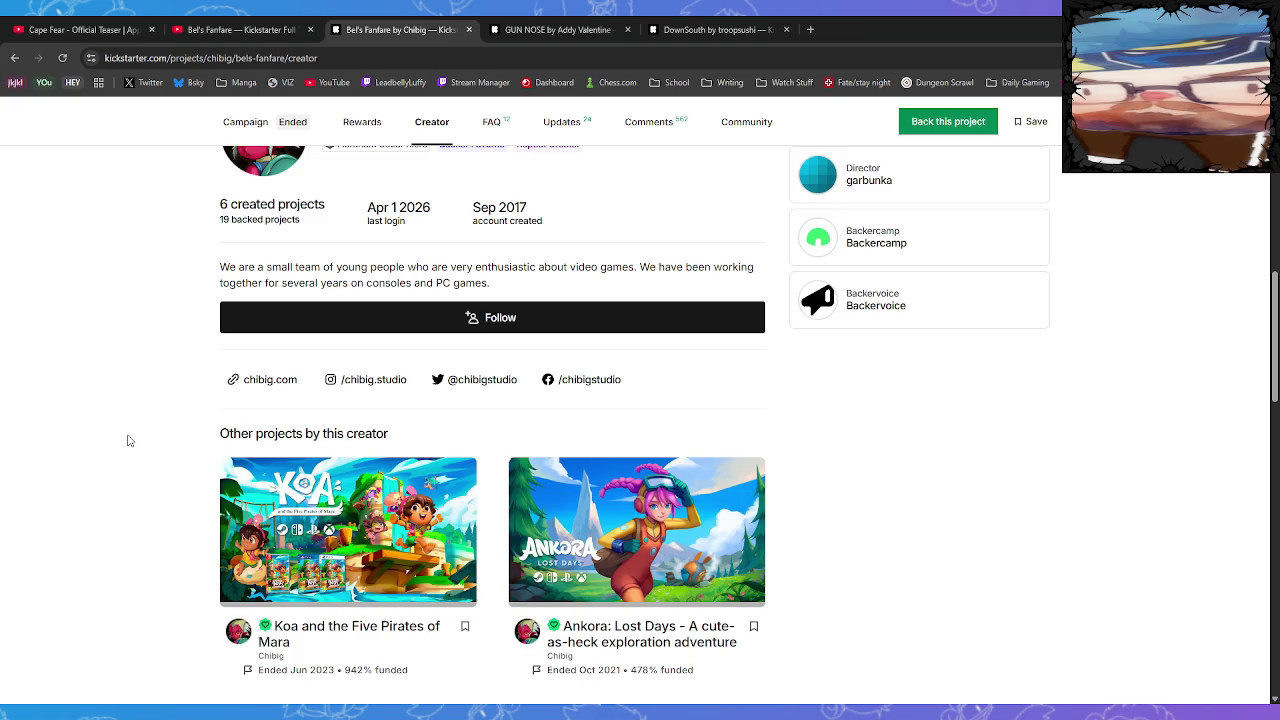
pyautogui.scroll(5, 128, 440)
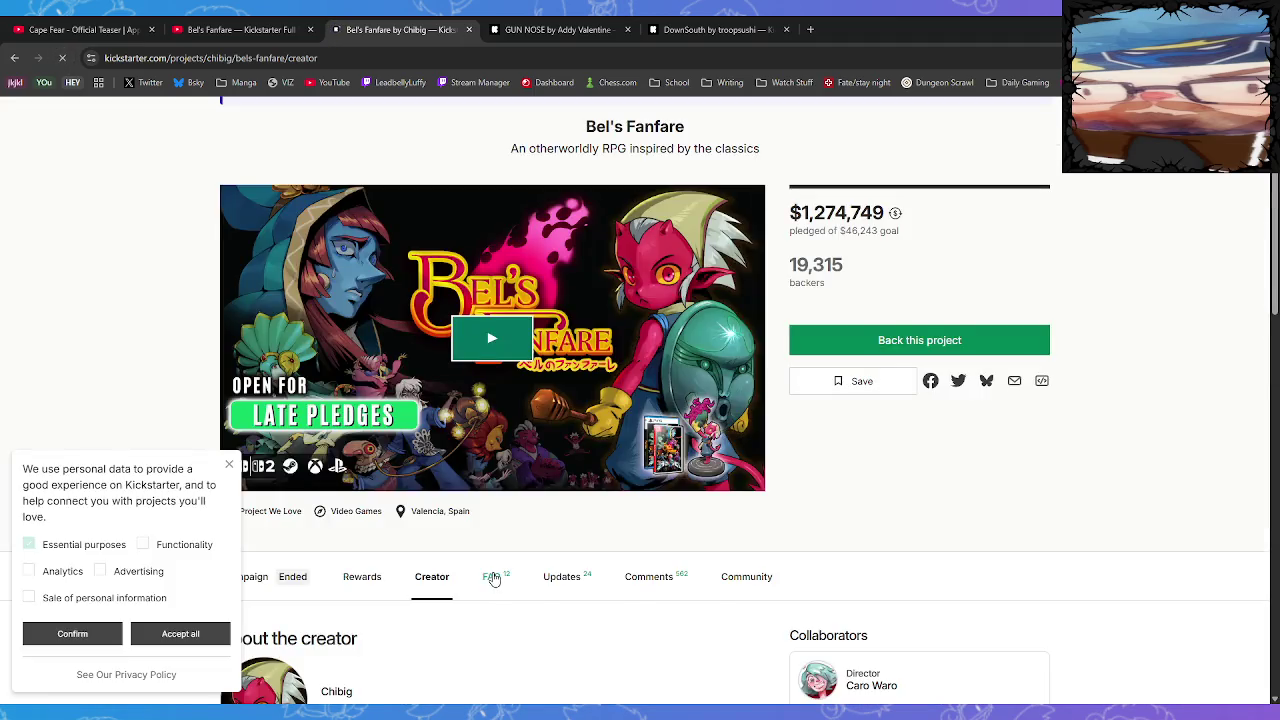
pyautogui.scroll(-1, 493, 573)
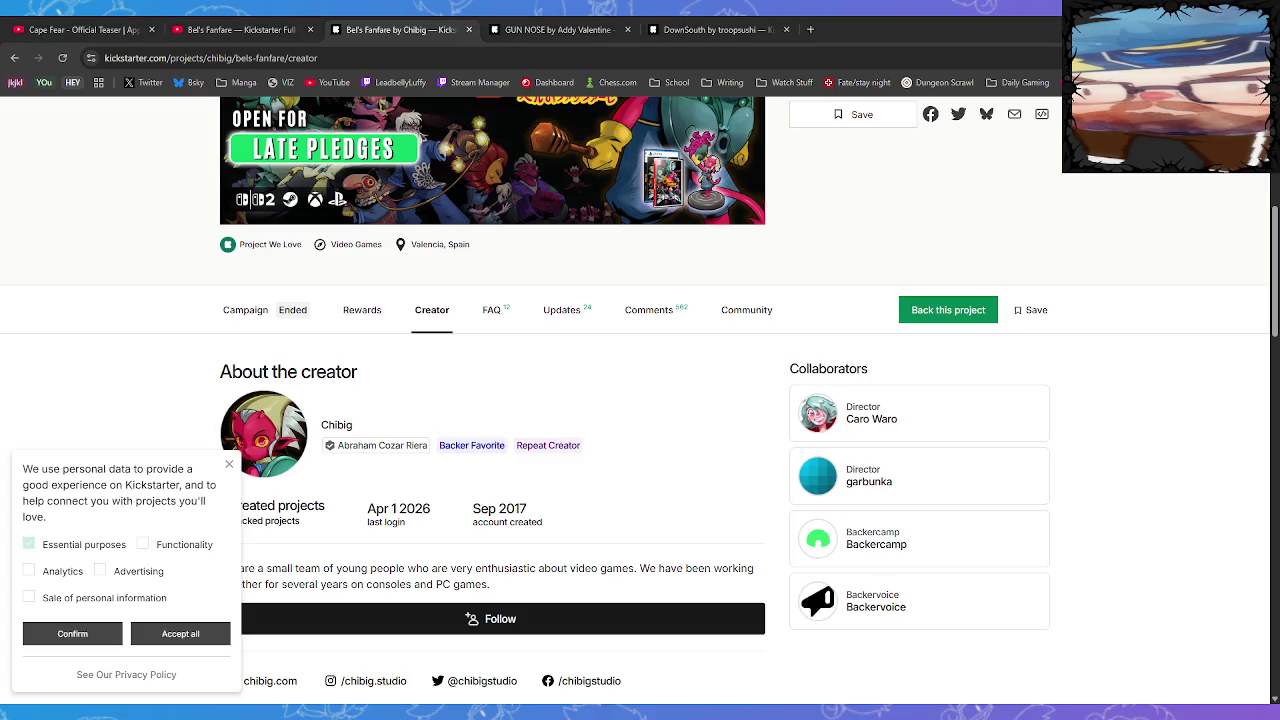
pyautogui.scroll(3, 800, 695)
pyautogui.scroll(2, 362, 271)
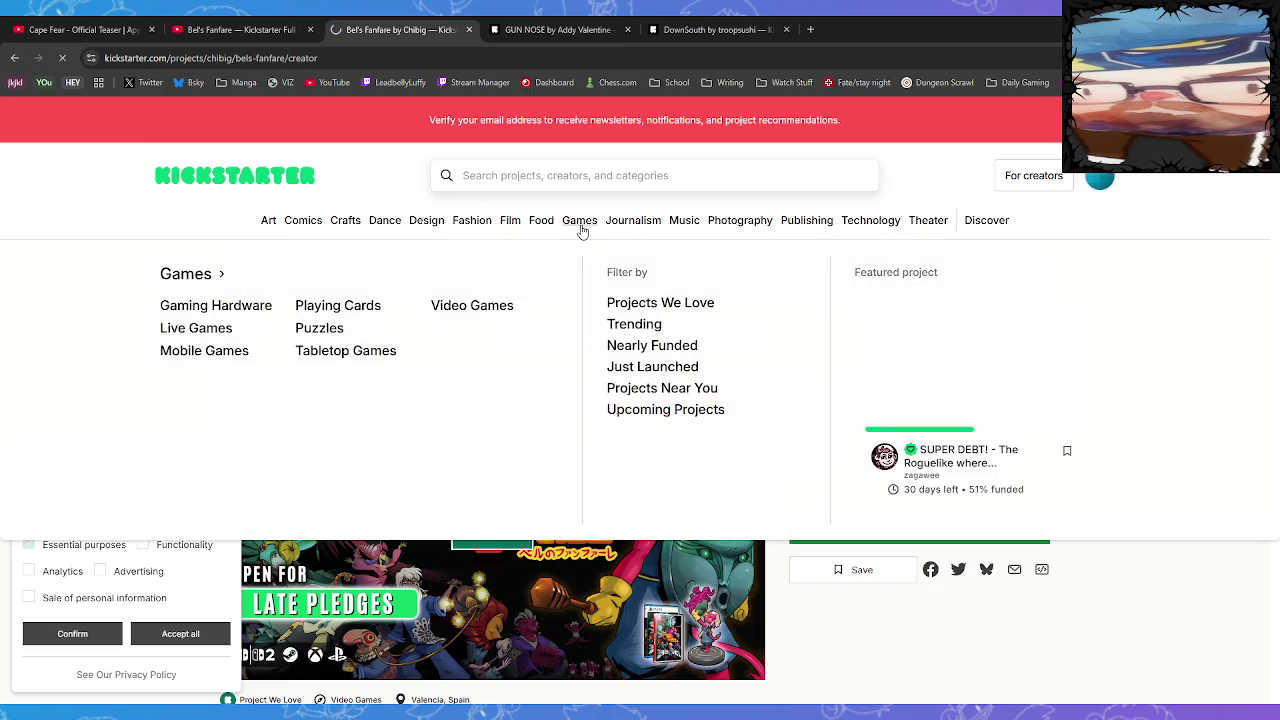
# Browse the Games category and look over the sort and location options without changing them
pyautogui.click(582, 228)
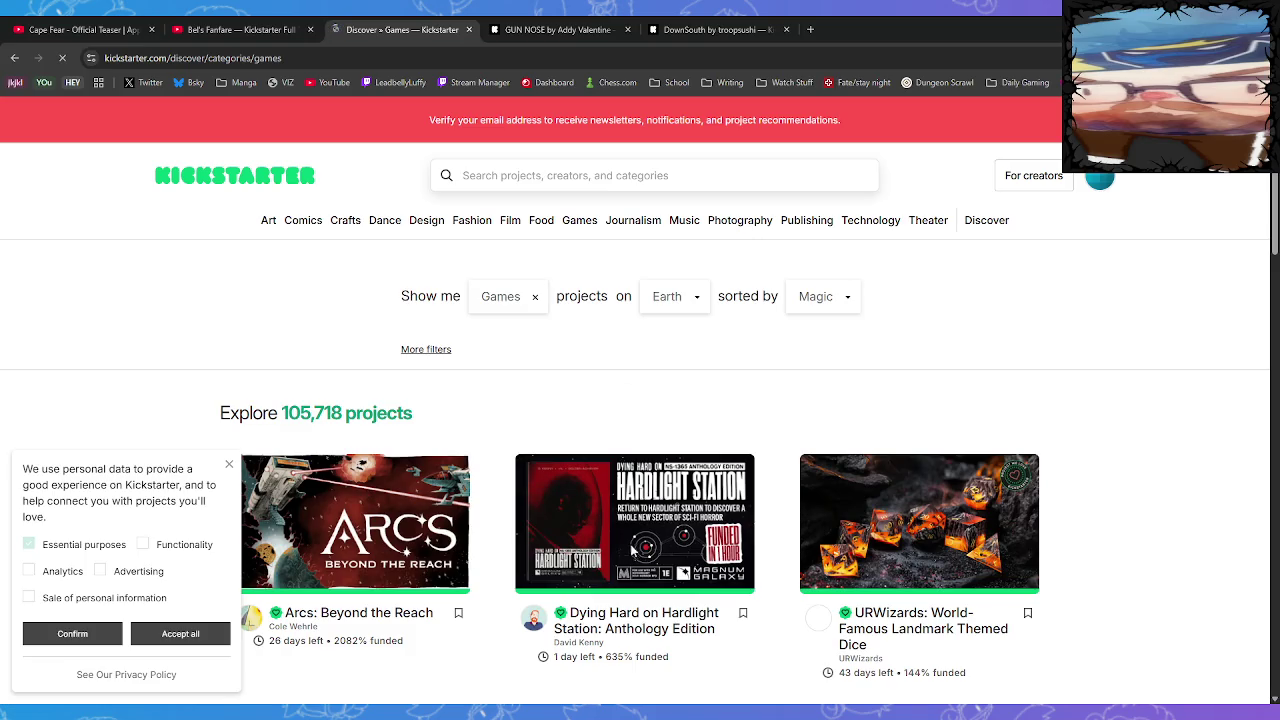
pyautogui.scroll(-3, 603, 395)
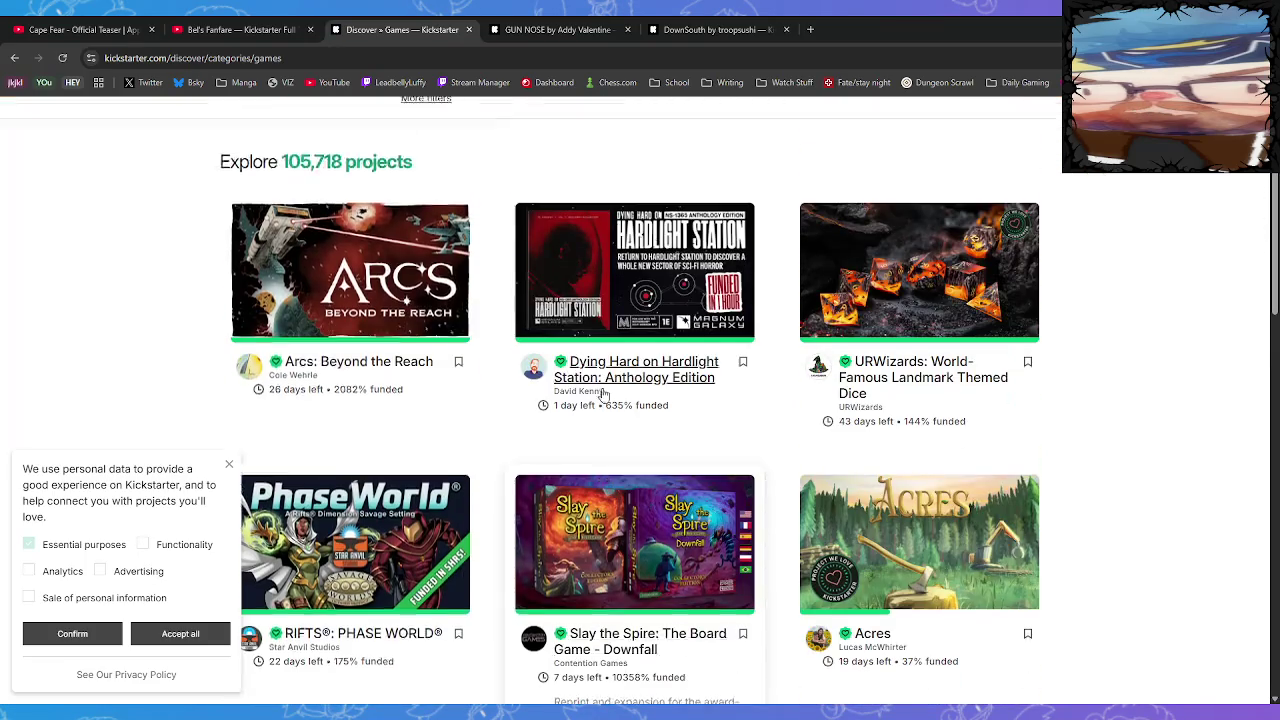
pyautogui.scroll(3, 603, 395)
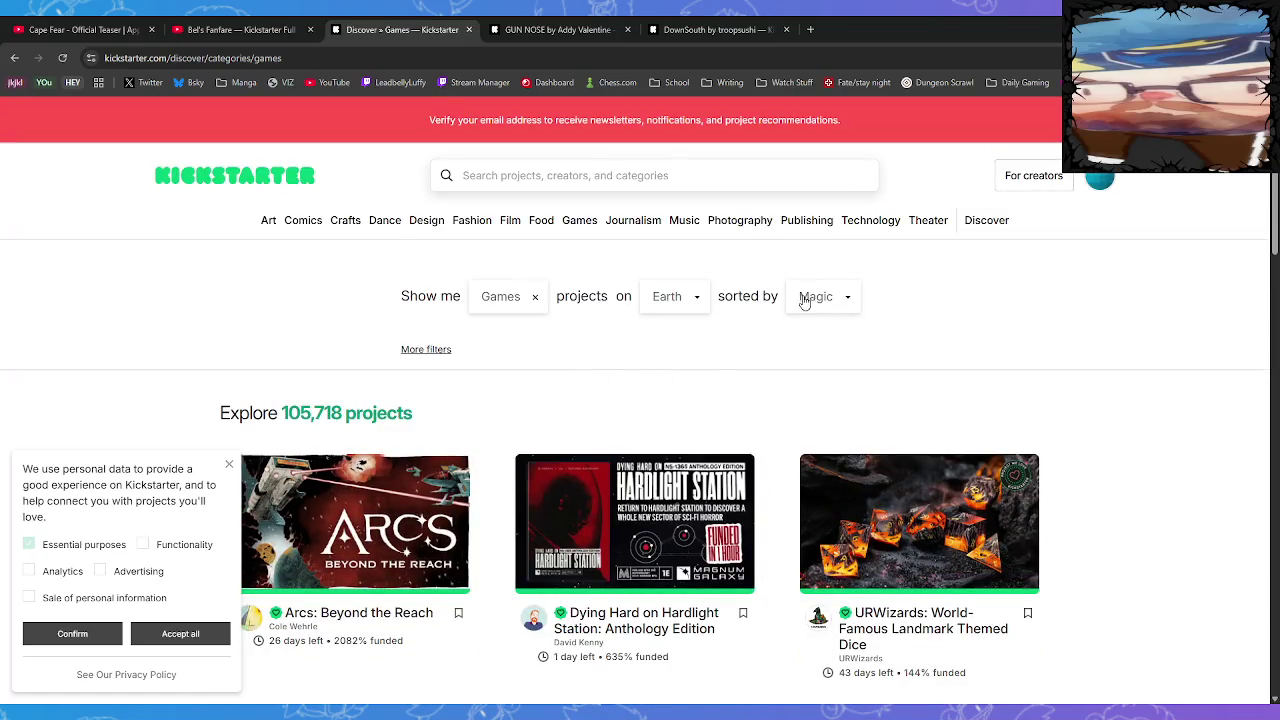
pyautogui.click(831, 306)
pyautogui.click(950, 355)
pyautogui.click(700, 296)
pyautogui.click(575, 362)
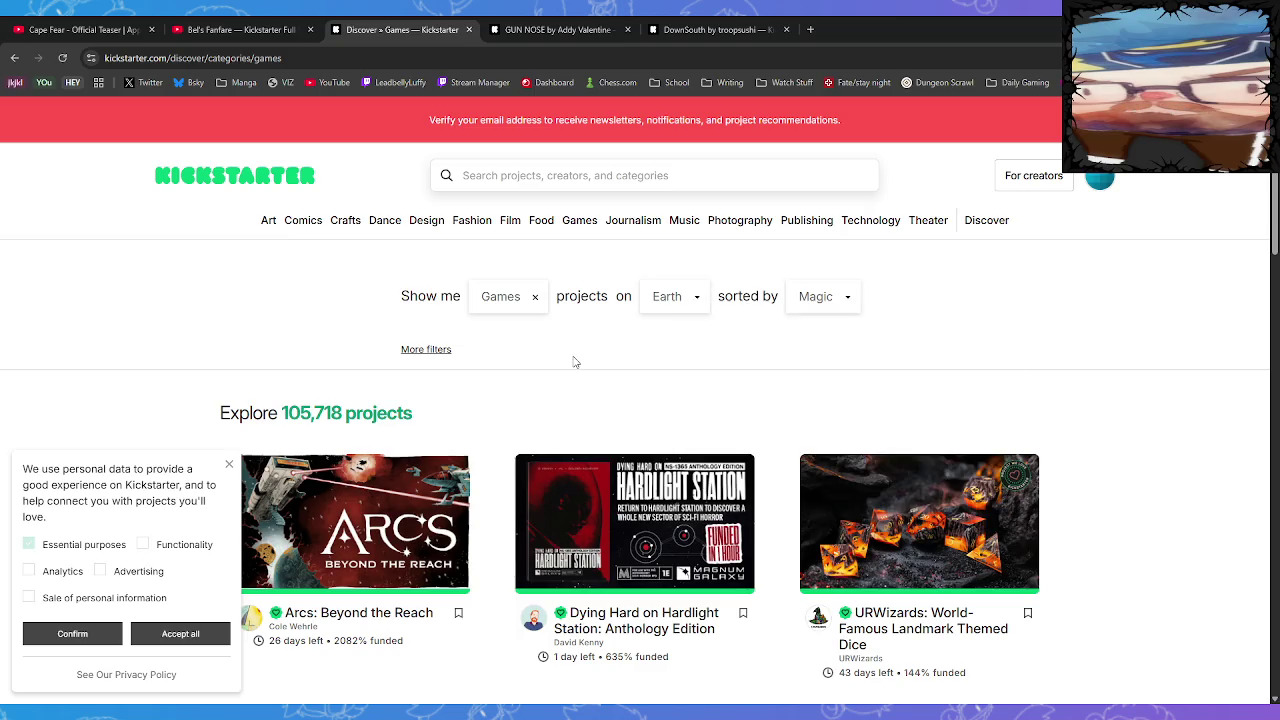
# Filter the listings to Video Games and dismiss the cookie notice
pyautogui.click(507, 302)
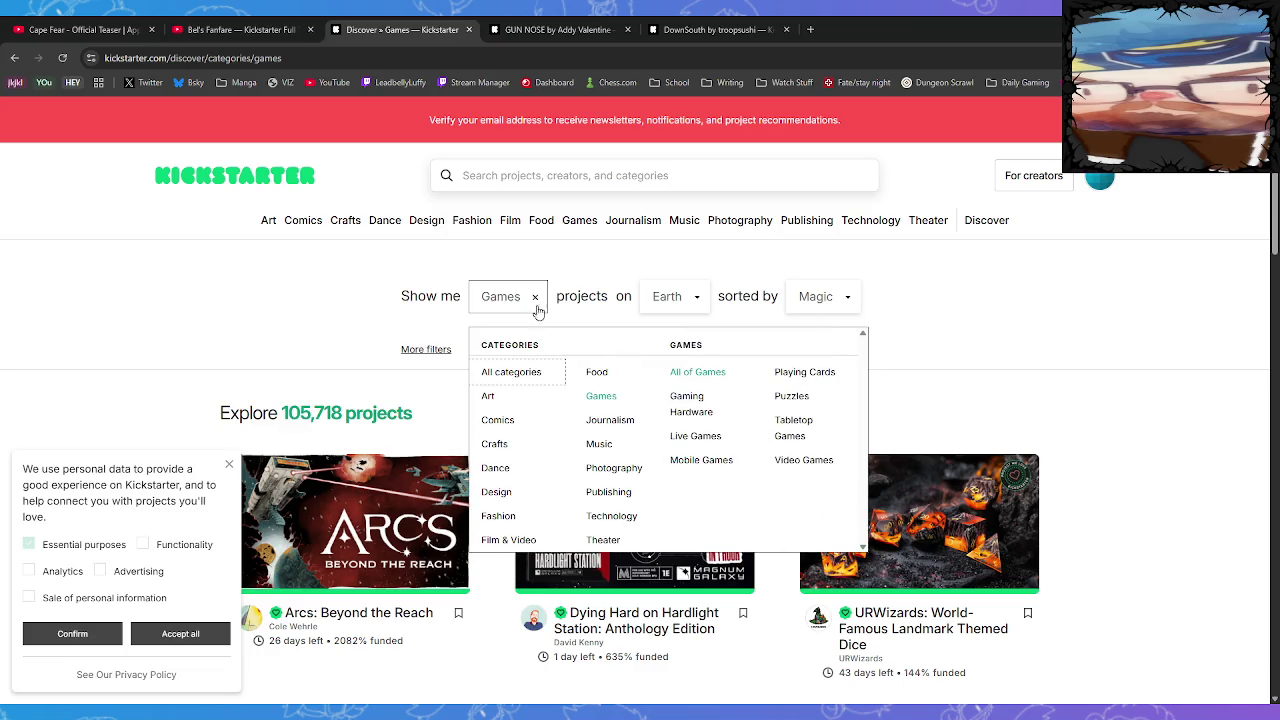
pyautogui.click(805, 461)
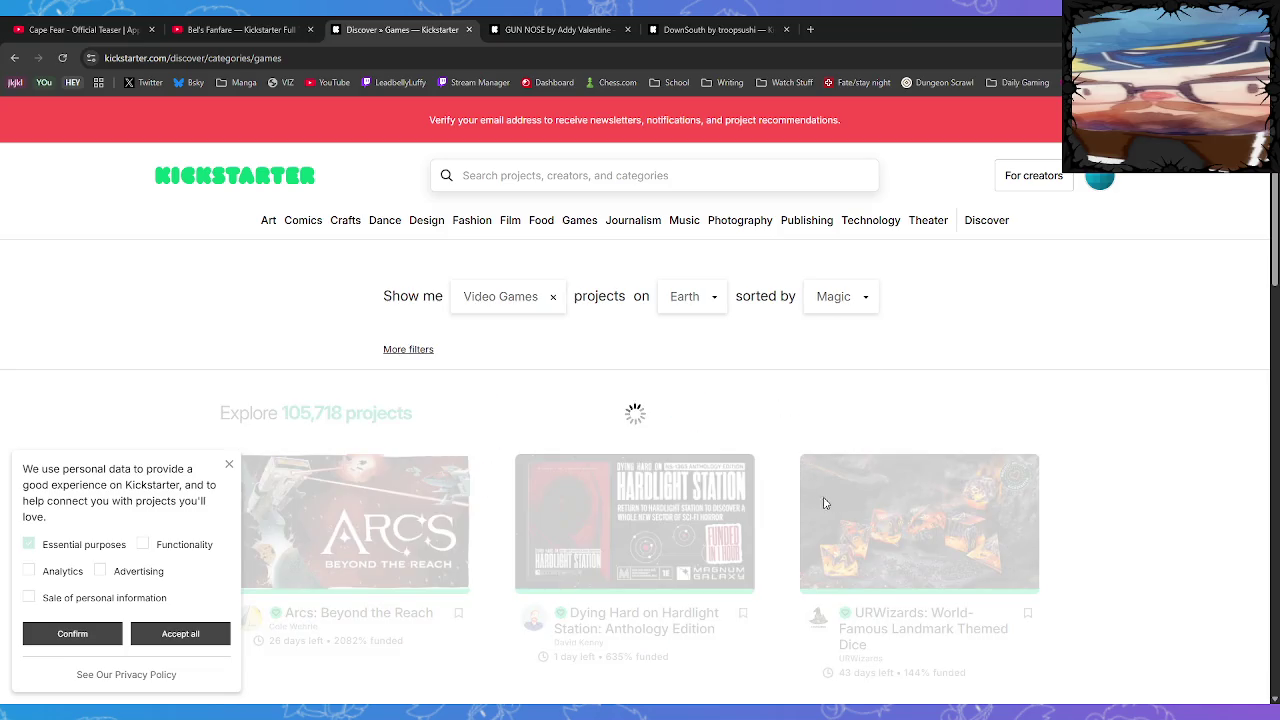
pyautogui.click(231, 468)
pyautogui.scroll(-3, 525, 432)
pyautogui.scroll(3, 891, 460)
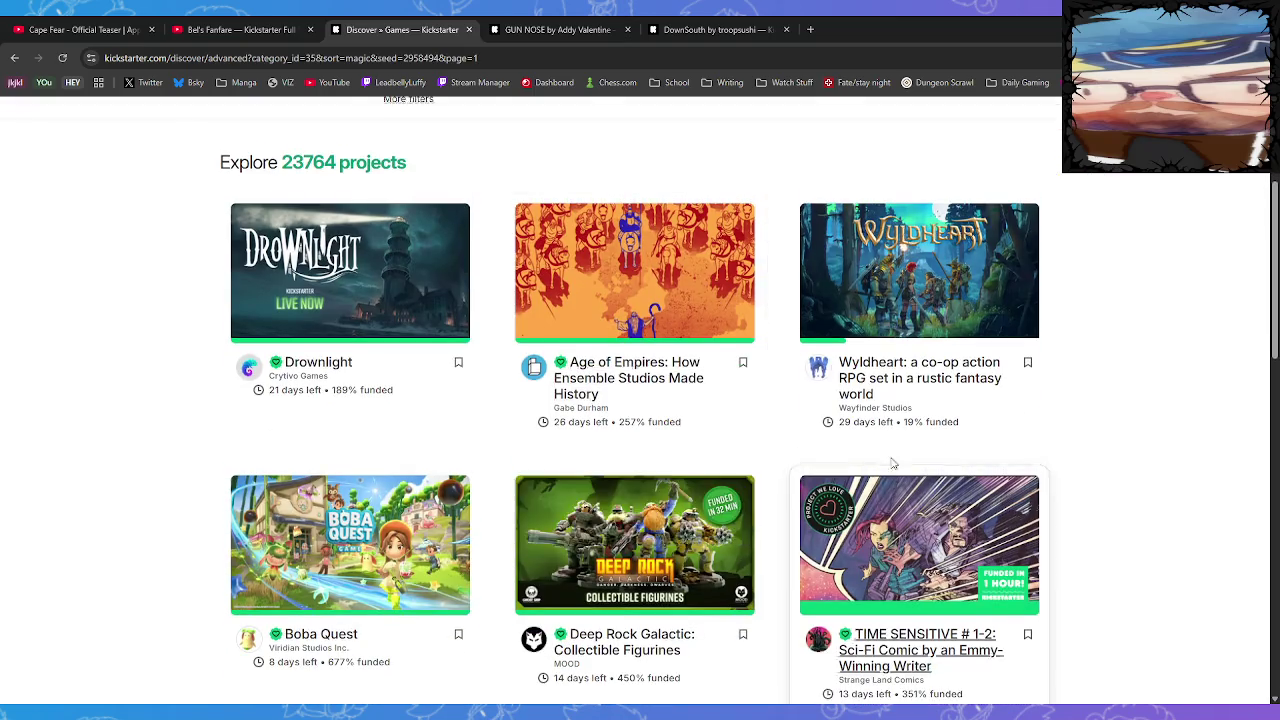
pyautogui.click(839, 310)
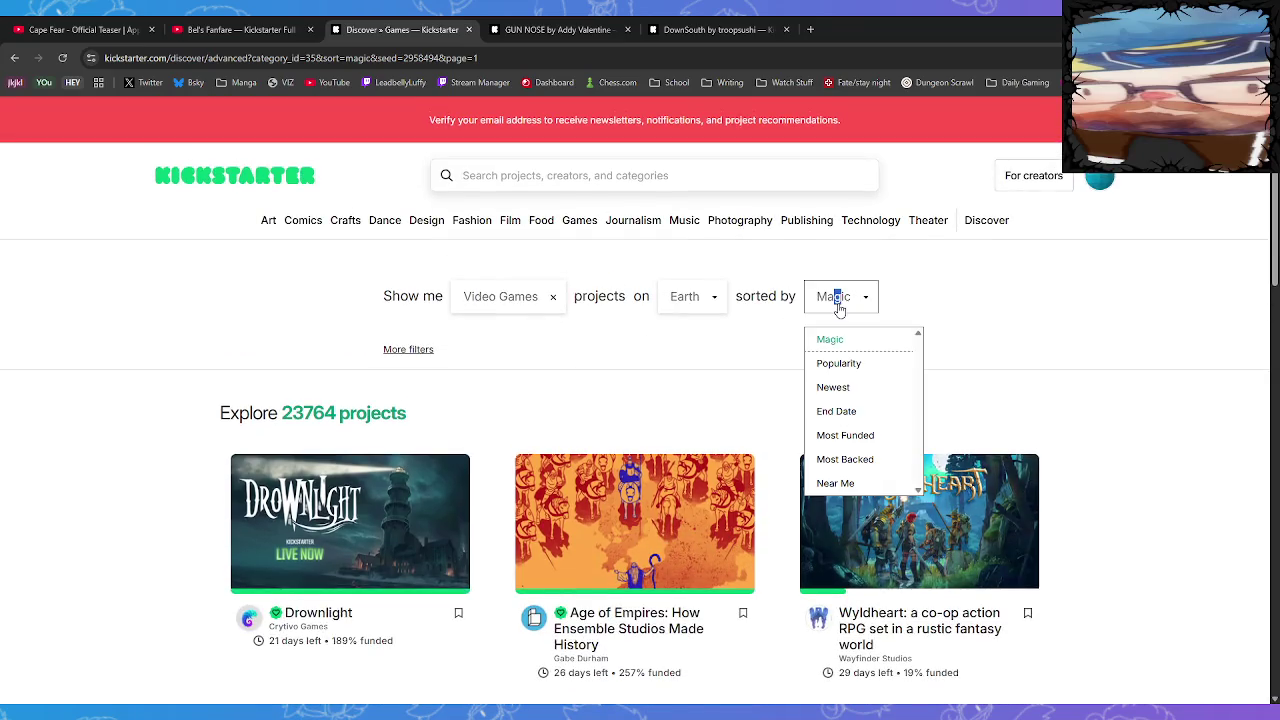
# Sort Video Games by Popularity and open the ヨコオタロウガクカクセカイ book project
pyautogui.click(845, 370)
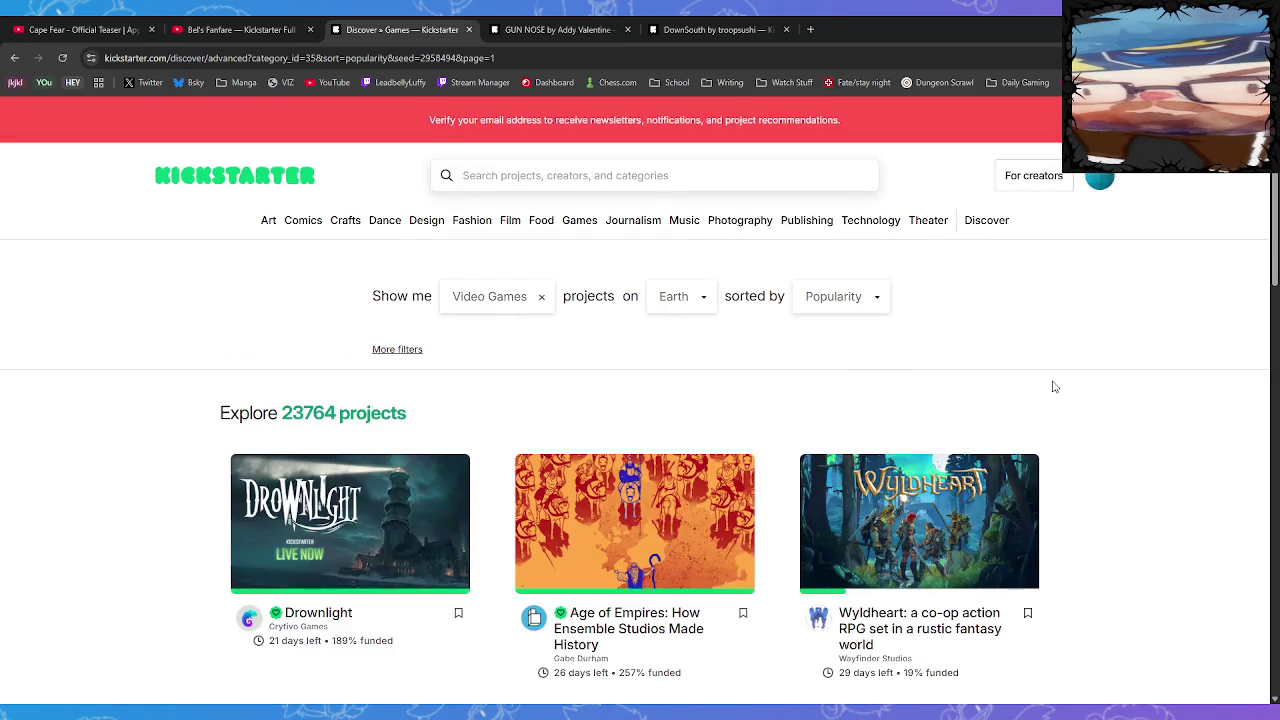
pyautogui.scroll(-3, 1058, 395)
pyautogui.scroll(-3, 1062, 400)
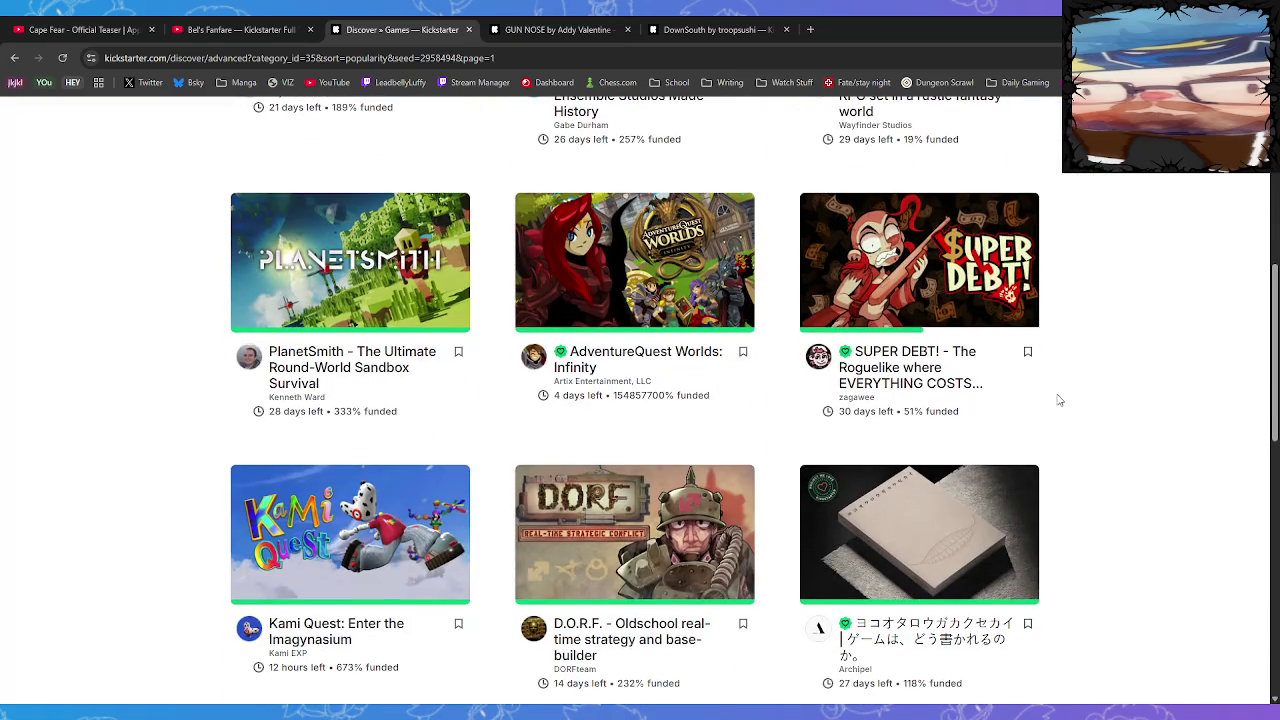
pyautogui.moveTo(932, 285)
pyautogui.scroll(-3, 1000, 257)
pyautogui.moveTo(1000, 257)
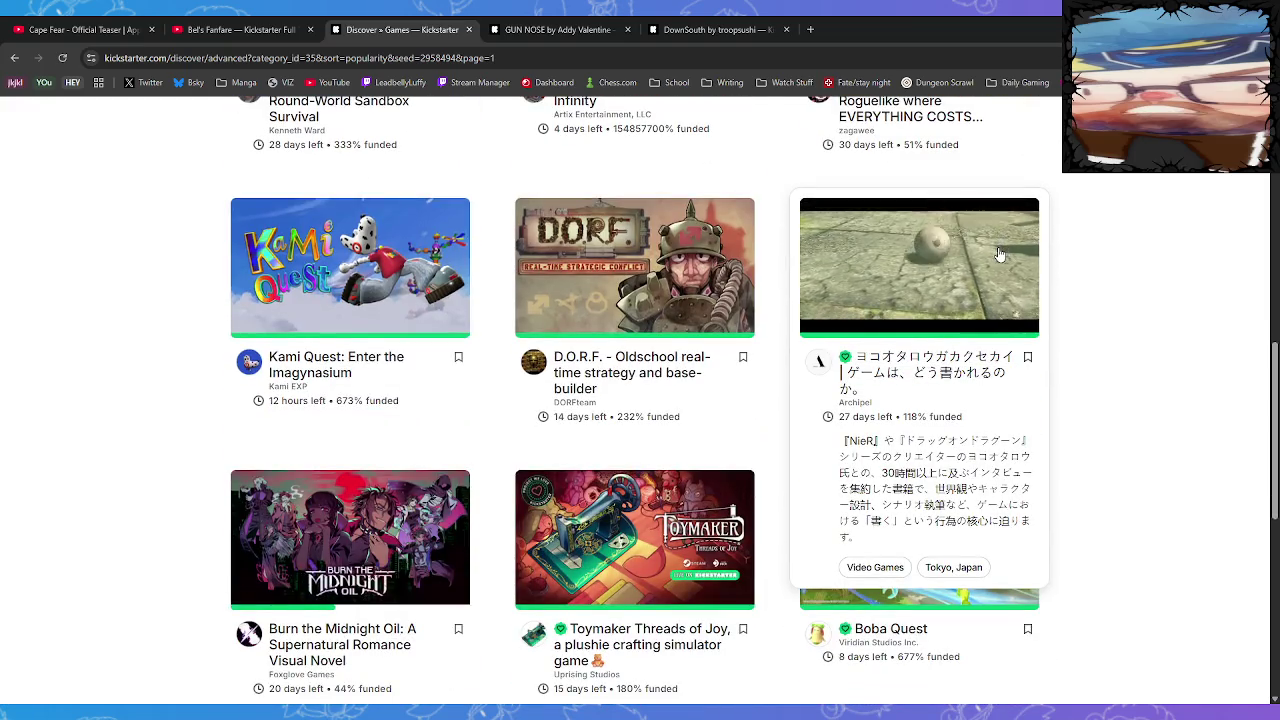
pyautogui.click(932, 370)
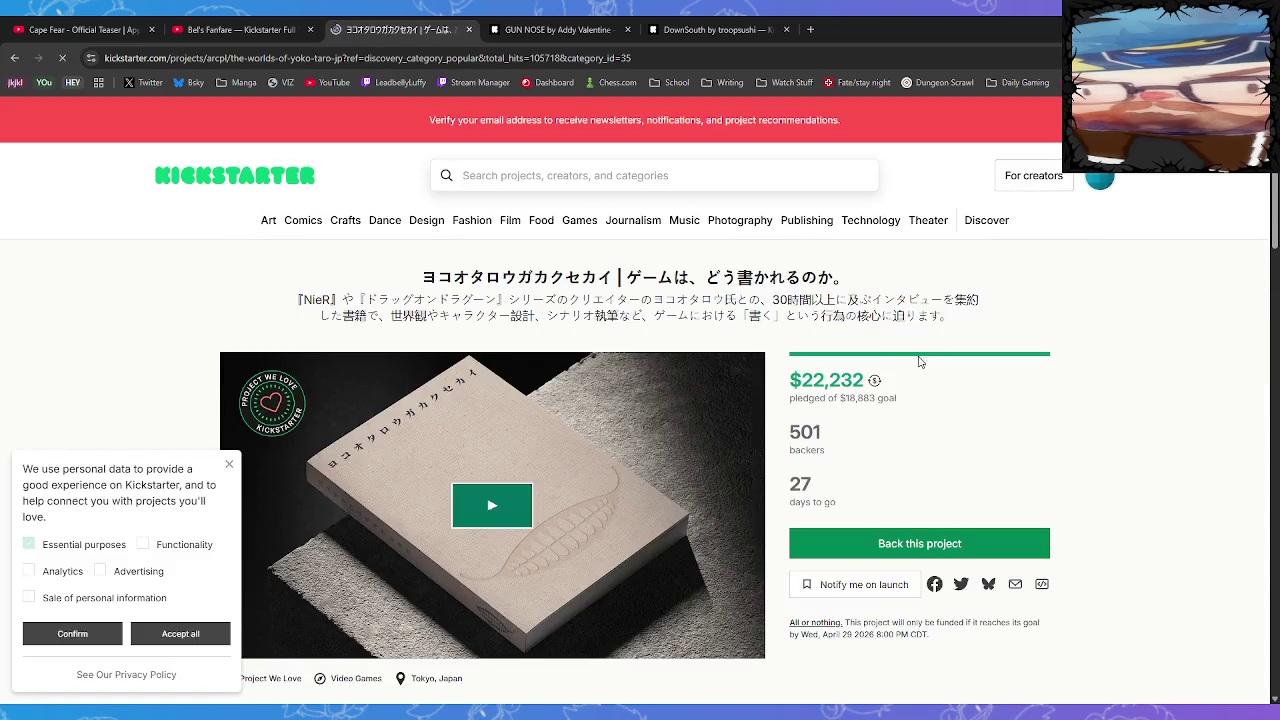
# Dismiss the cookie notice on the Yoko Taro's World page and switch to Steam's Subliminal reviews
pyautogui.click(228, 464)
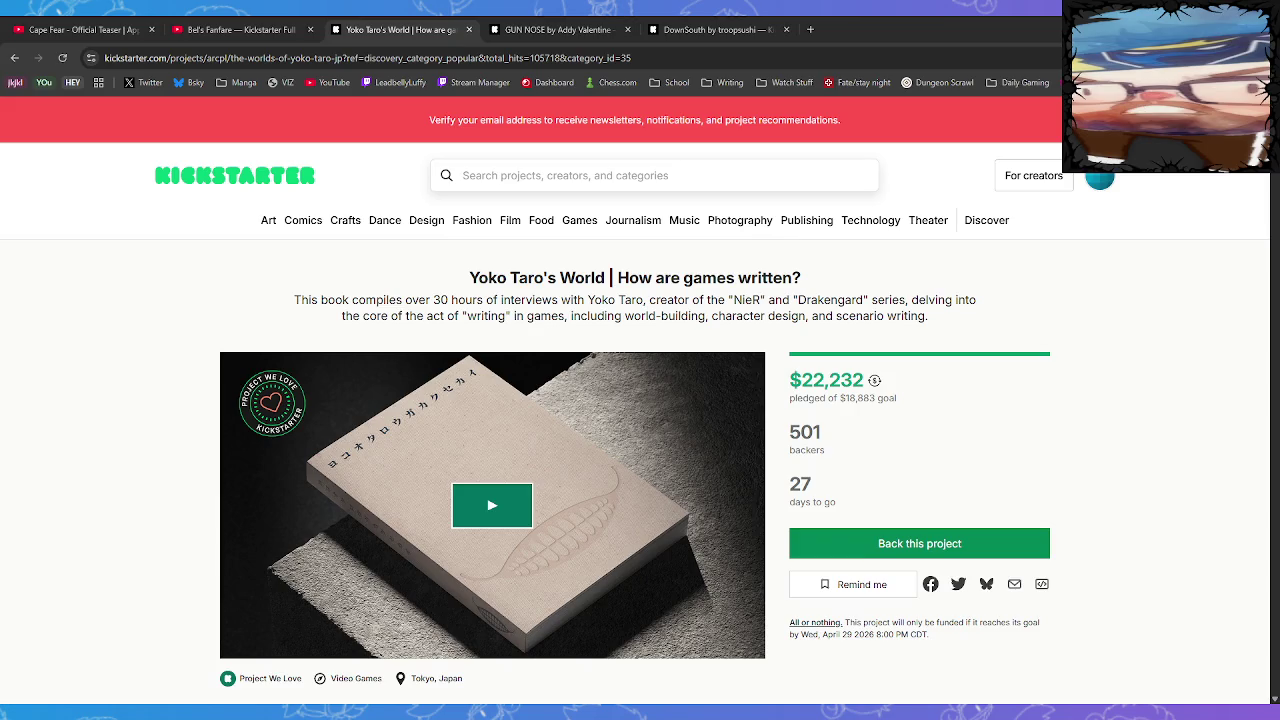
pyautogui.hotkey('alt', 'Tab')
pyautogui.scroll(10, 602, 414)
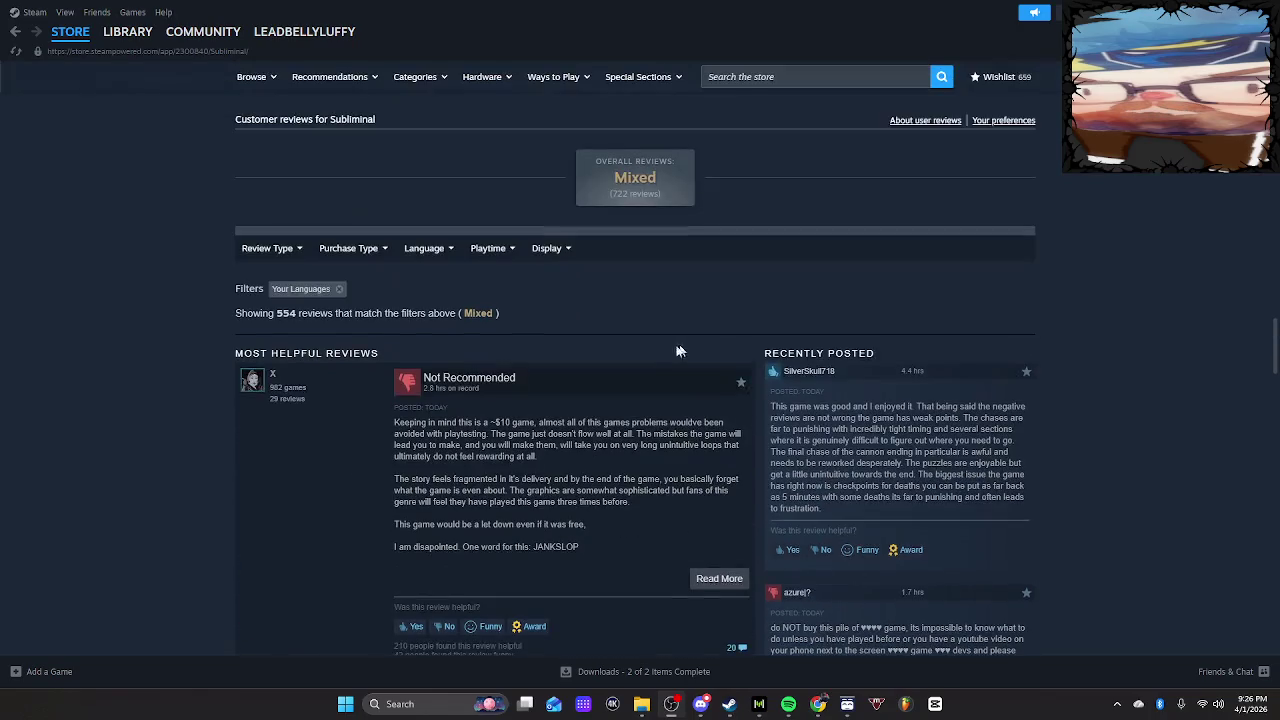
# Skim the Subliminal reviews and select the word JANKSLOP in one
pyautogui.scroll(-1, 602, 414)
pyautogui.scroll(-1, 602, 418)
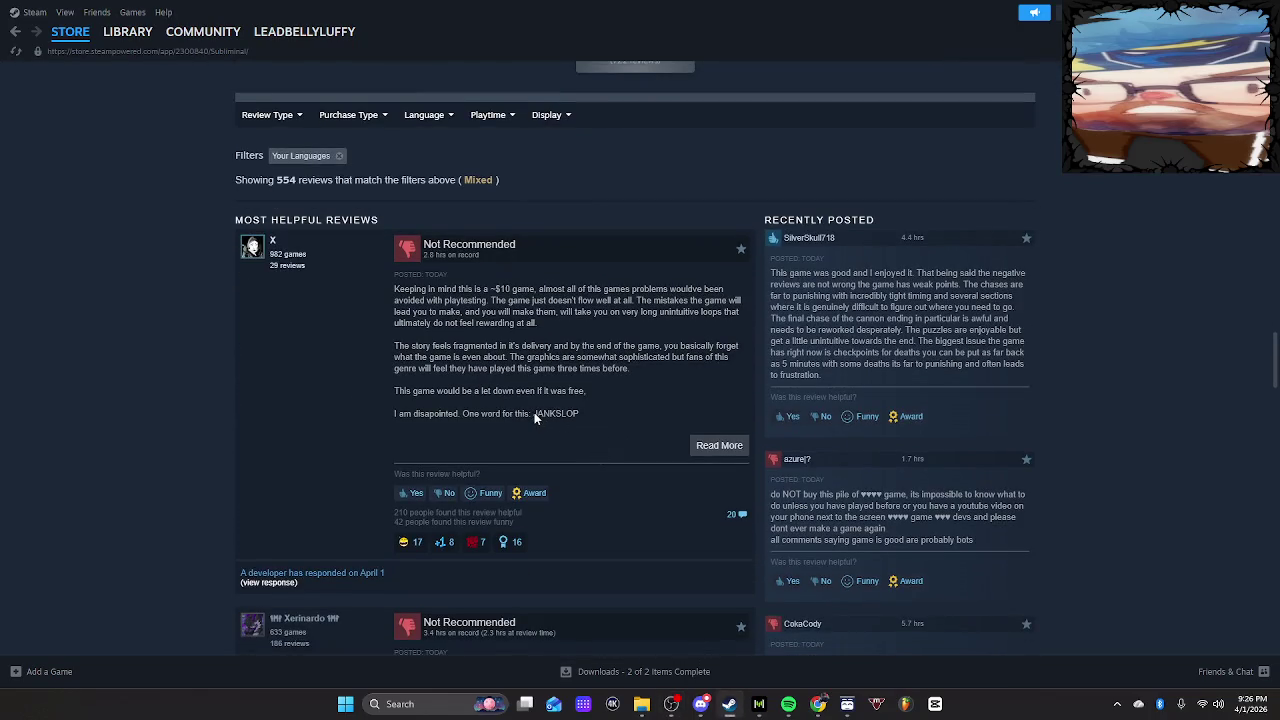
pyautogui.scroll(2, 622, 490)
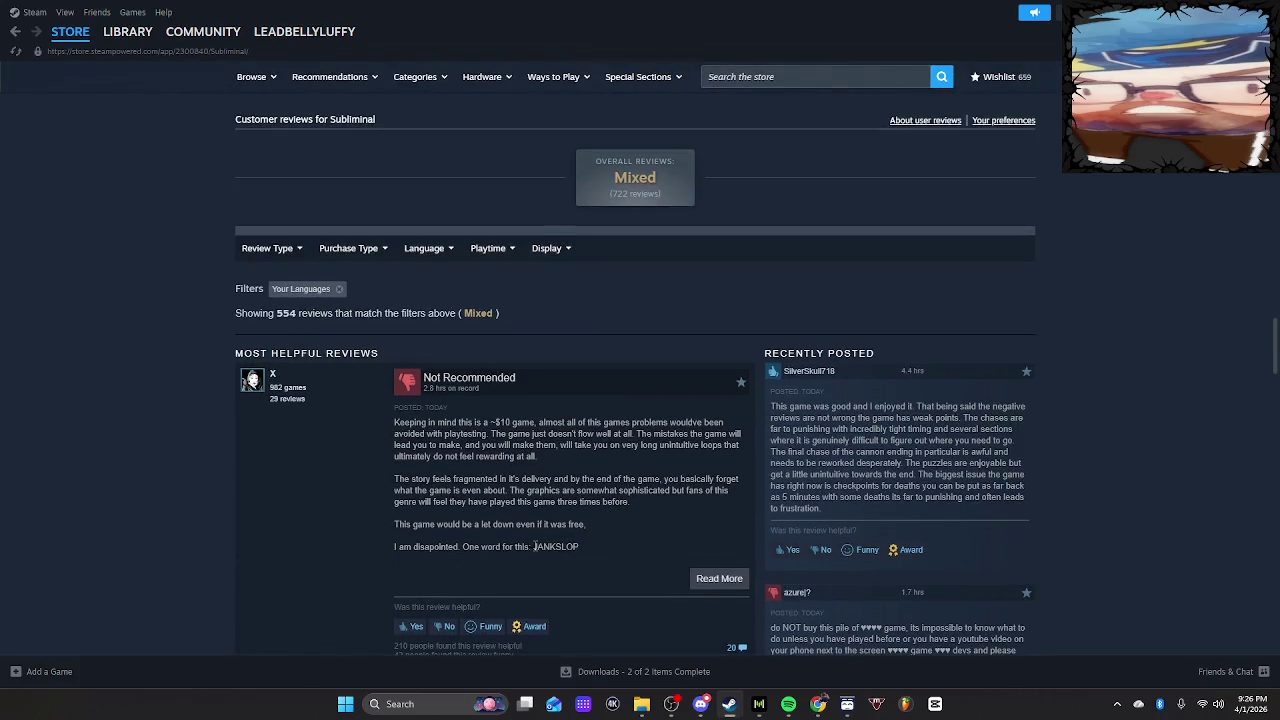
pyautogui.doubleClick(557, 548)
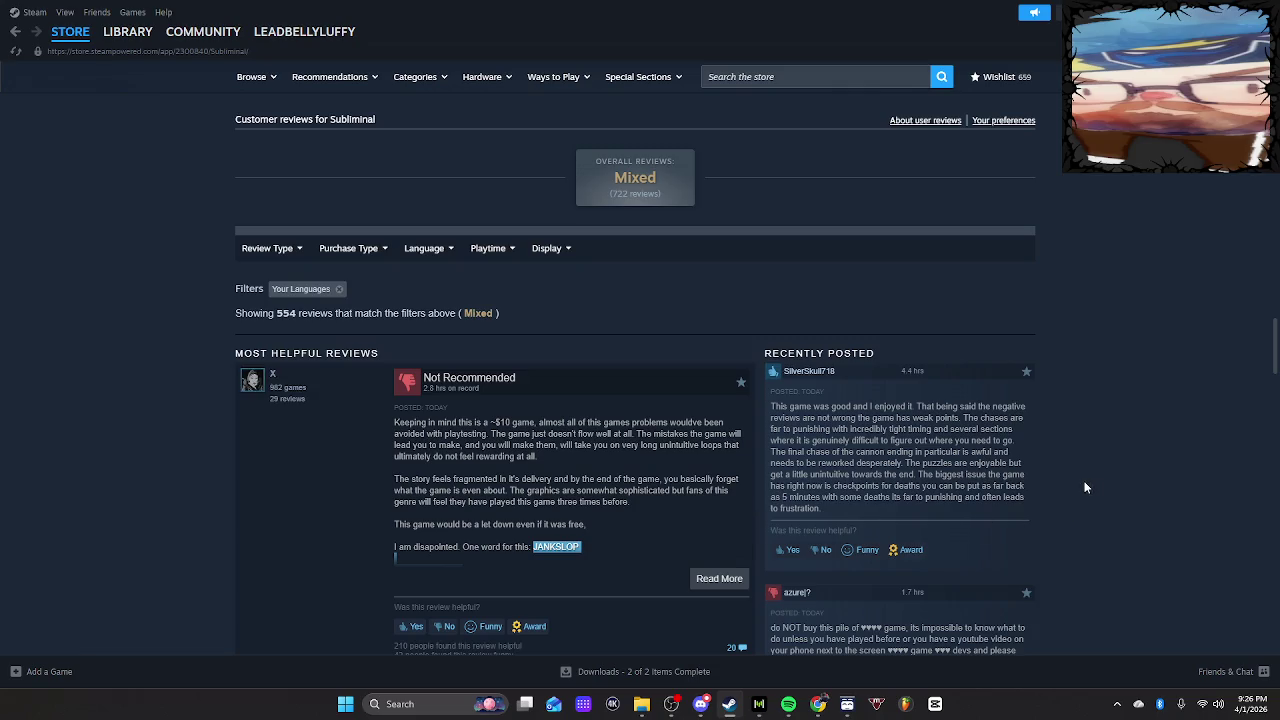
pyautogui.scroll(20, 1100, 497)
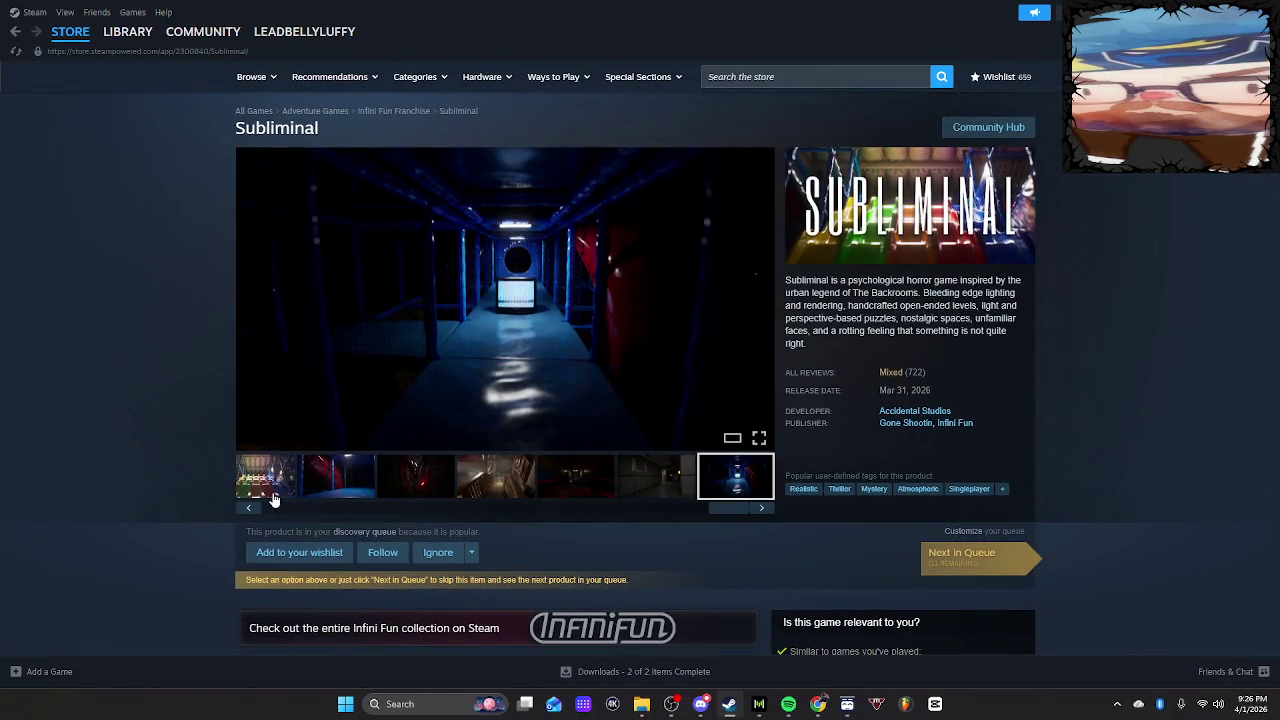
# View each Subliminal screenshot in turn, from the Playplace corridor to the blue corridor
pyautogui.click(268, 488)
pyautogui.click(356, 487)
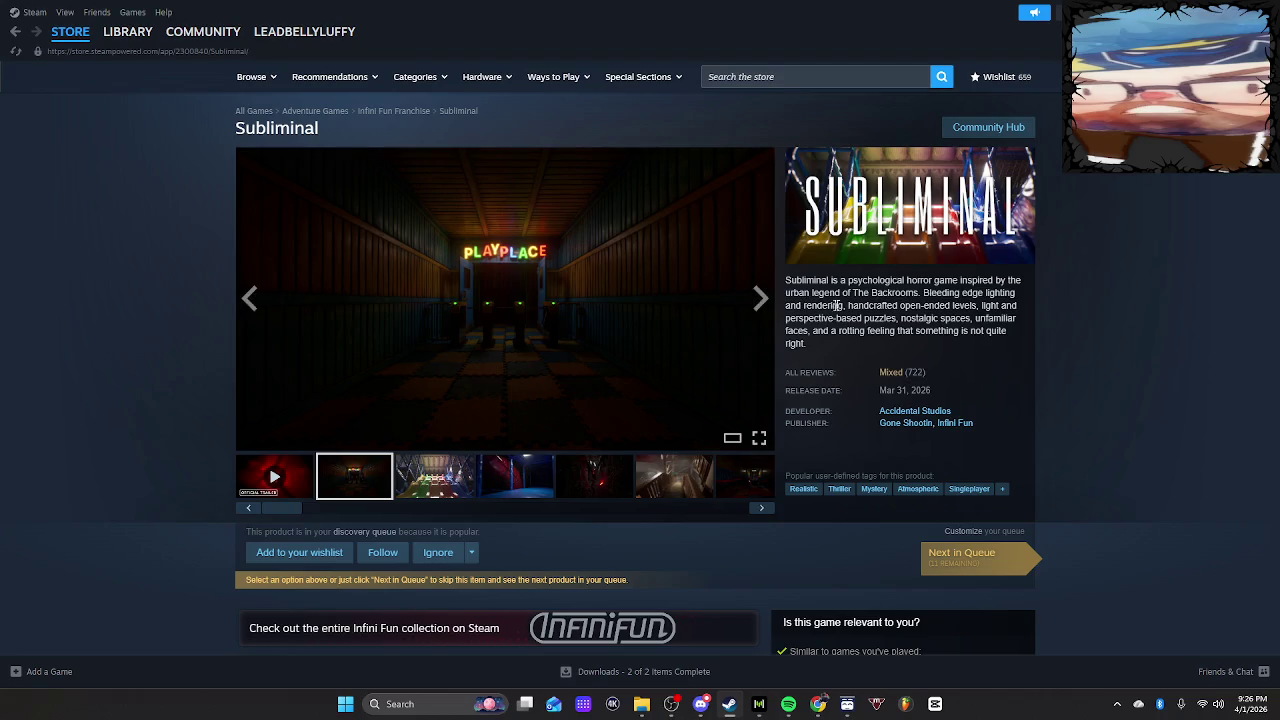
pyautogui.click(418, 476)
pyautogui.click(520, 480)
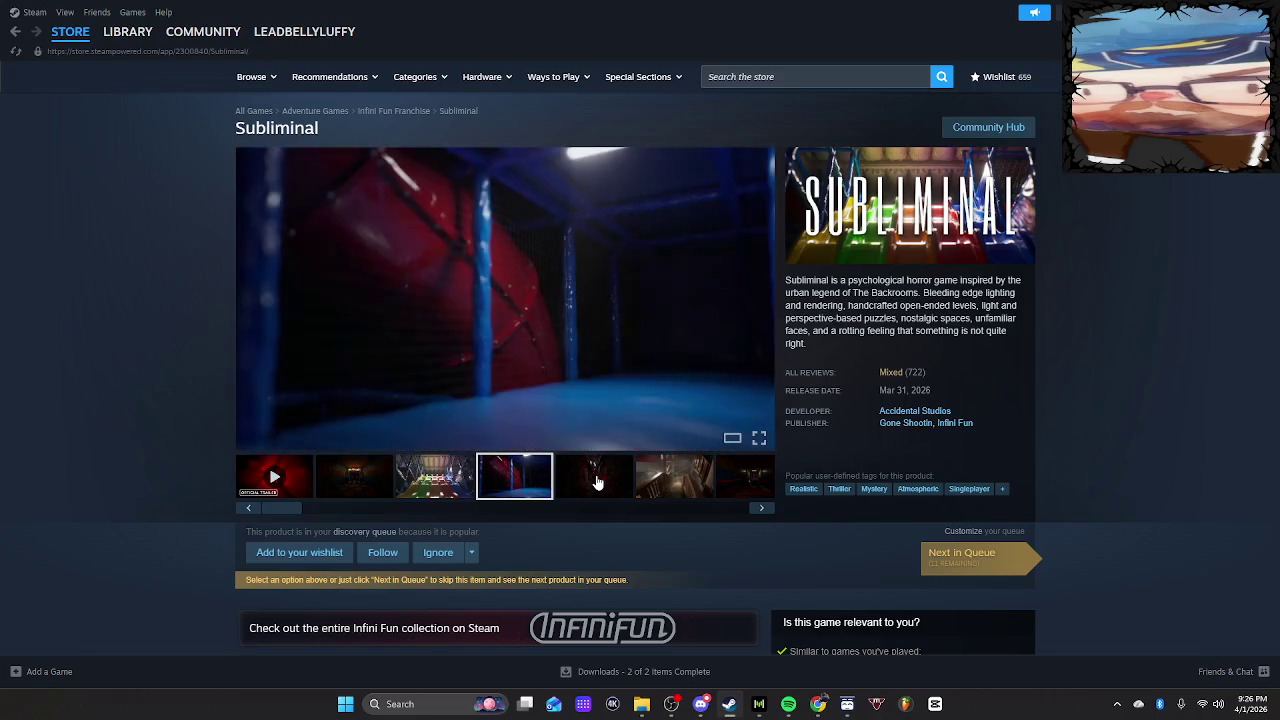
pyautogui.click(620, 485)
pyautogui.click(655, 490)
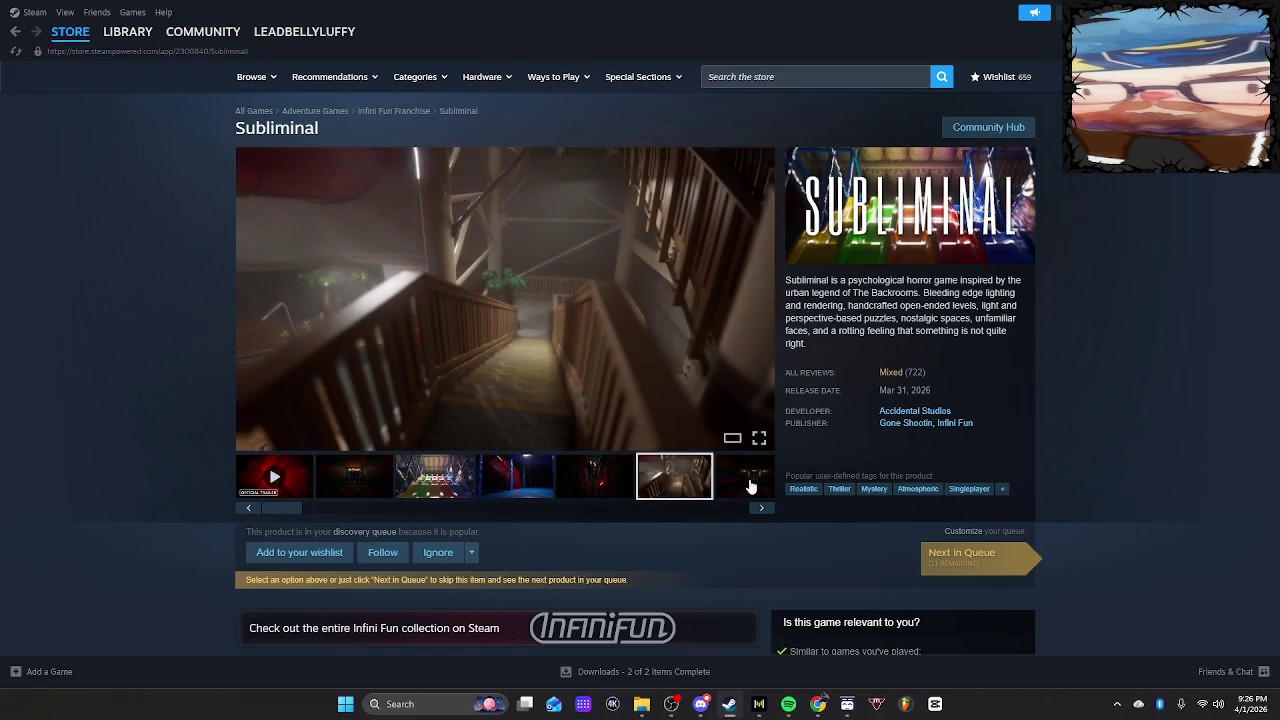
pyautogui.click(745, 487)
pyautogui.click(725, 488)
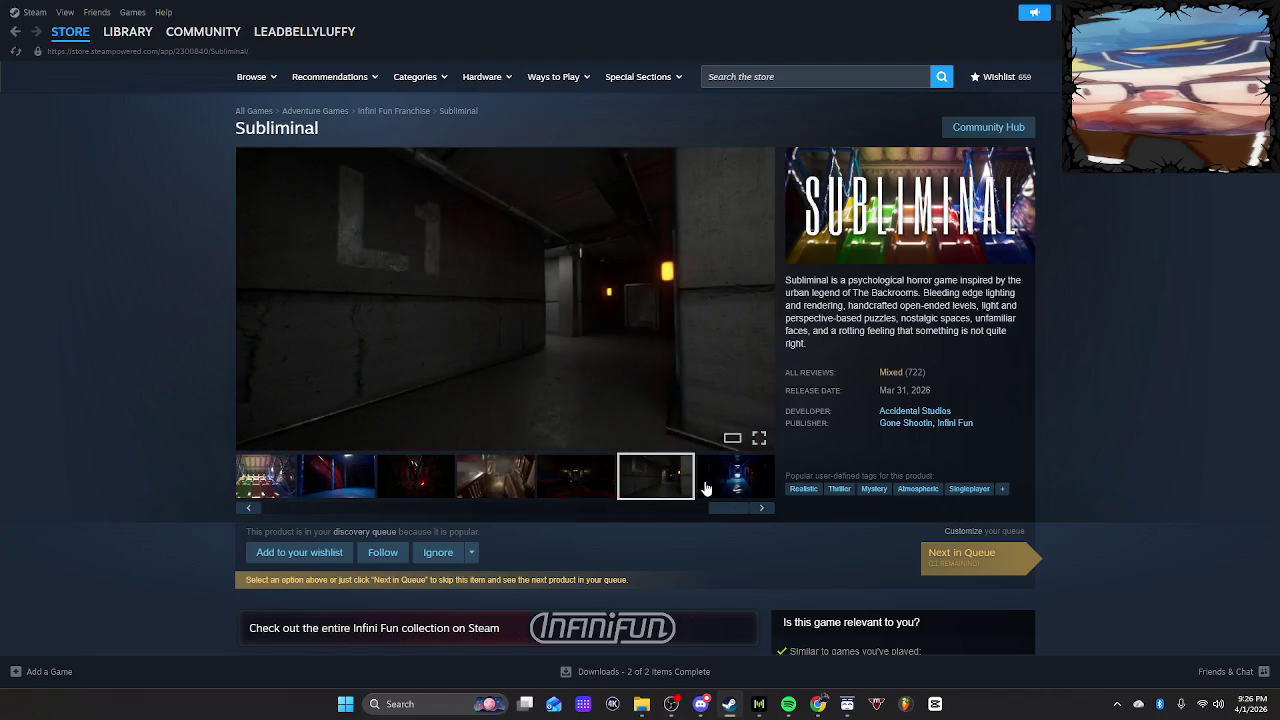
pyautogui.click(722, 488)
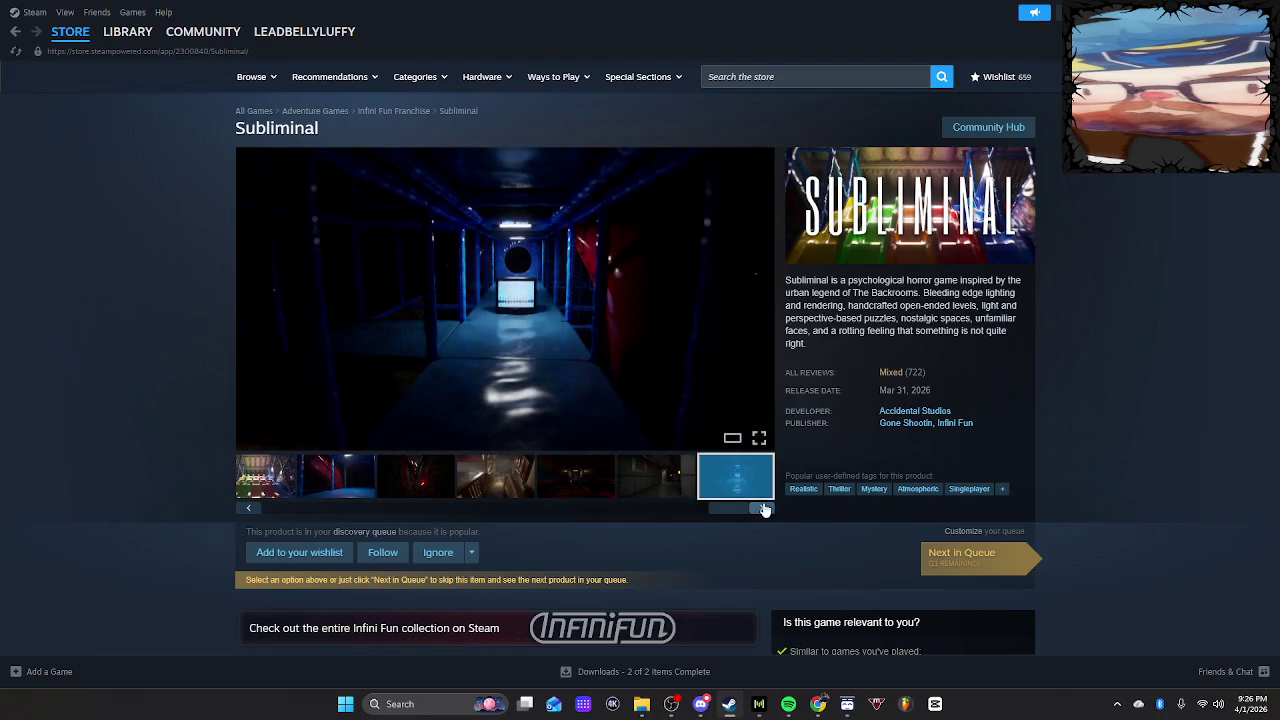
# Play the official release trailer and pause it at 0:13
pyautogui.click(761, 507)
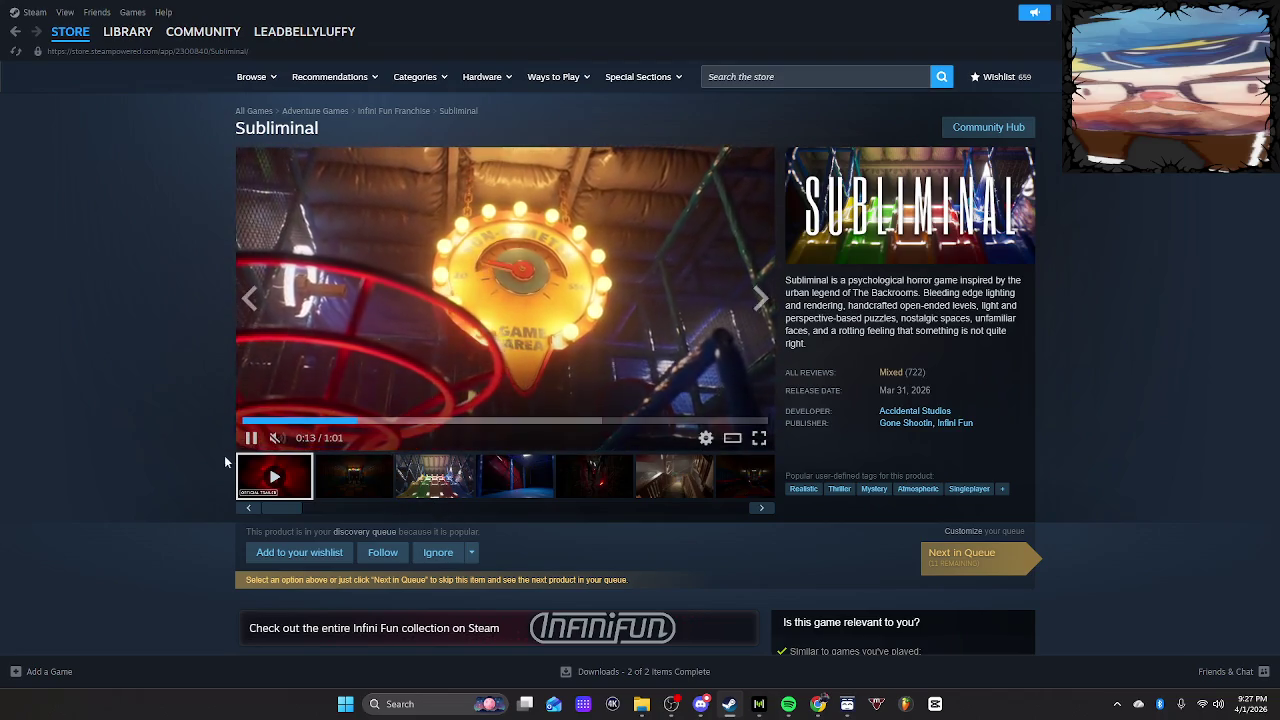
pyautogui.click(252, 439)
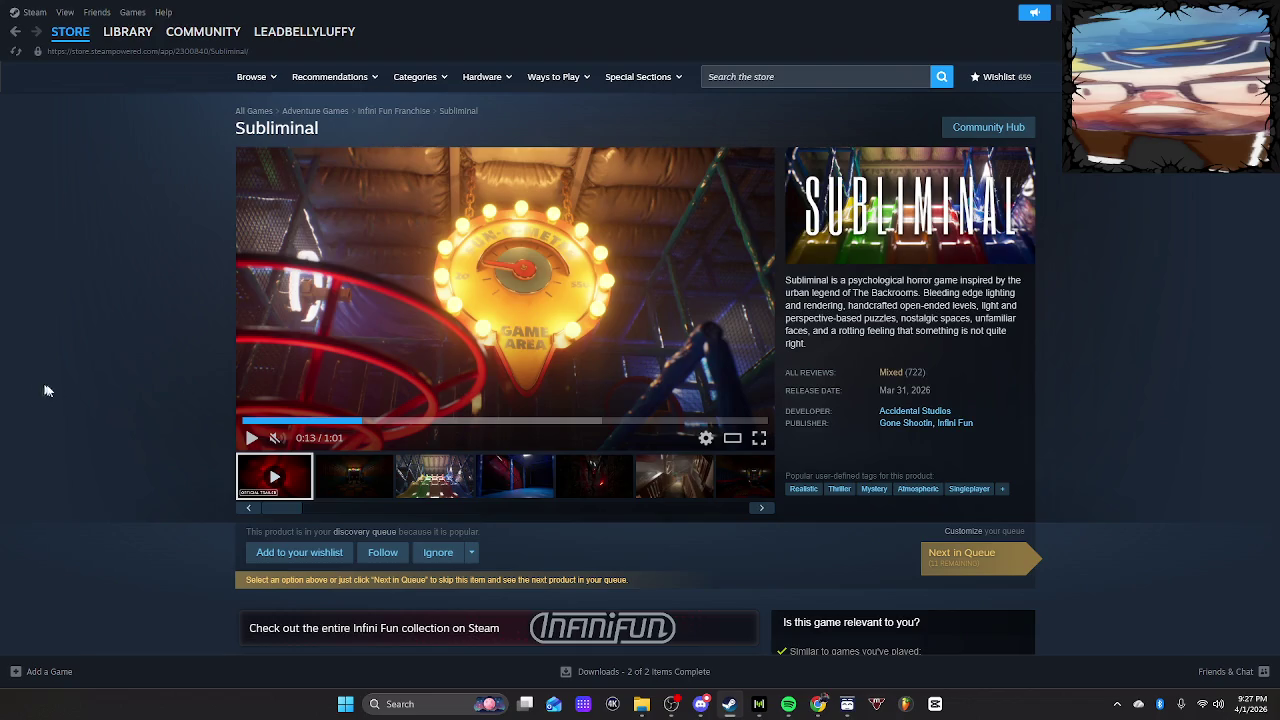
pyautogui.scroll(-10, 1023, 395)
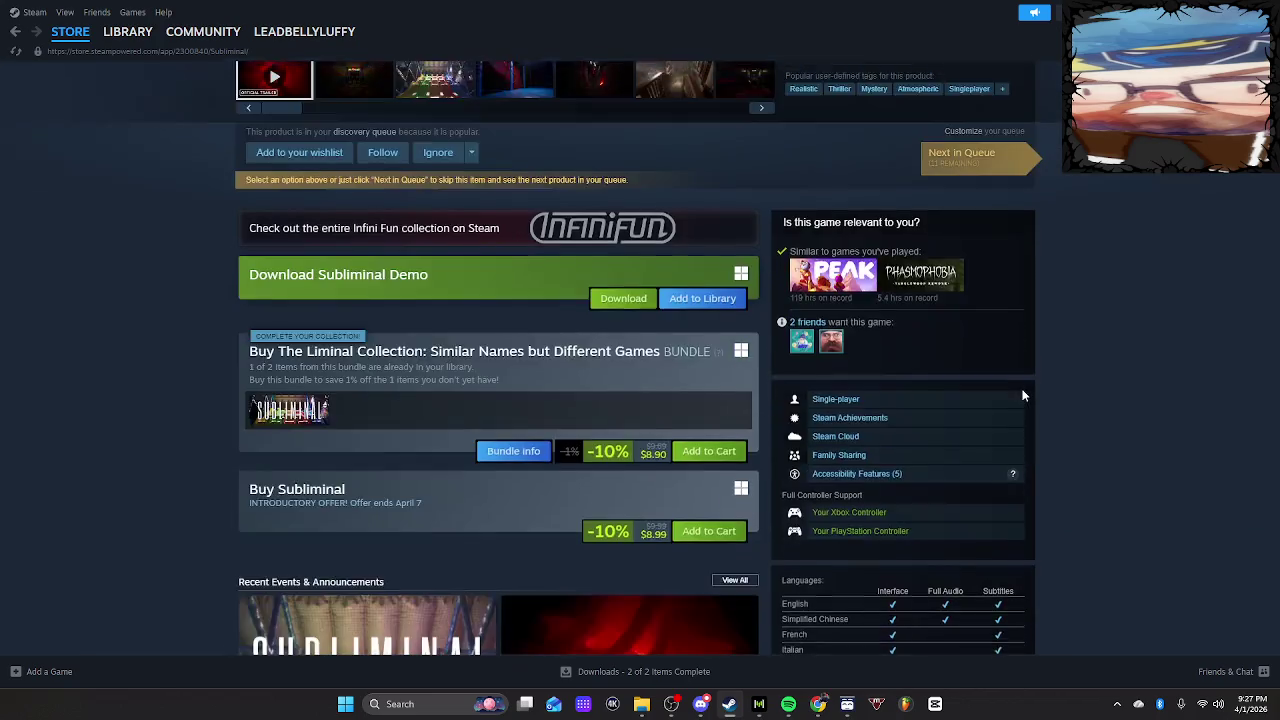
# Scroll the Subliminal reviews, go back to the Squirmbox page, then bring Chrome forward
pyautogui.scroll(-15, 1023, 395)
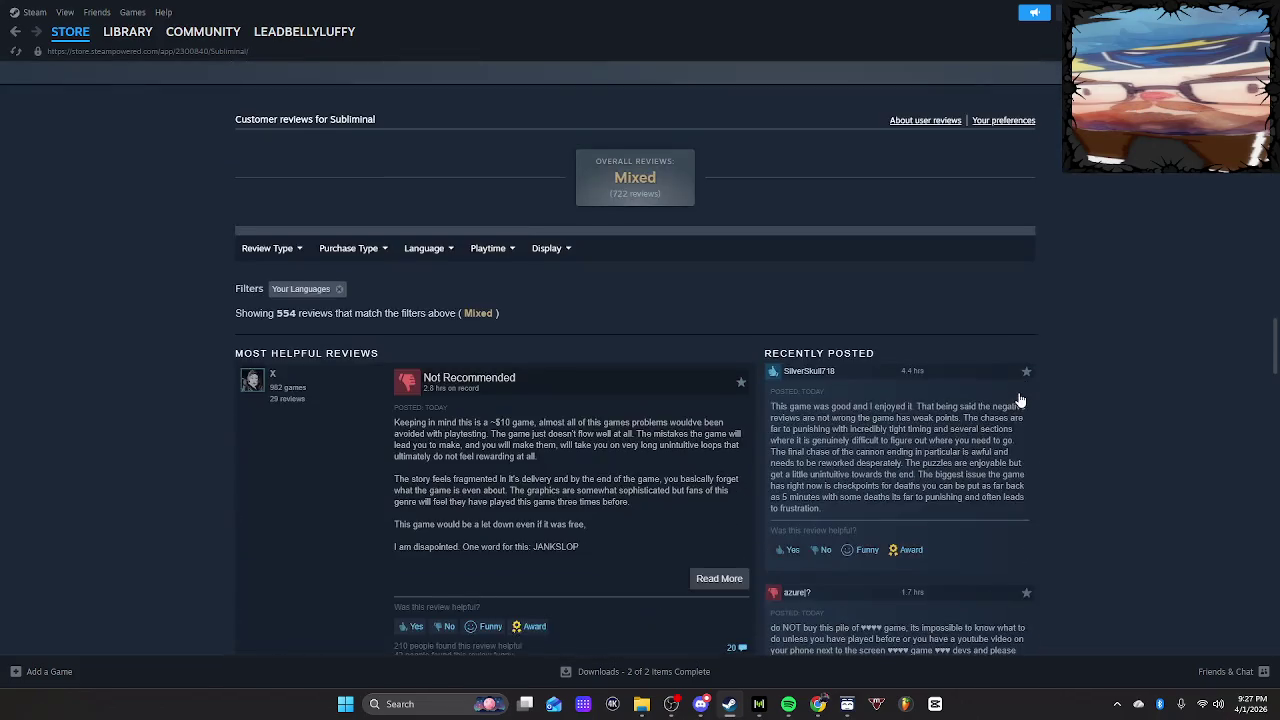
pyautogui.scroll(-3, 1016, 397)
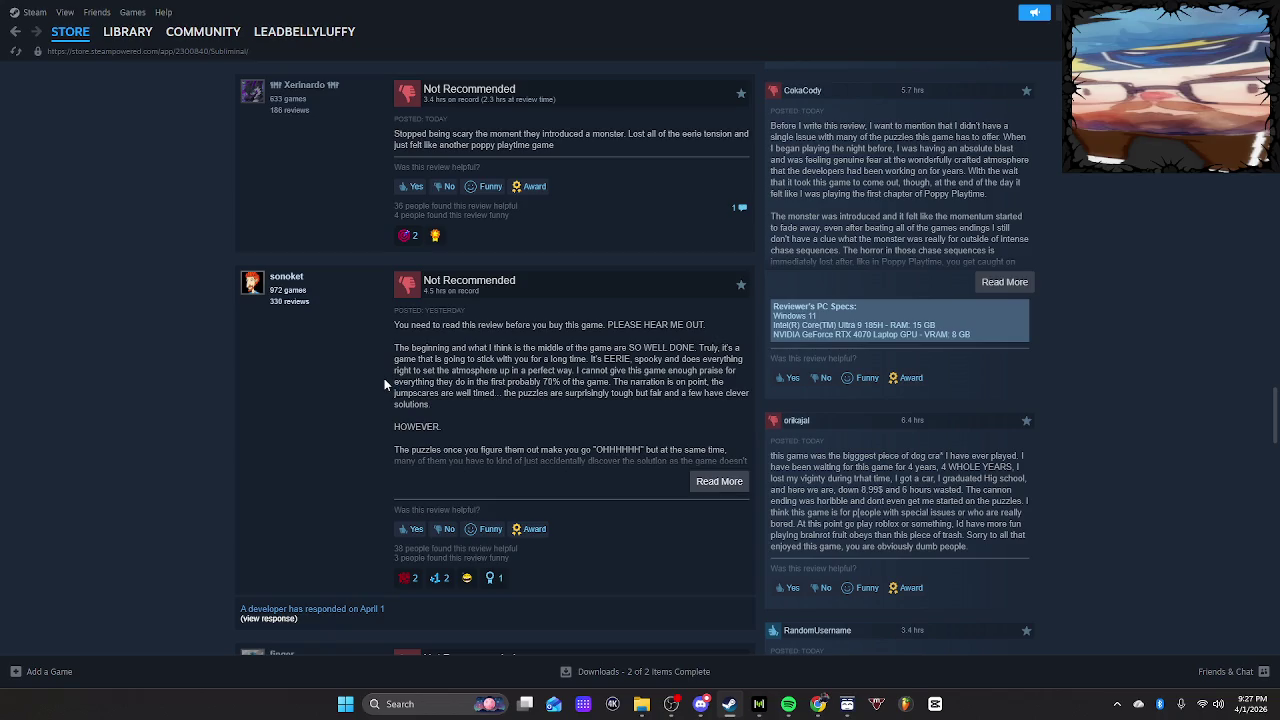
pyautogui.scroll(1, 384, 378)
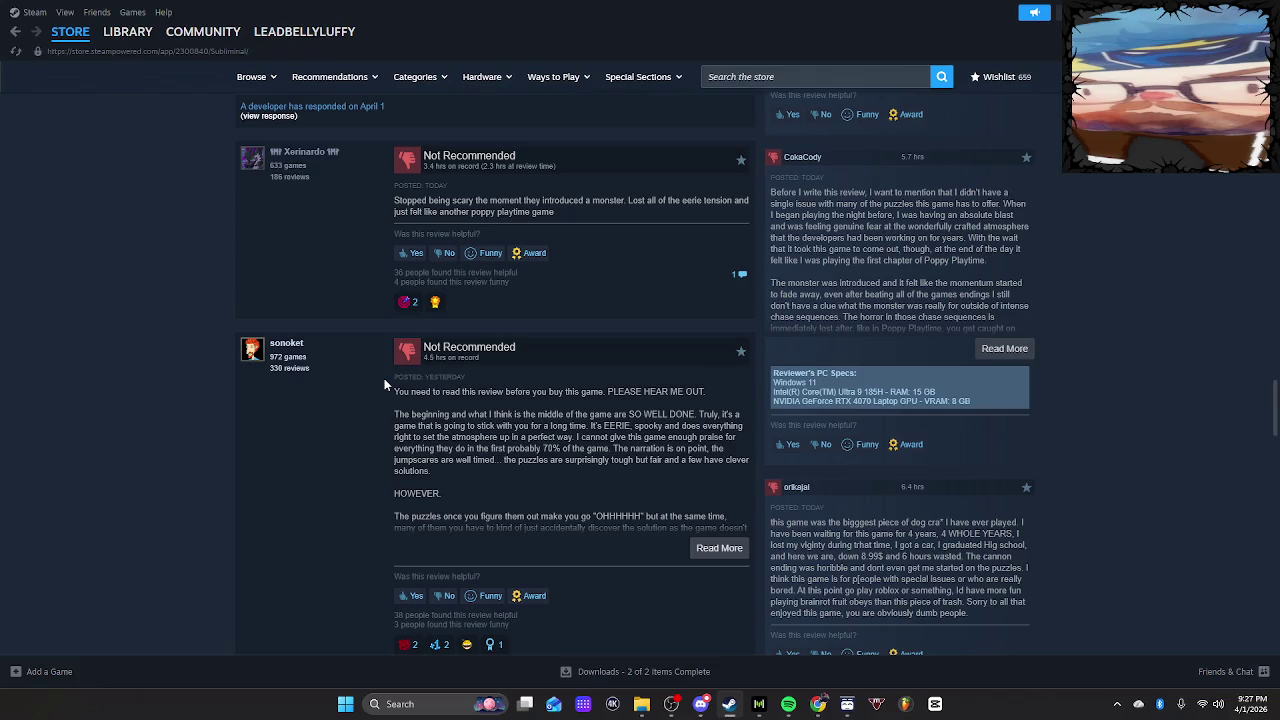
pyautogui.scroll(10, 384, 378)
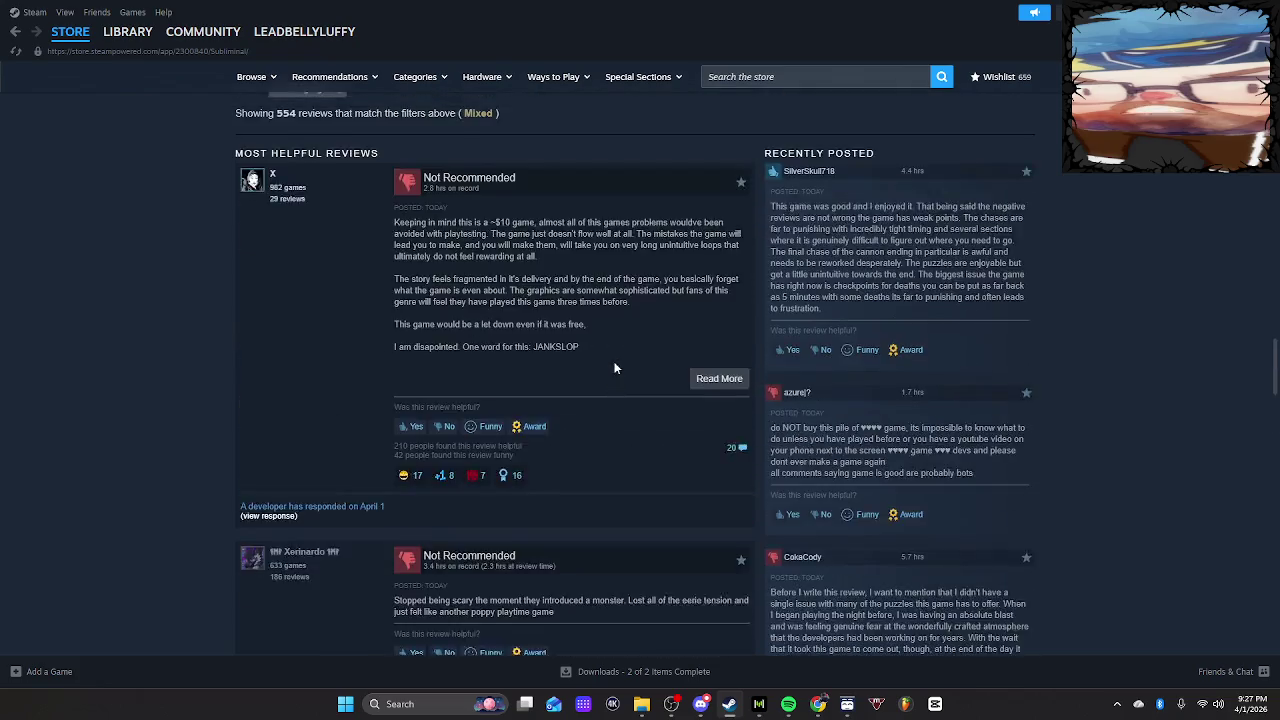
pyautogui.scroll(3, 121, 104)
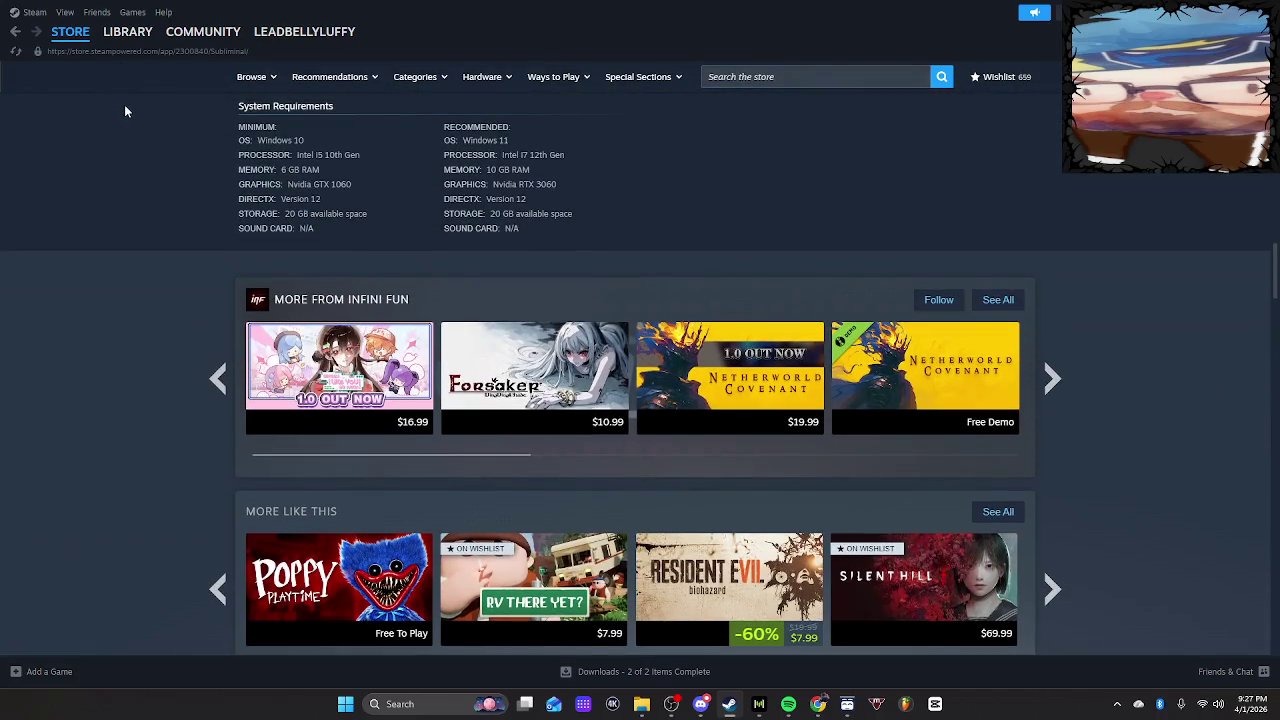
pyautogui.click(17, 34)
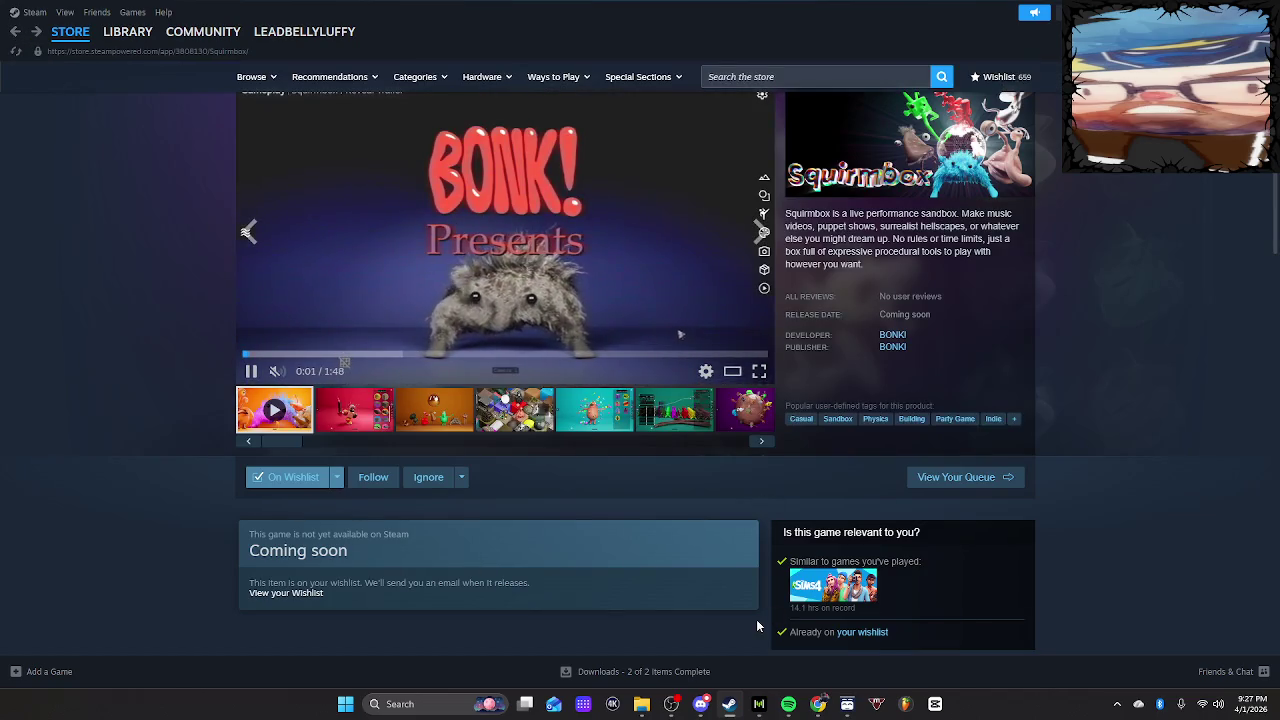
pyautogui.moveTo(822, 708)
pyautogui.click(873, 635)
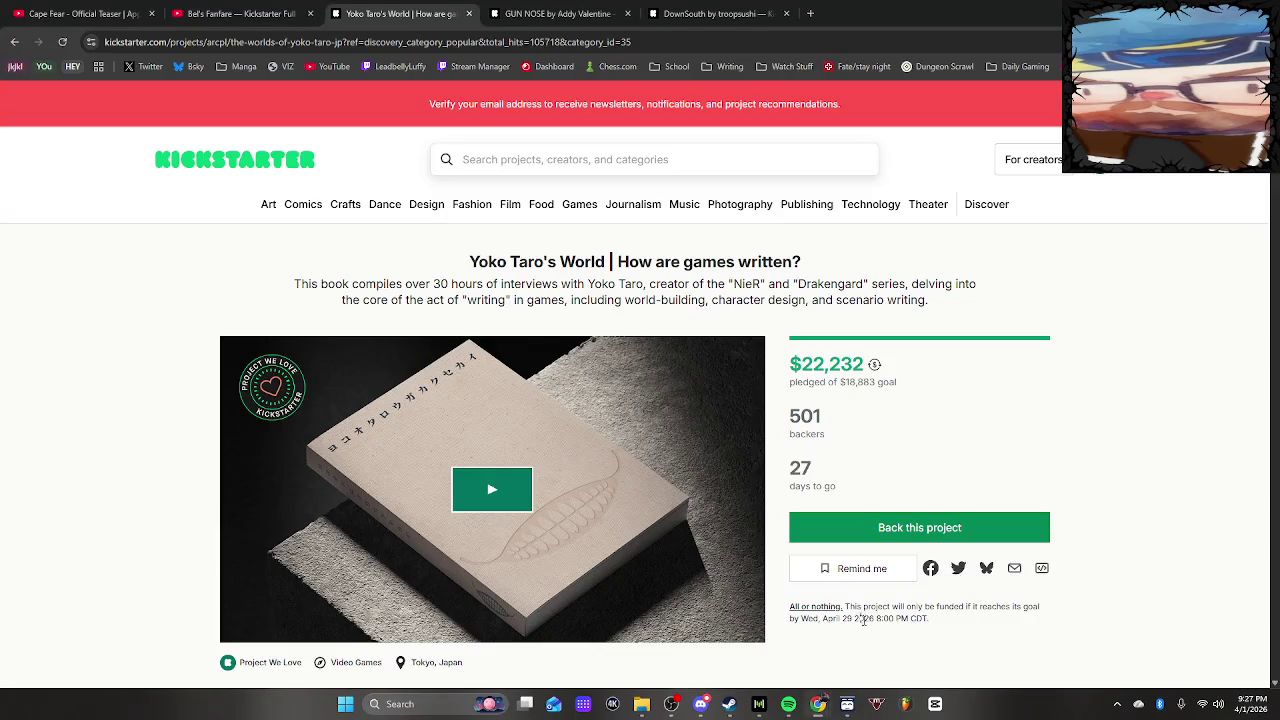
# Scroll through the Yoko Taro's World Story section and back up
pyautogui.scroll(-10, 256, 325)
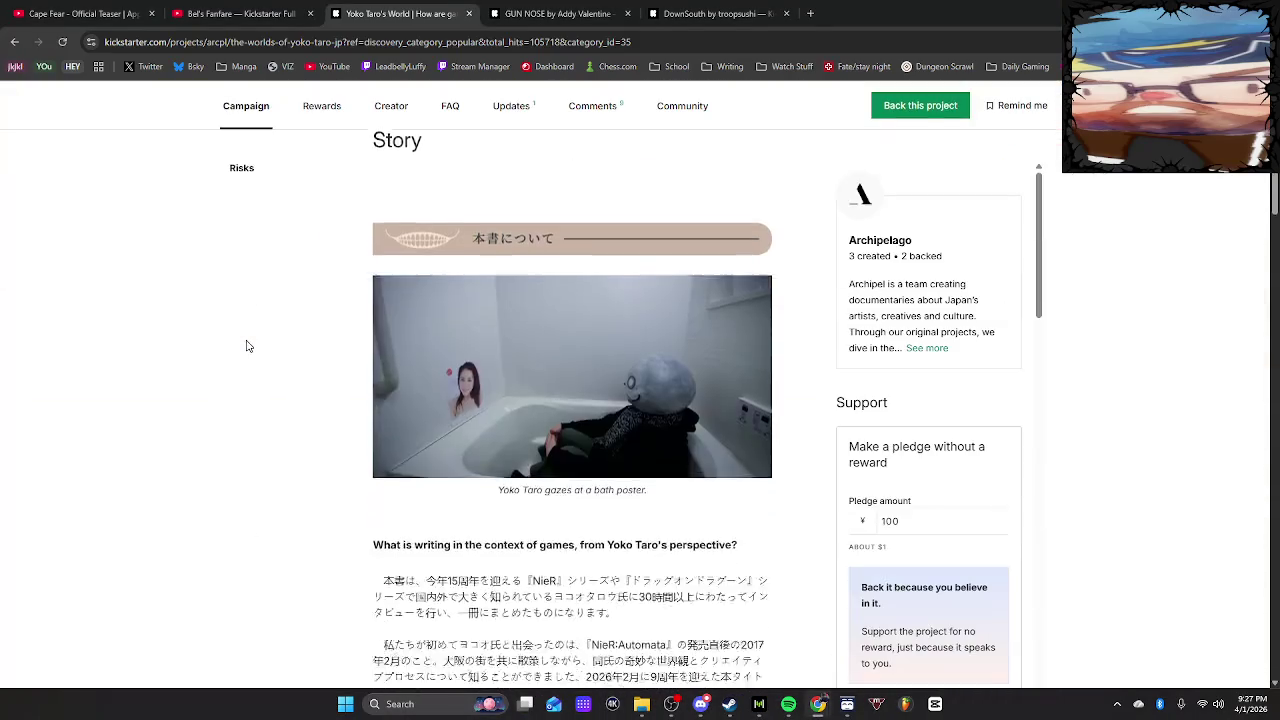
pyautogui.scroll(3, 246, 340)
pyautogui.scroll(-2, 247, 339)
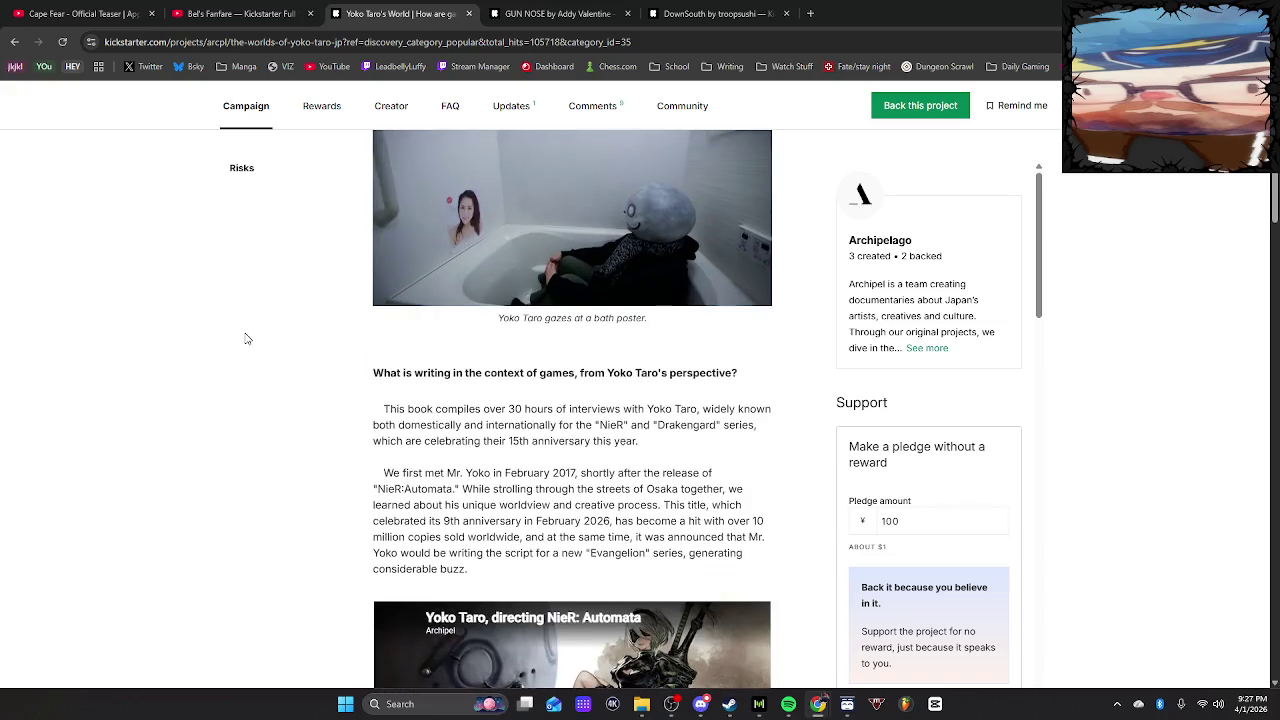
pyautogui.scroll(-2, 247, 339)
pyautogui.scroll(-6, 248, 336)
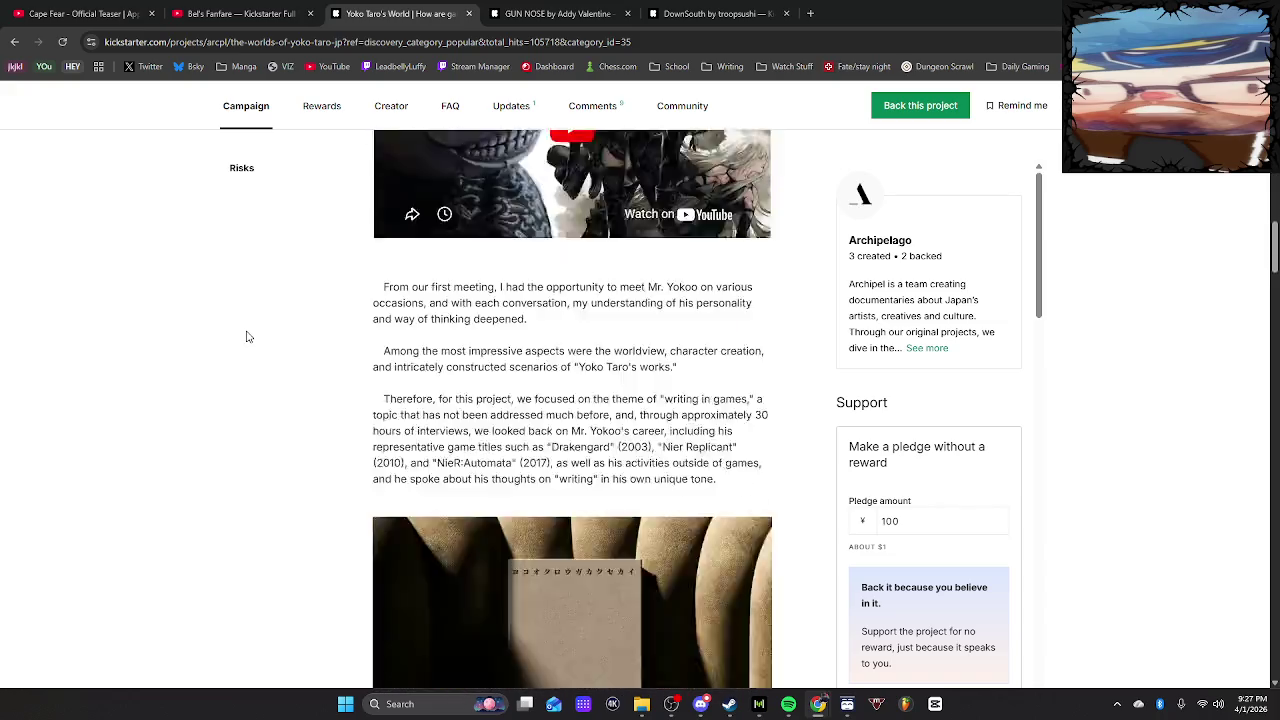
pyautogui.scroll(-3, 246, 334)
pyautogui.scroll(2, 432, 341)
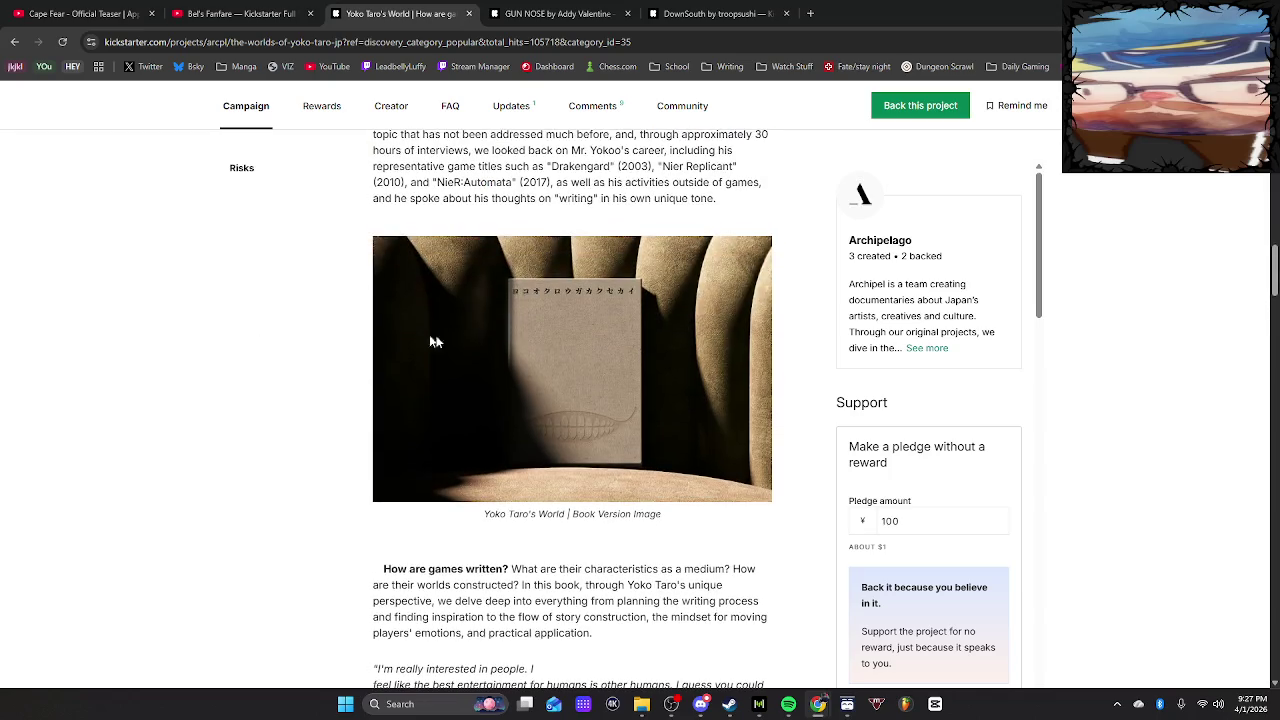
pyautogui.scroll(15, 660, 476)
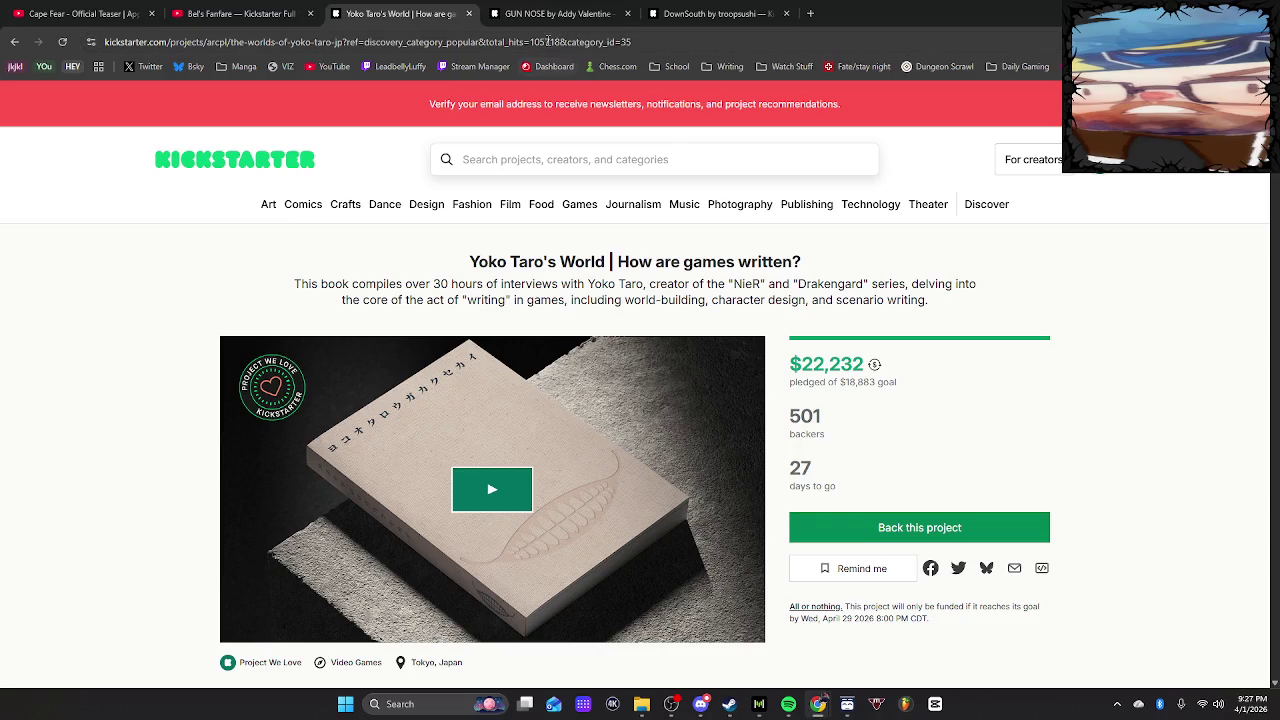
# Trim the ?ref tracking tail from the page address, then go back to the previous page
pyautogui.moveTo(632, 42); pyautogui.dragTo(346, 43)
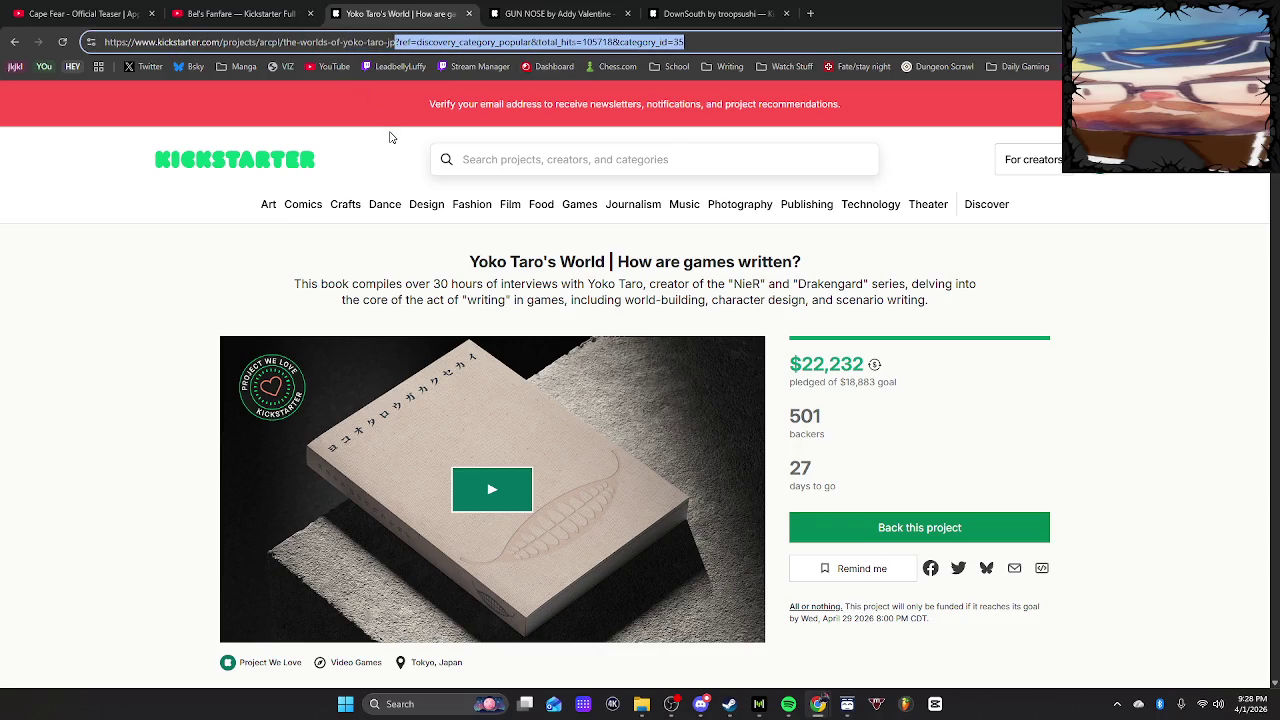
pyautogui.press('BackSpace')
pyautogui.hotkey('ctrl', 'a')
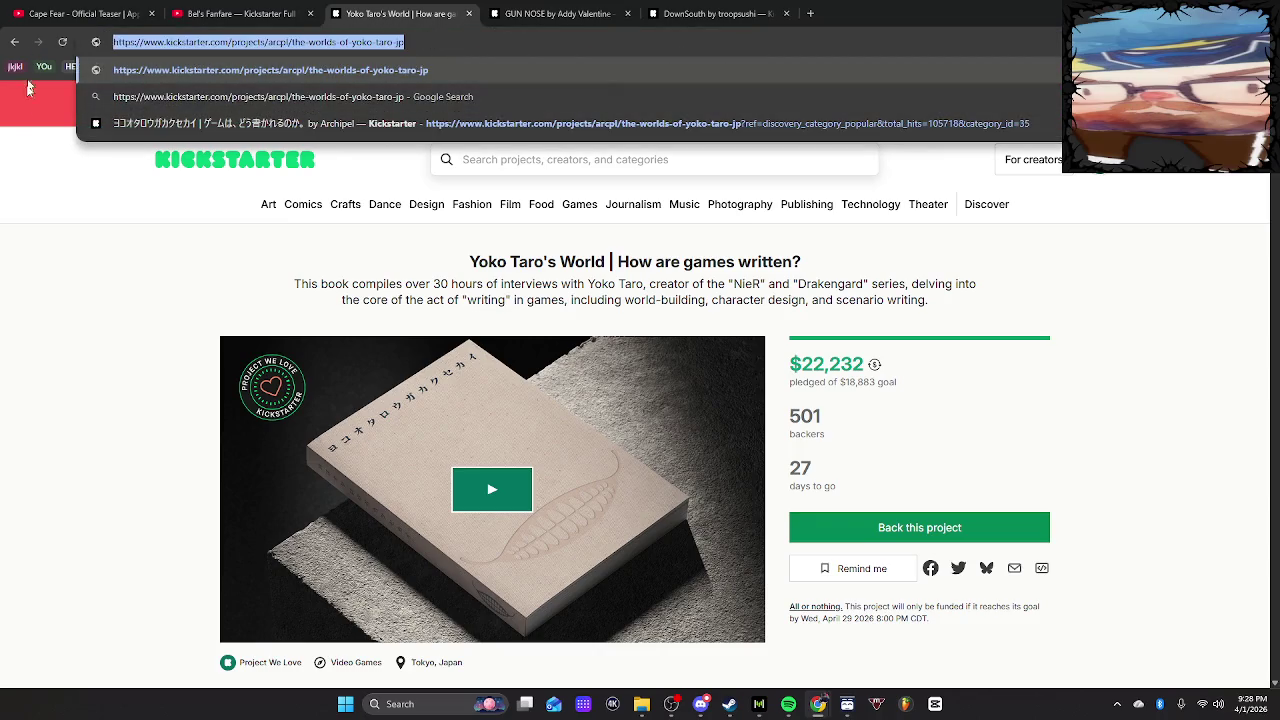
pyautogui.hotkey('alt', 'Tab')
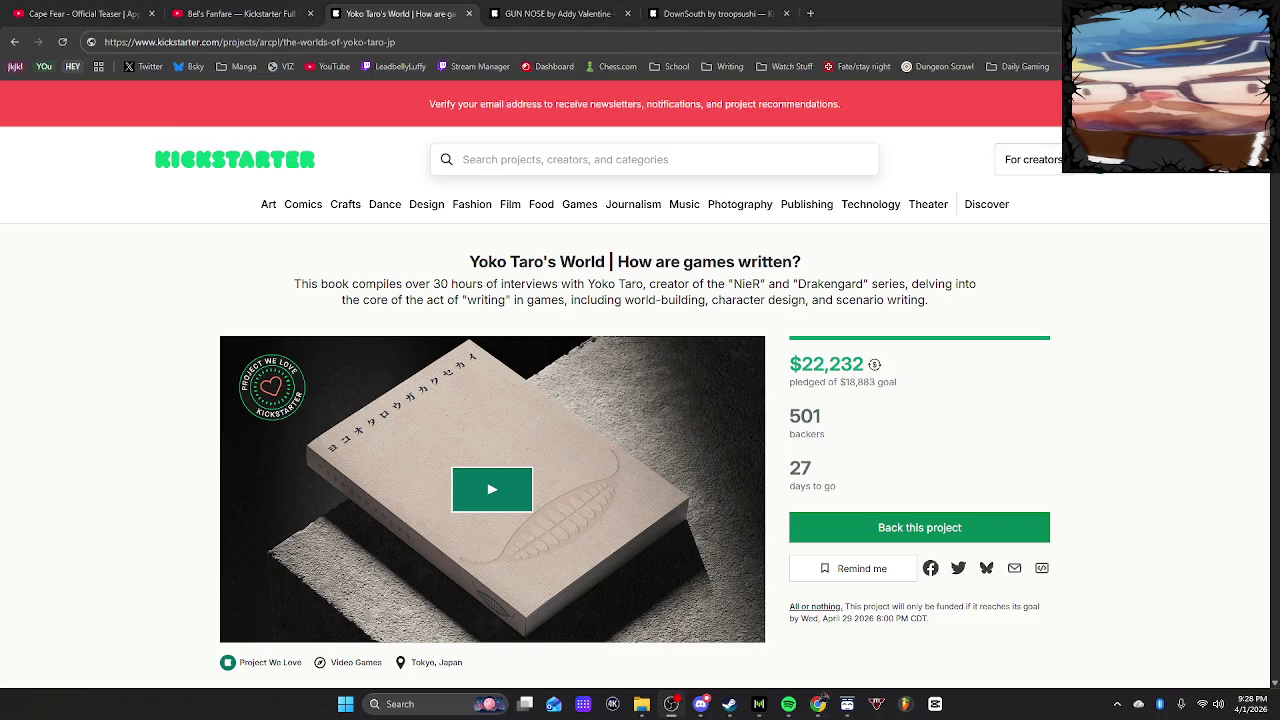
pyautogui.click(18, 43)
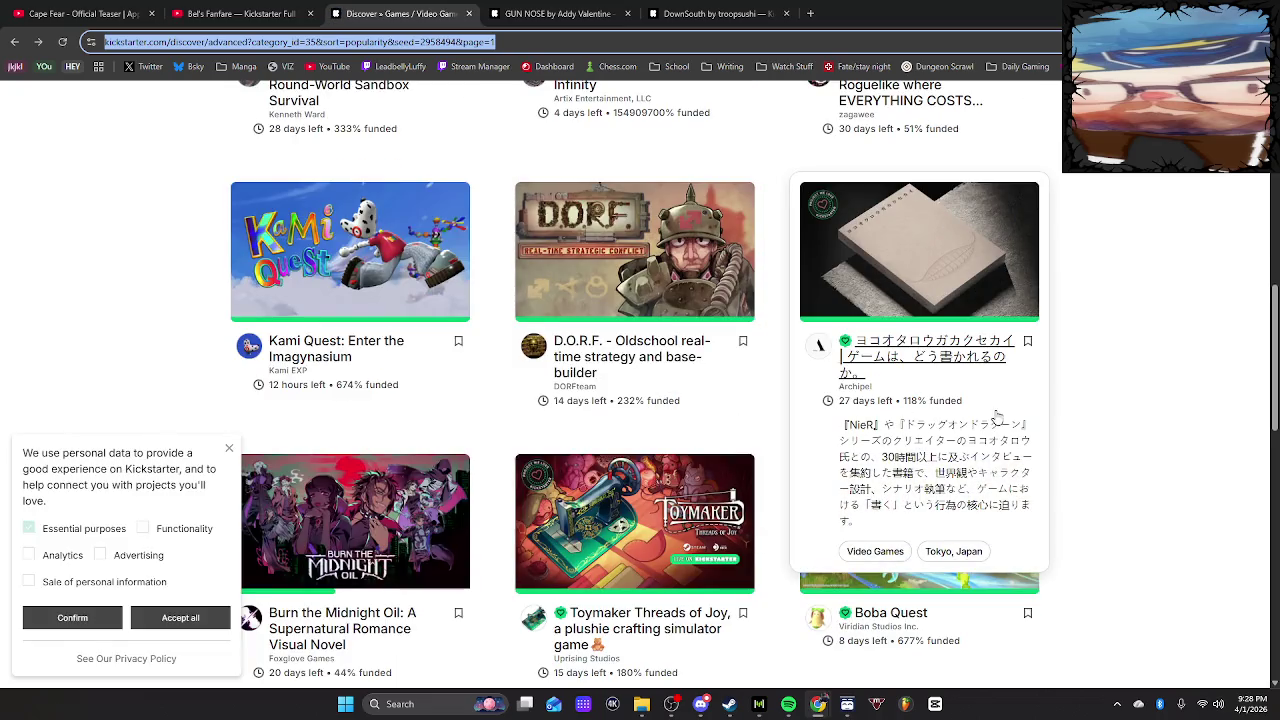
# Dismiss the cookie notice and load more Video Games projects
pyautogui.scroll(-2, 1046, 423)
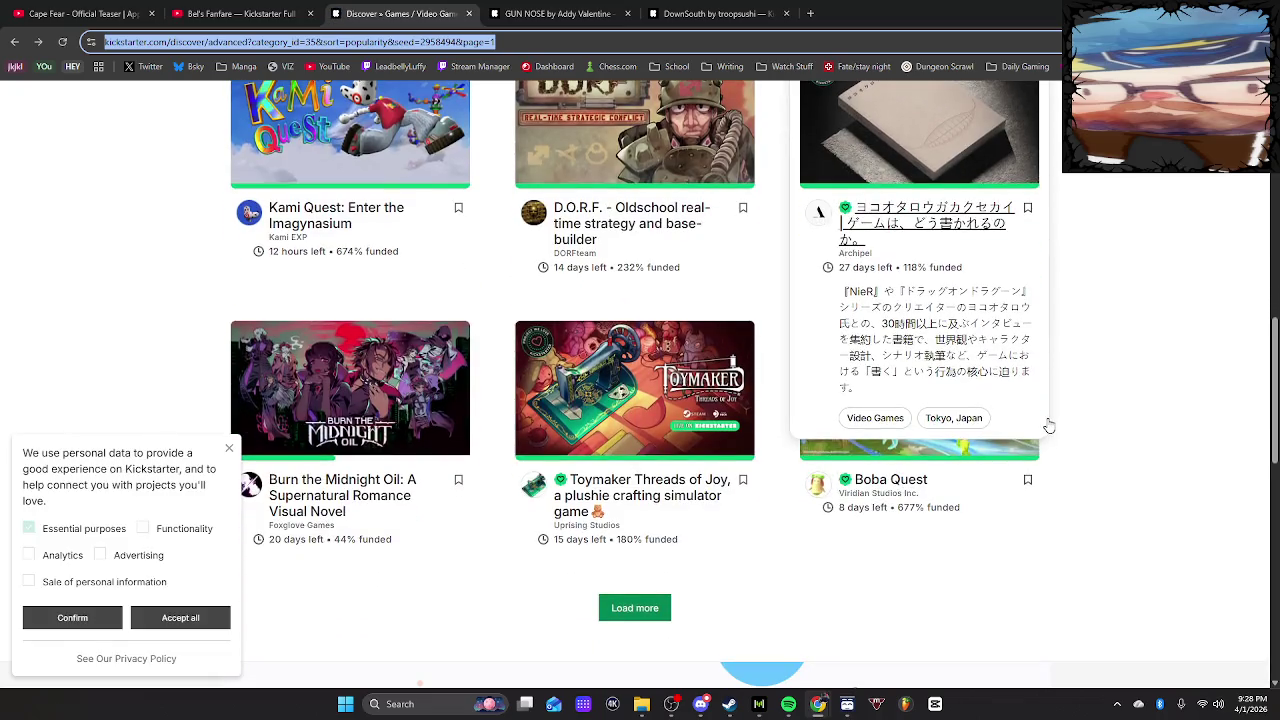
pyautogui.click(228, 452)
pyautogui.scroll(-3, 1070, 455)
pyautogui.click(634, 341)
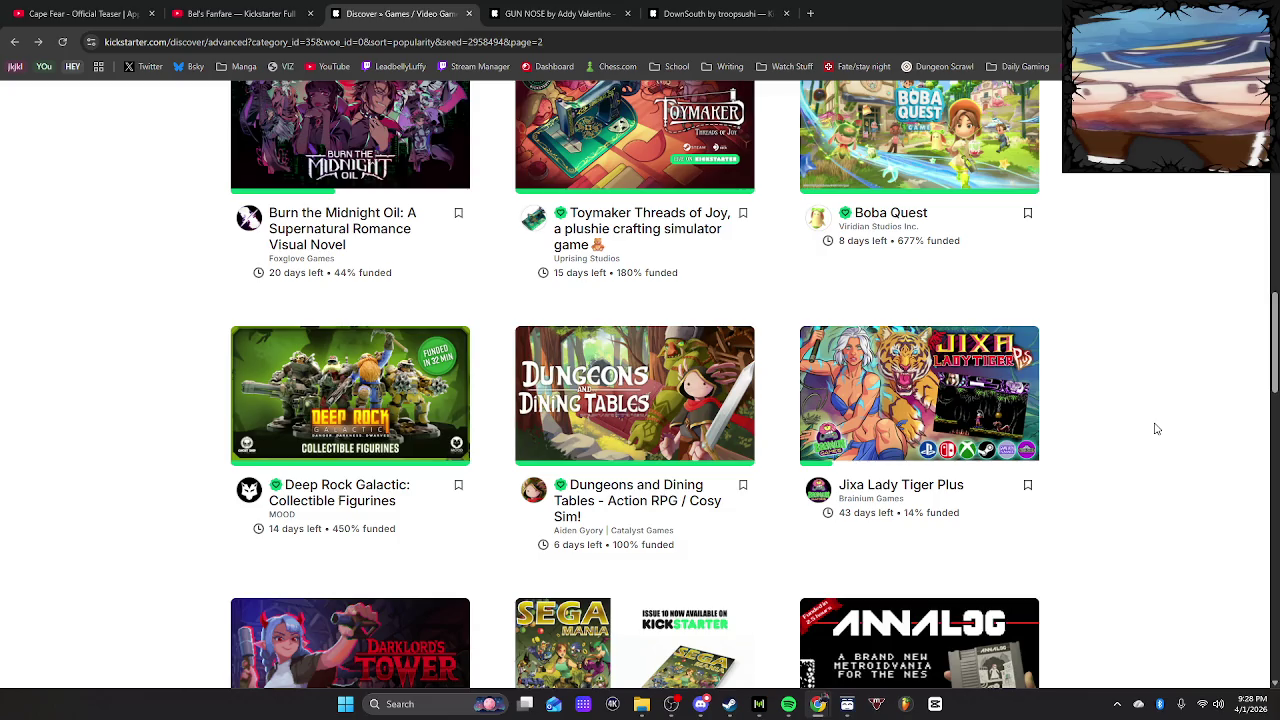
# Check the extra filters, location and sort dropdowns without changing them, keeping Popularity
pyautogui.scroll(-5, 1216, 379)
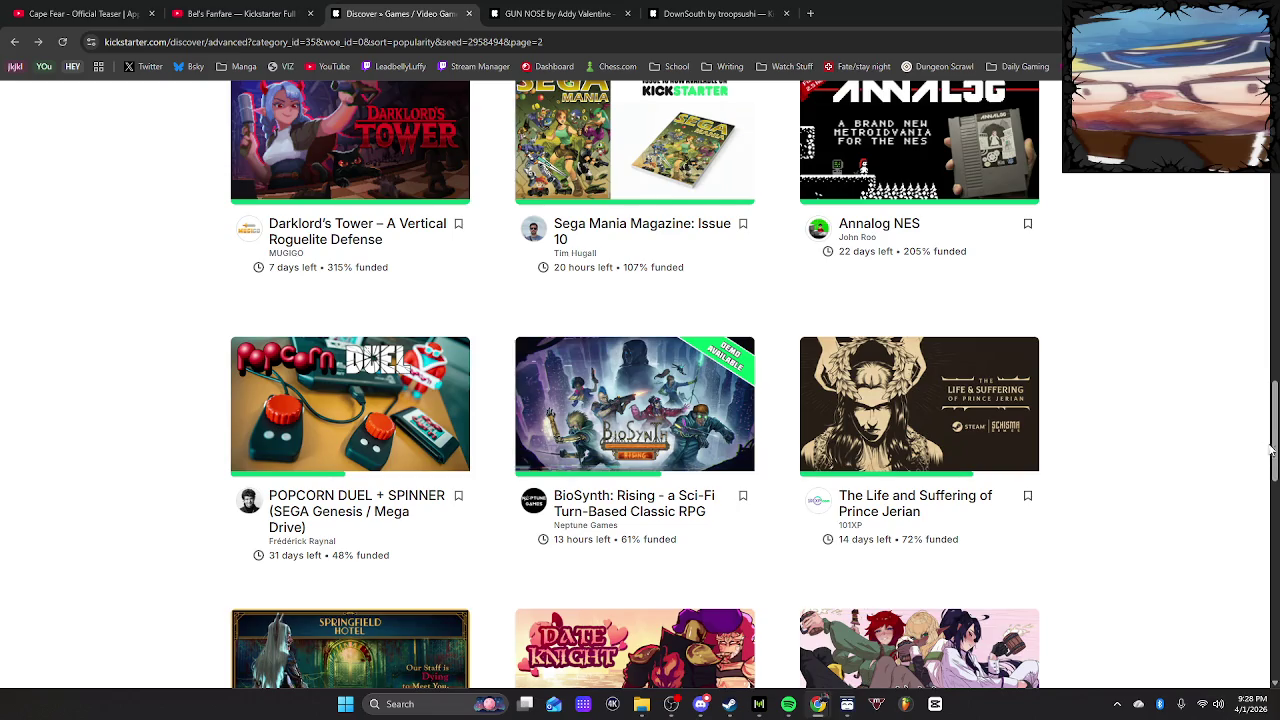
pyautogui.scroll(15, 1217, 243)
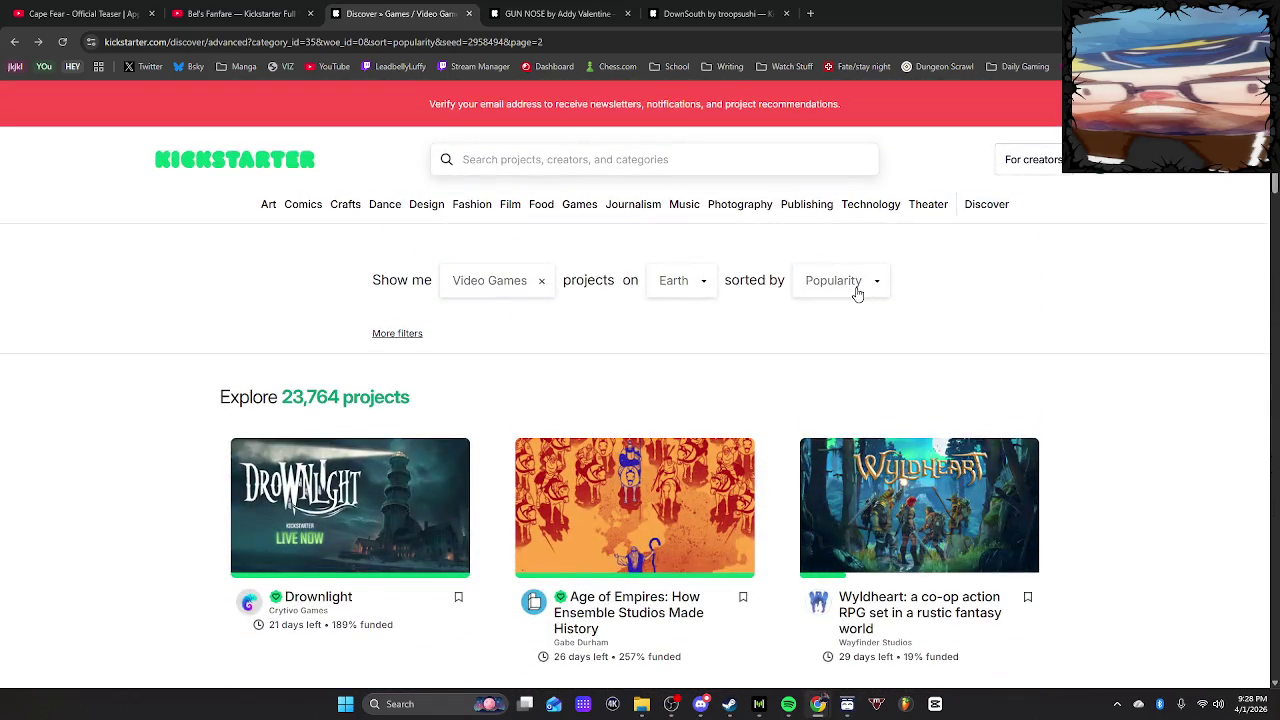
pyautogui.click(396, 336)
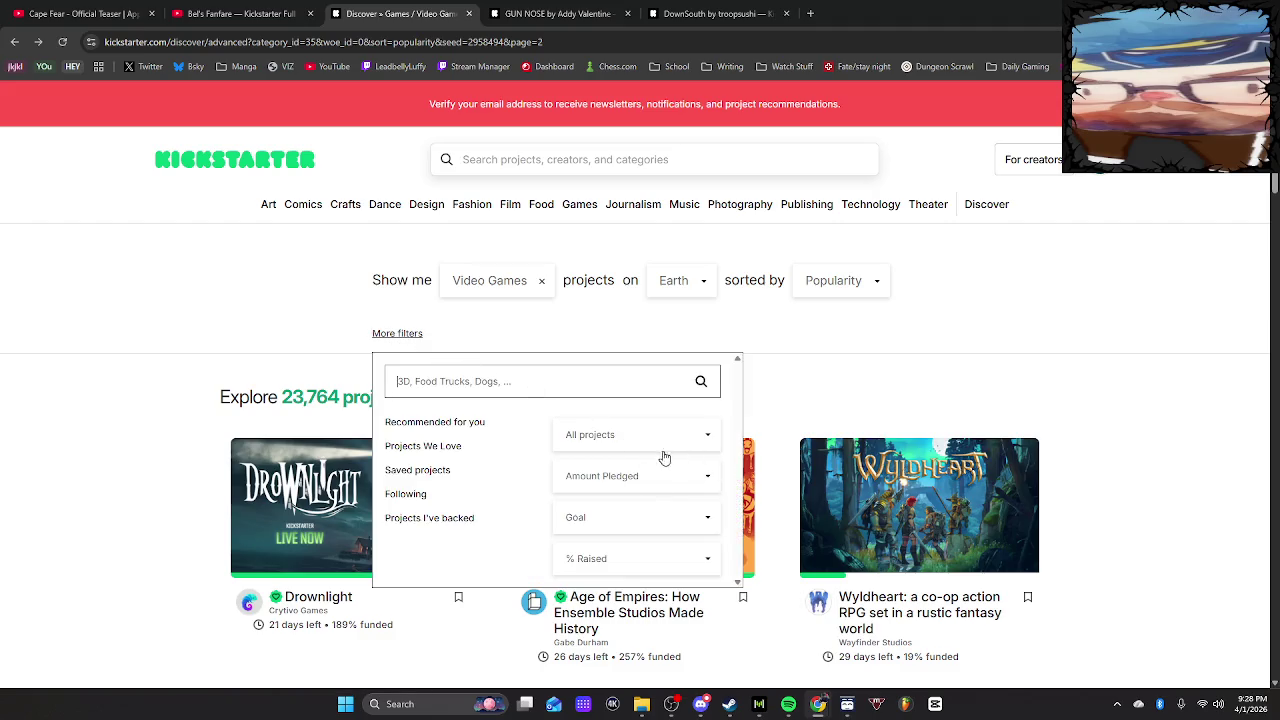
pyautogui.click(1083, 390)
pyautogui.click(704, 288)
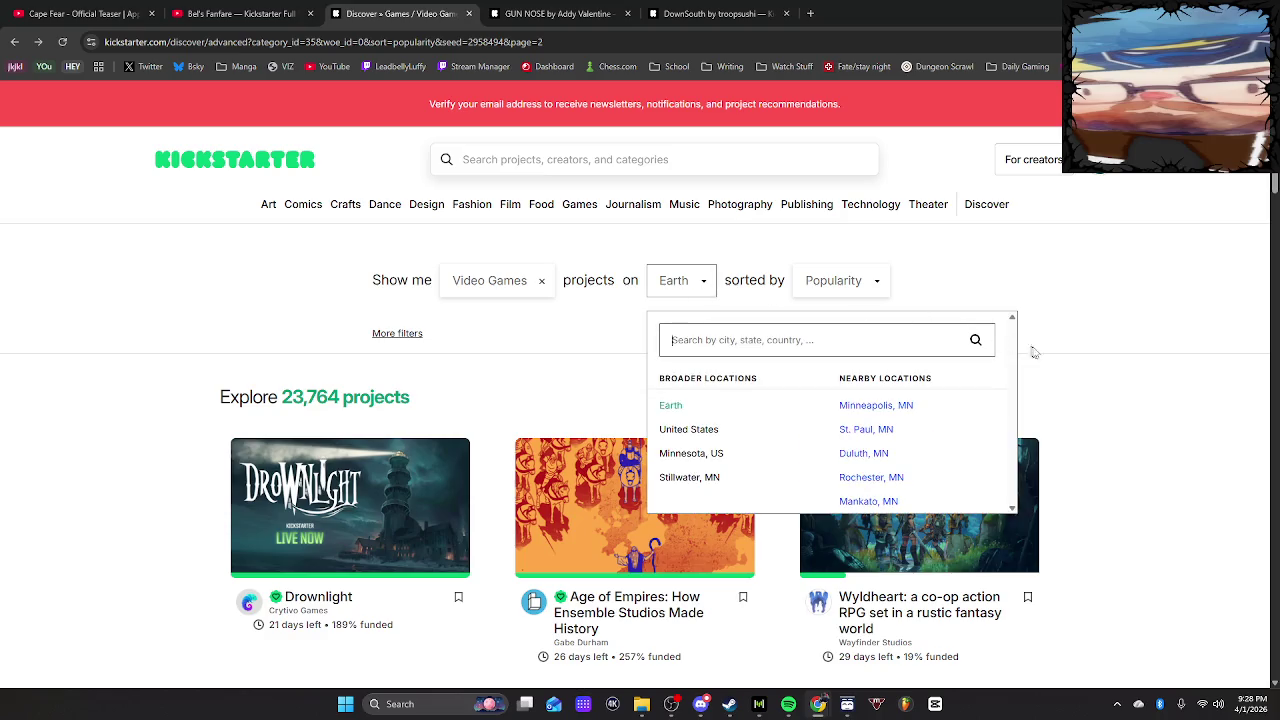
pyautogui.click(1090, 350)
pyautogui.click(878, 299)
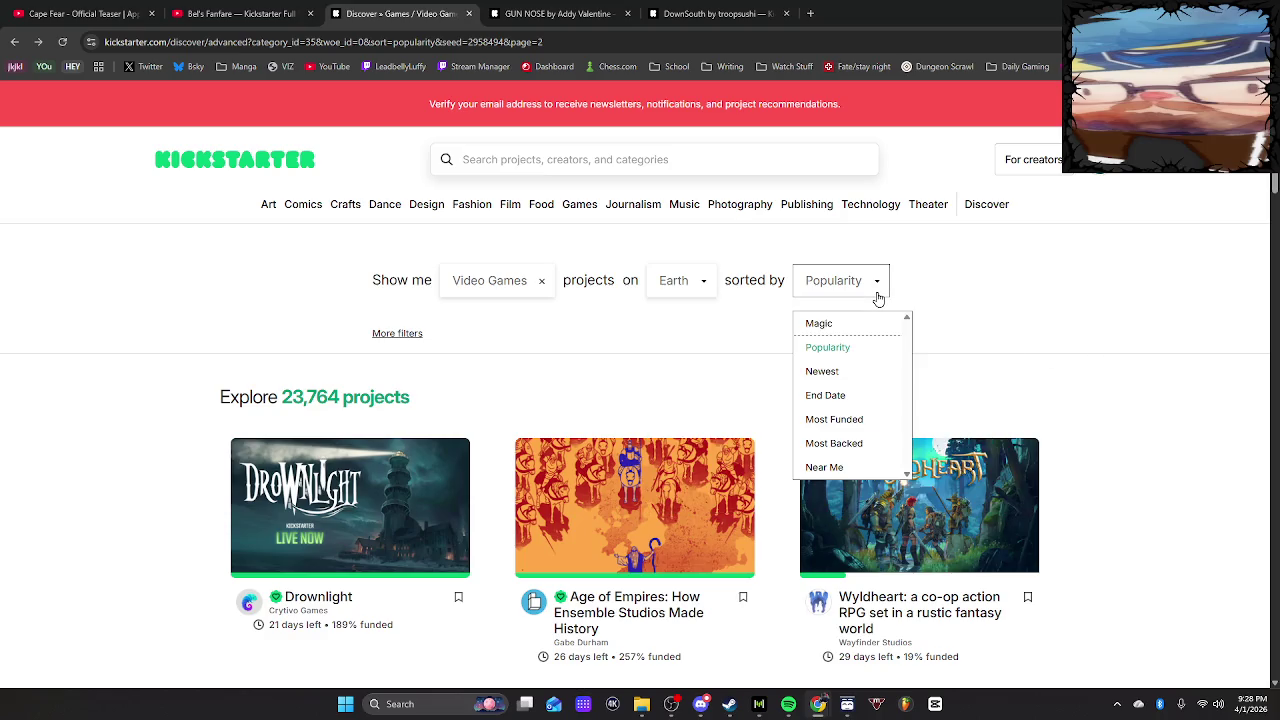
pyautogui.click(1087, 354)
# Load three more batches of video game projects, scrolling through each
pyautogui.scroll(-15, 1128, 406)
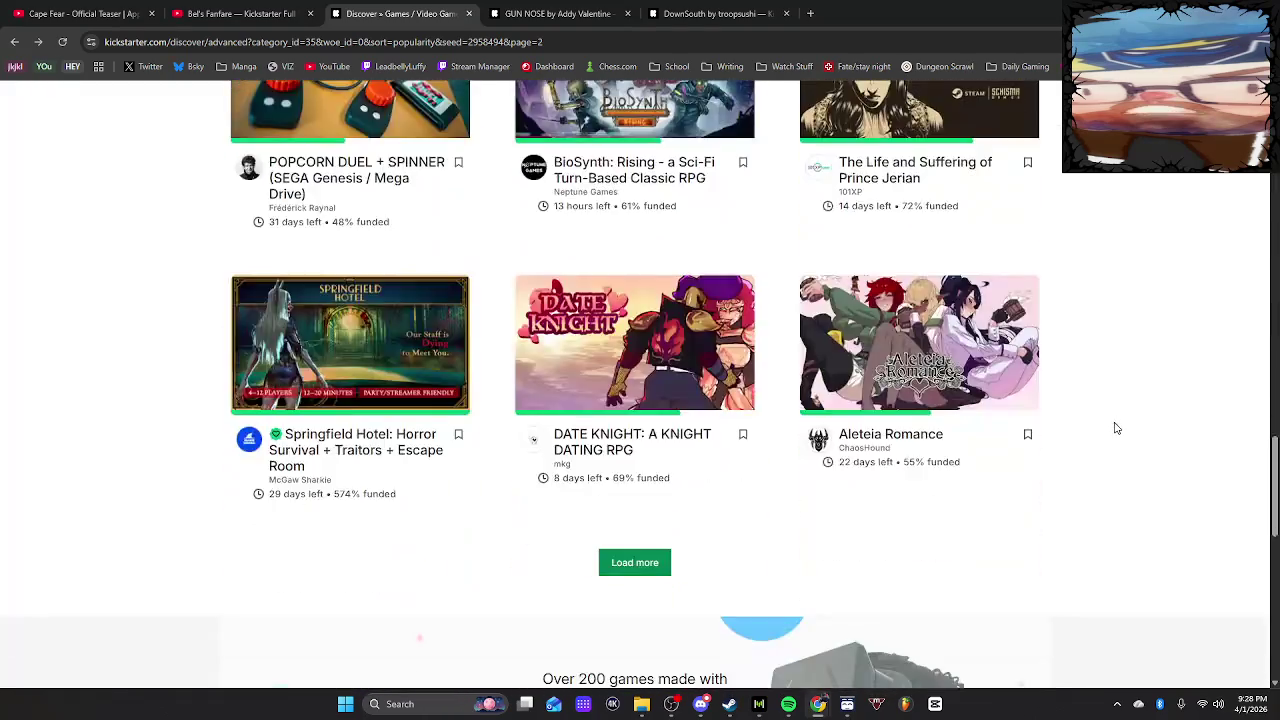
pyautogui.scroll(-4, 1090, 450)
pyautogui.scroll(2, 1066, 471)
pyautogui.click(634, 363)
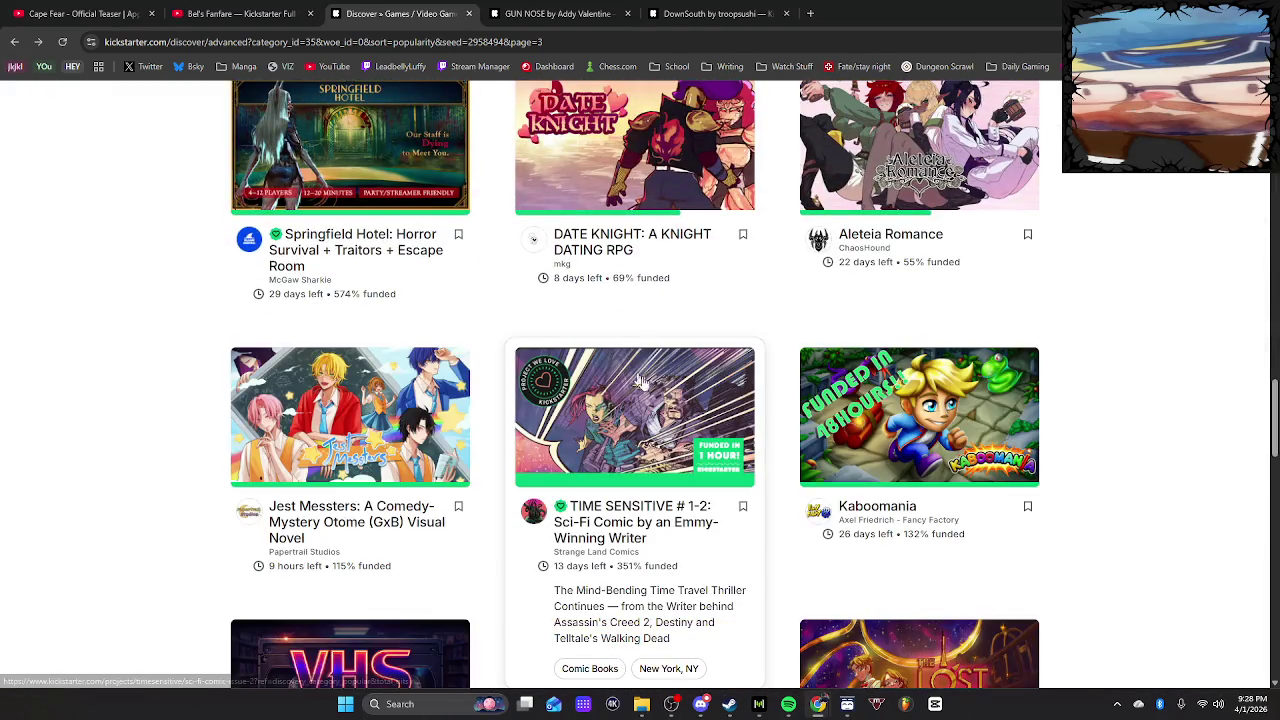
pyautogui.scroll(-8, 908, 474)
pyautogui.scroll(4, 675, 472)
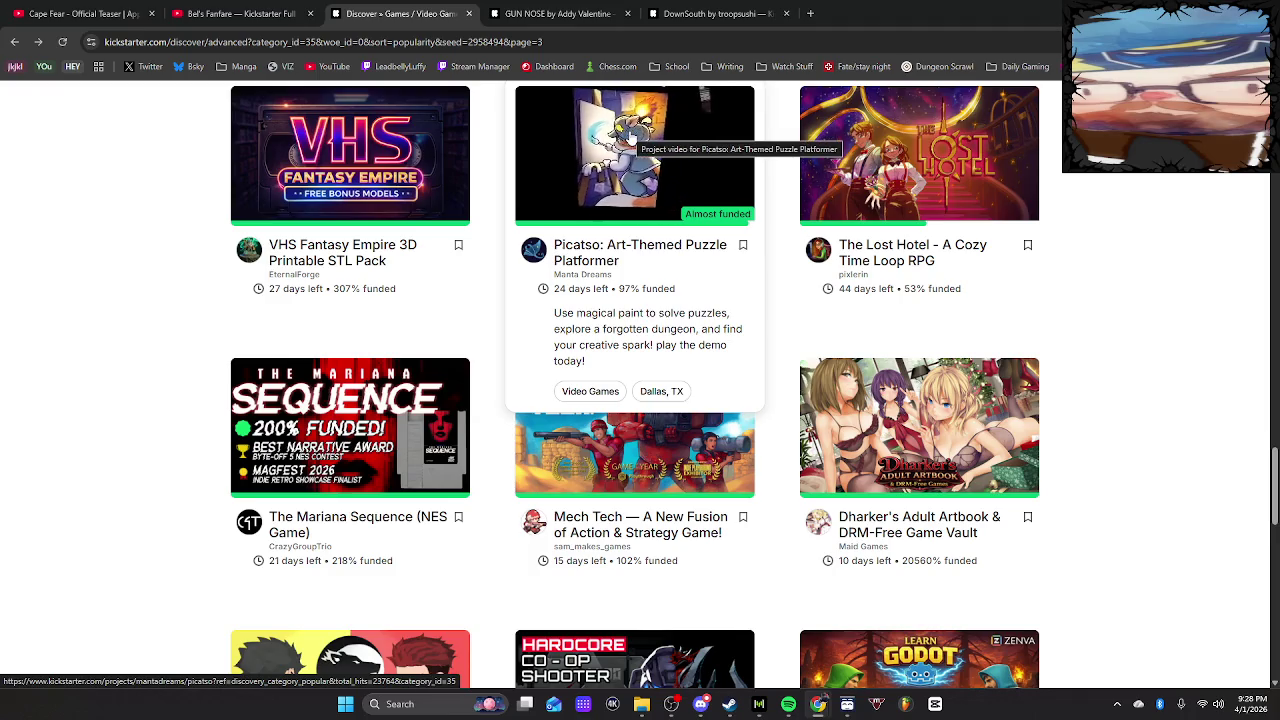
pyautogui.scroll(-4, 1167, 370)
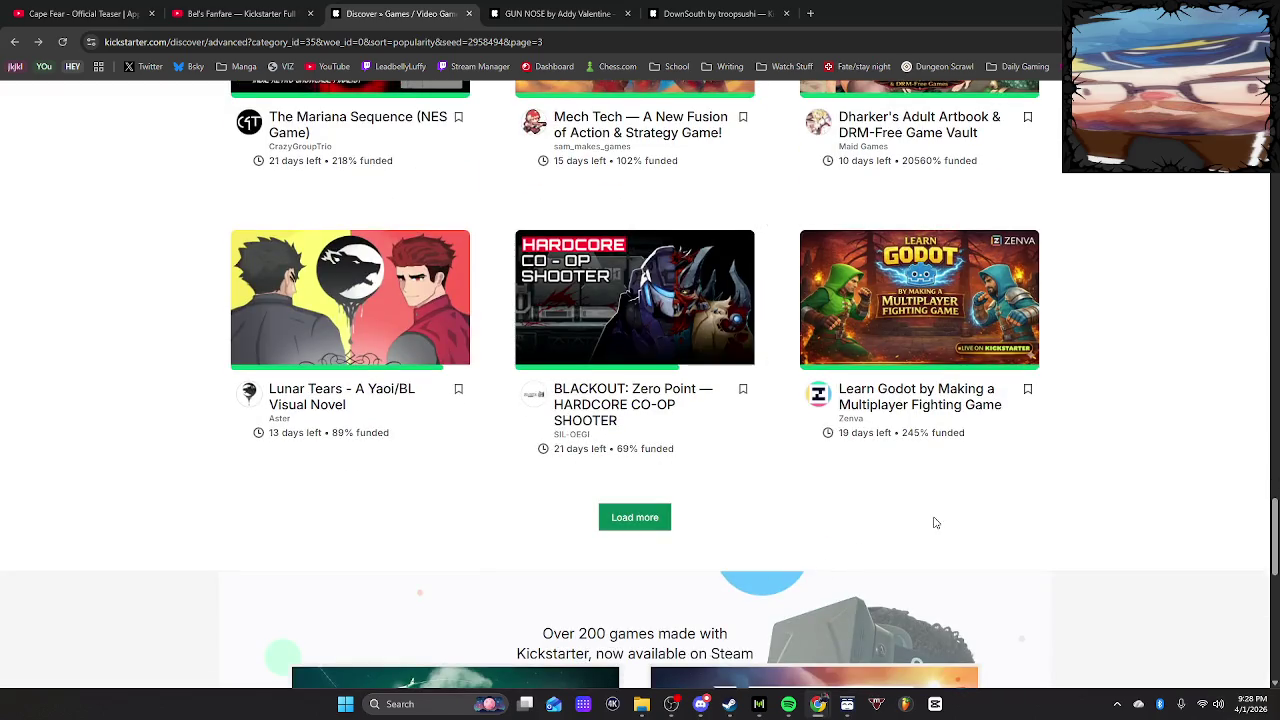
pyautogui.click(638, 522)
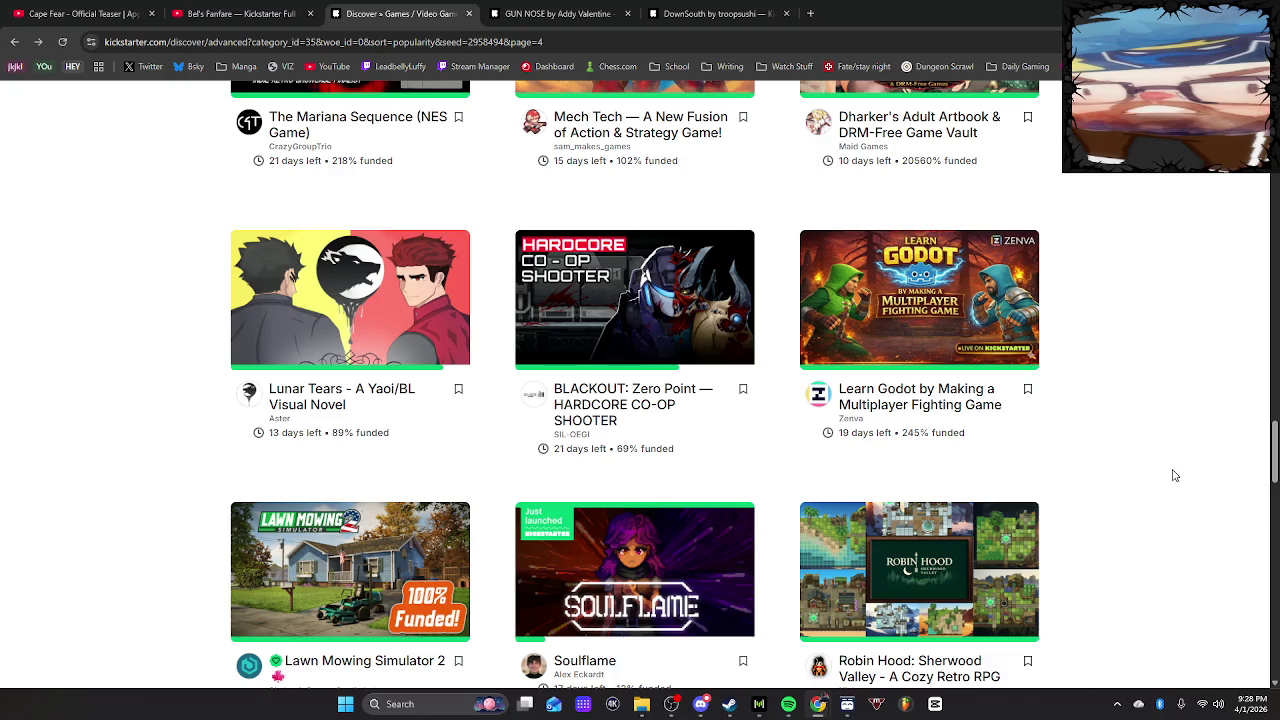
pyautogui.scroll(-7, 1220, 485)
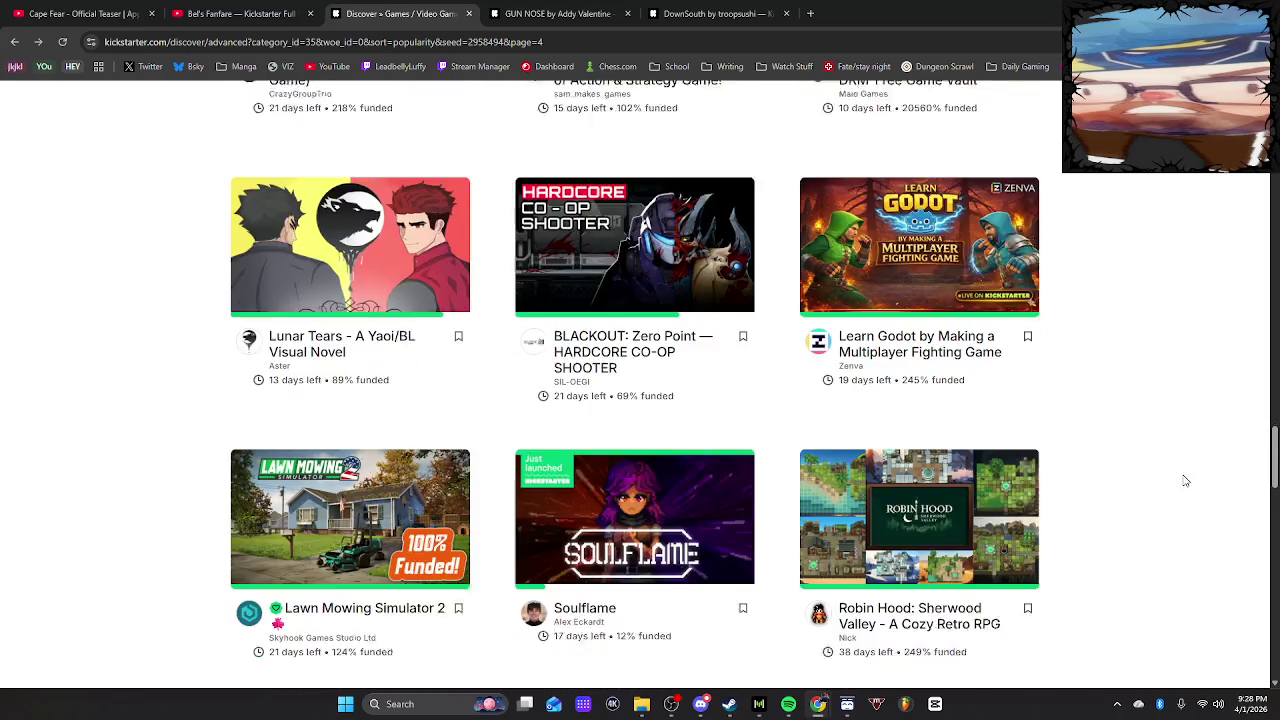
pyautogui.scroll(-1, 1145, 446)
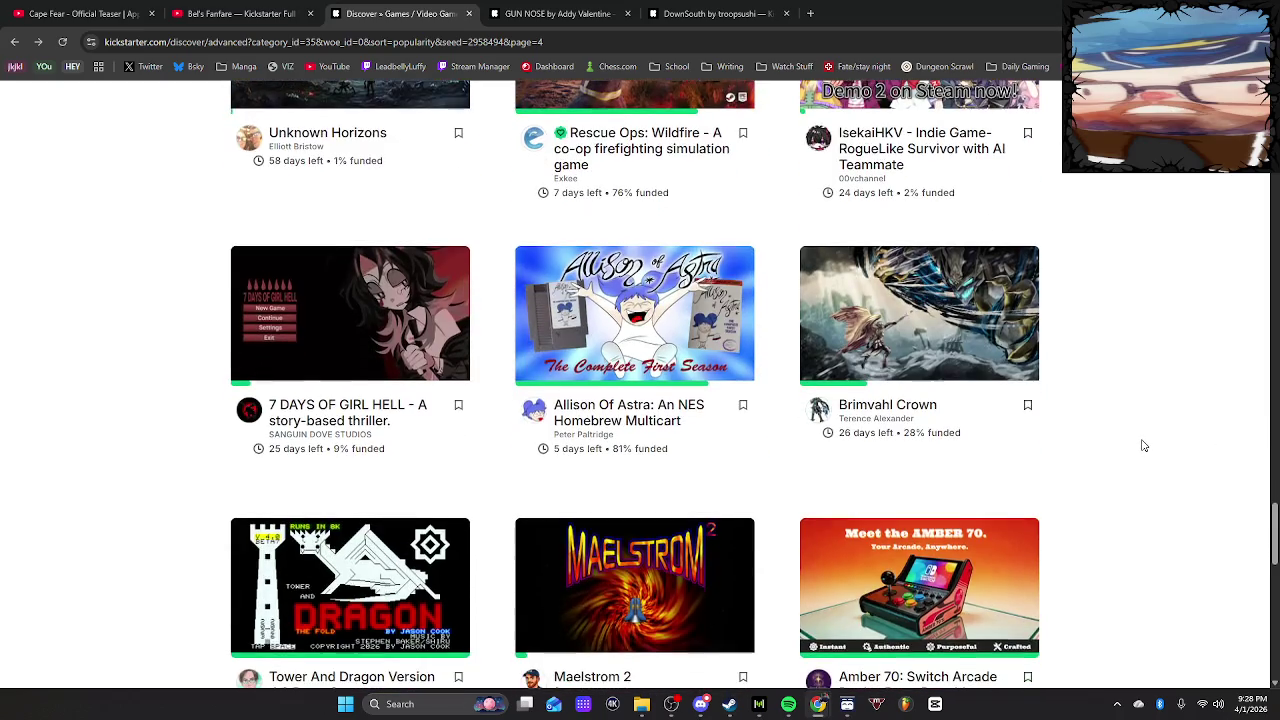
pyautogui.scroll(-2, 1140, 446)
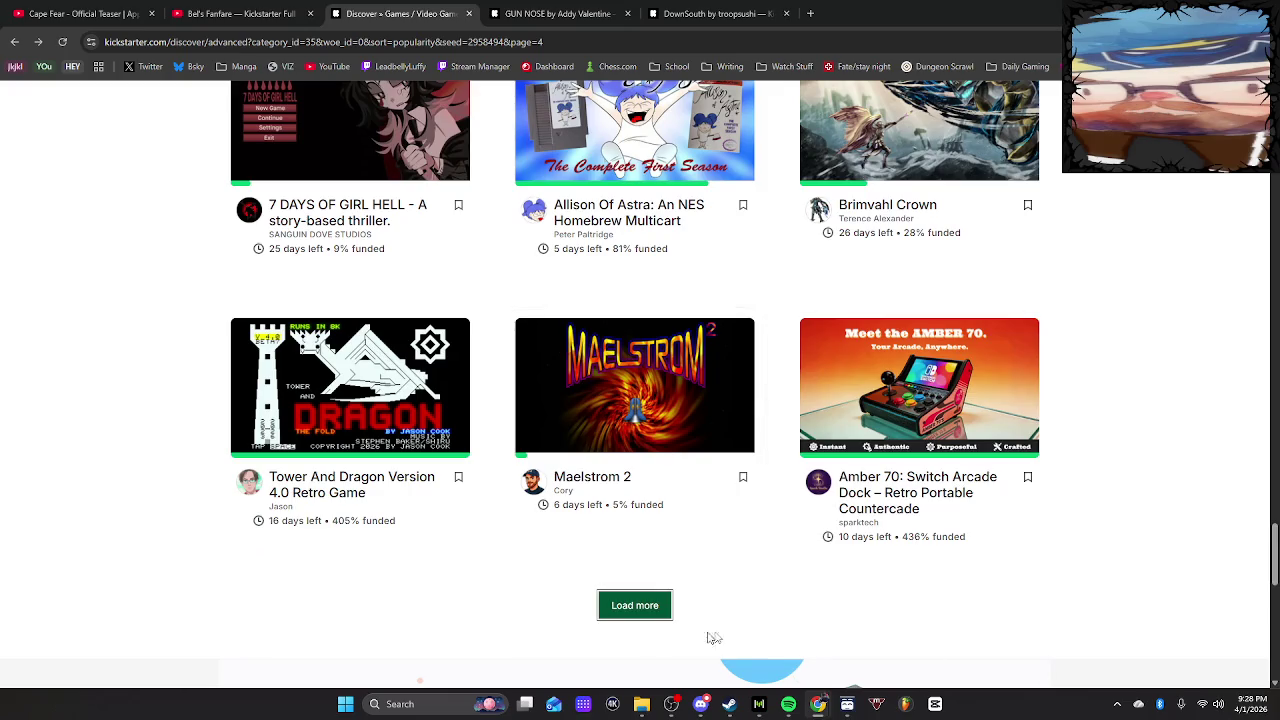
pyautogui.click(658, 617)
# Open the Chinese Strange Stories project in a new tab
pyautogui.scroll(-10, 1117, 457)
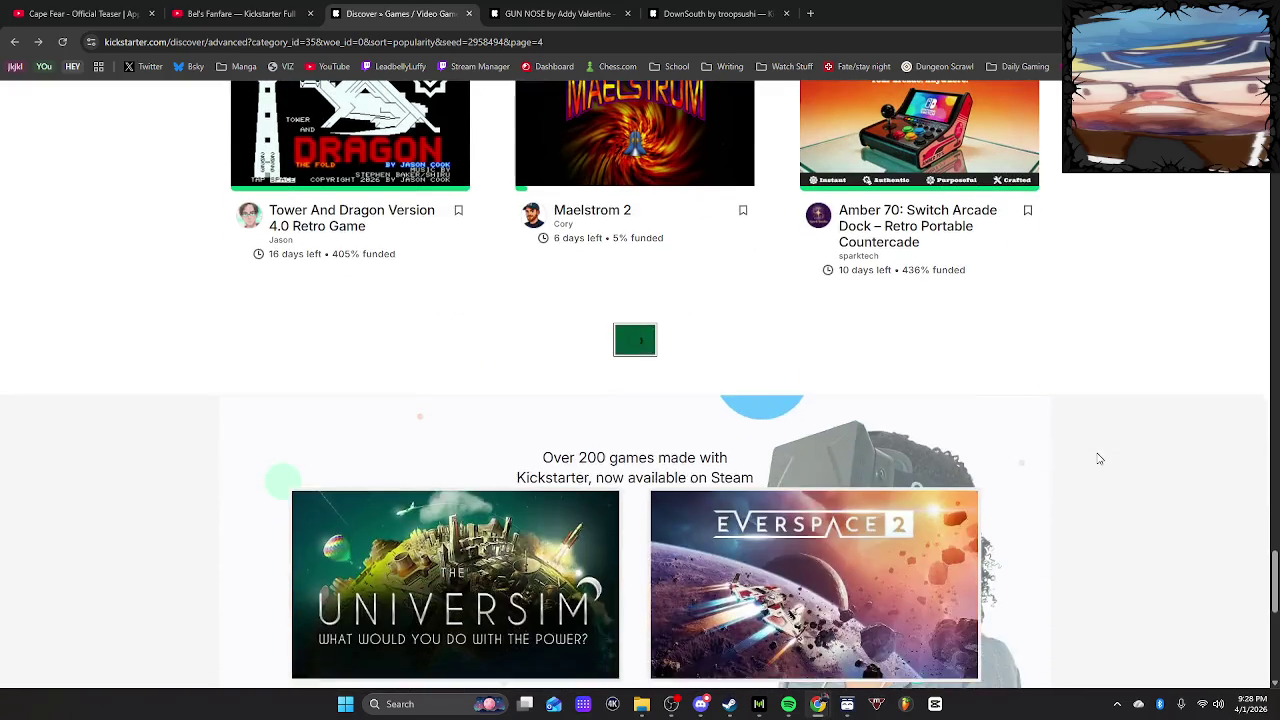
pyautogui.scroll(-5, 1190, 440)
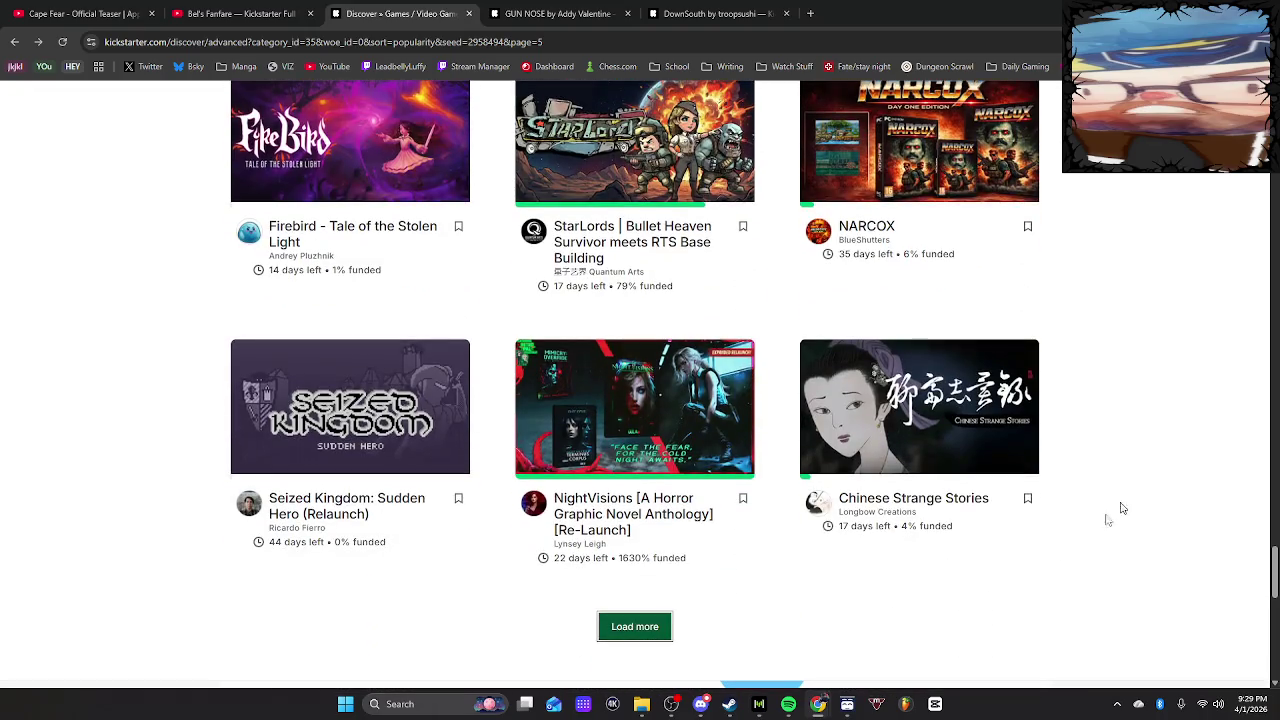
pyautogui.moveTo(921, 414)
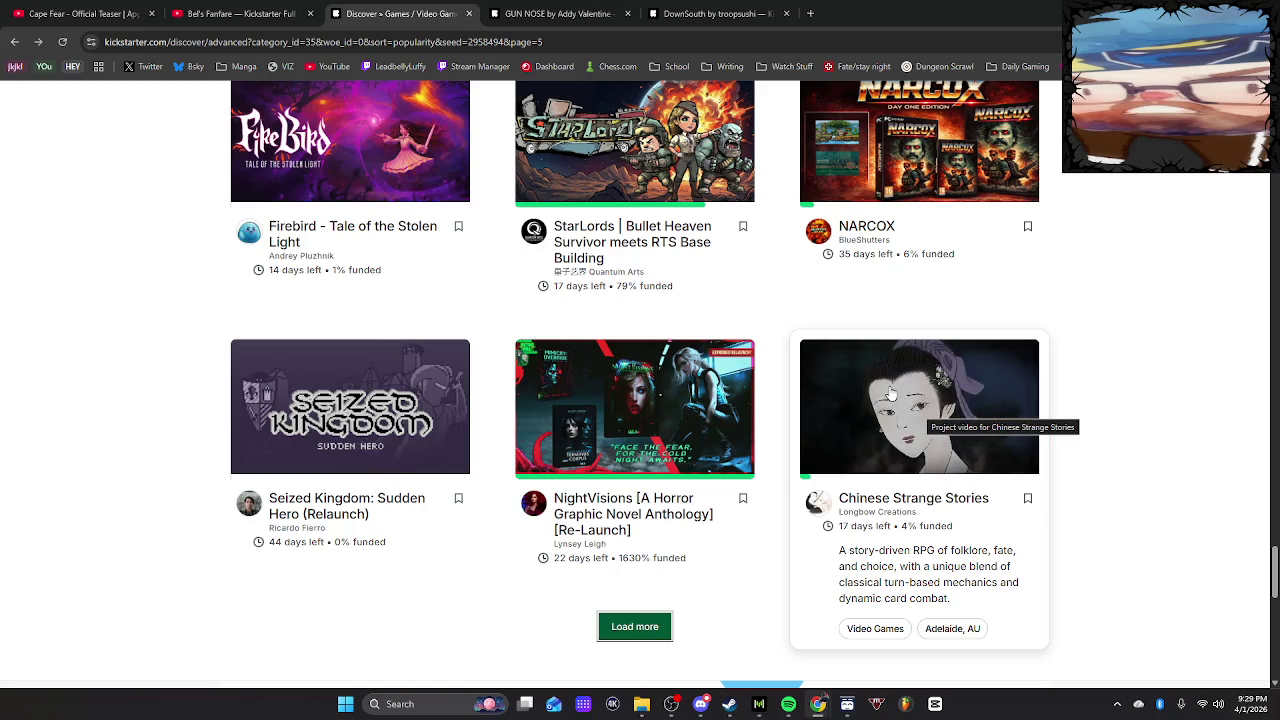
pyautogui.rightClick(891, 395)
pyautogui.click(930, 251)
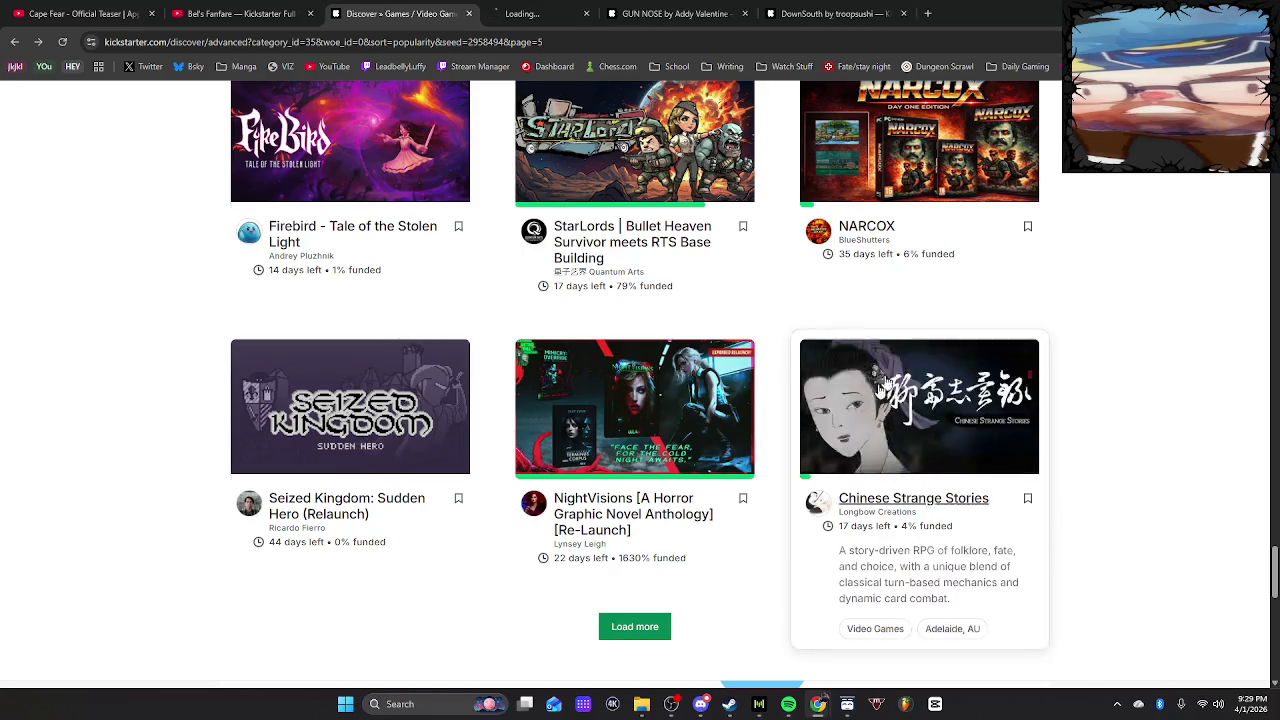
# Load the next batch of video game projects and scroll through them
pyautogui.click(630, 640)
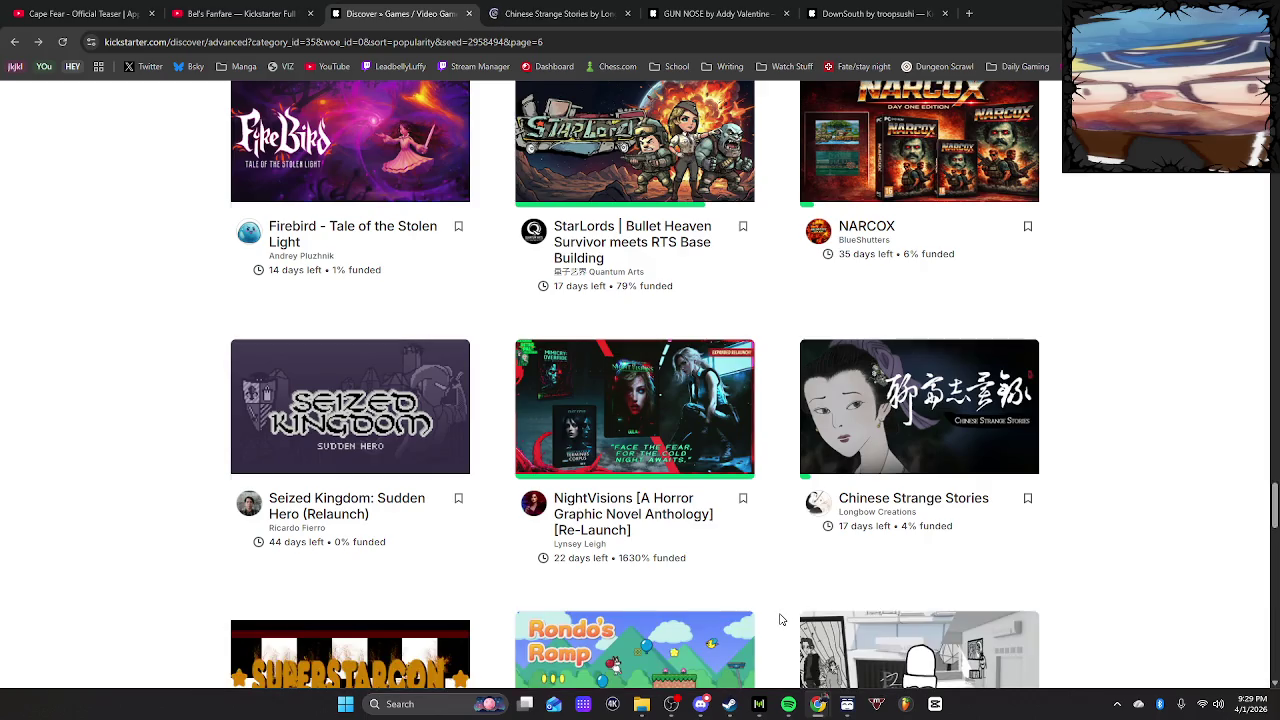
pyautogui.scroll(-3, 1063, 601)
pyautogui.moveTo(862, 352)
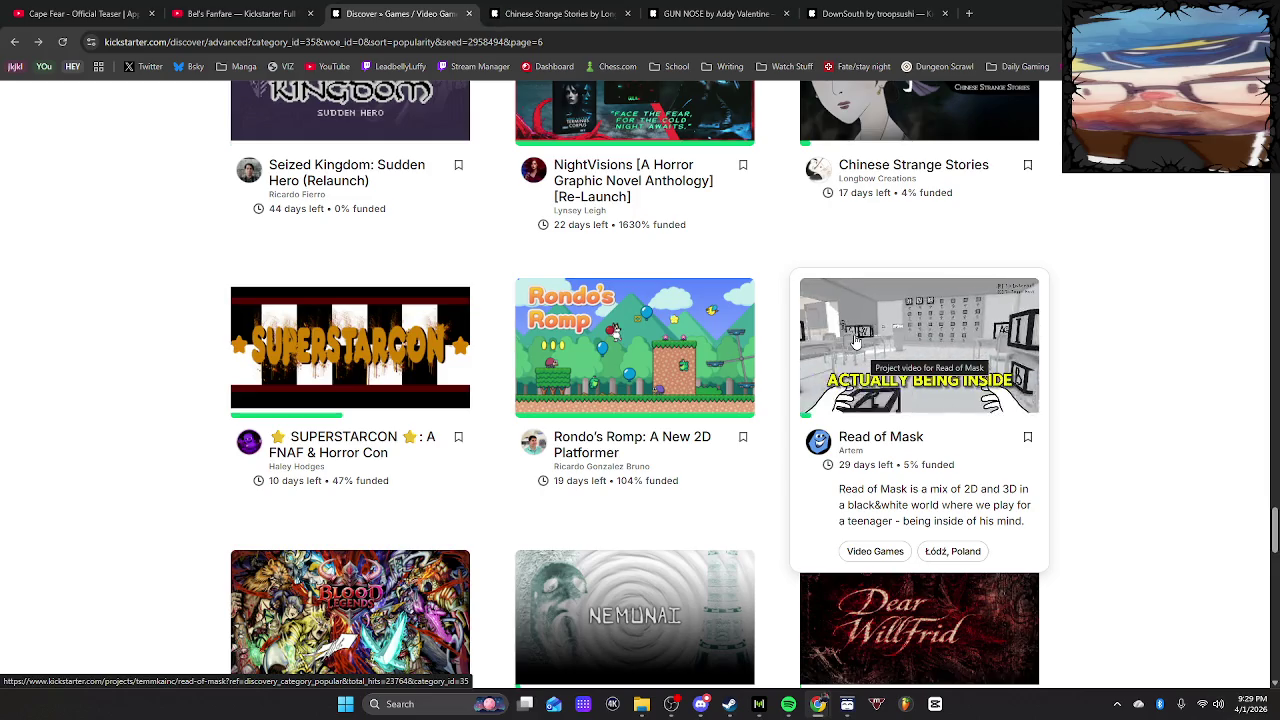
pyautogui.scroll(-3, 1144, 440)
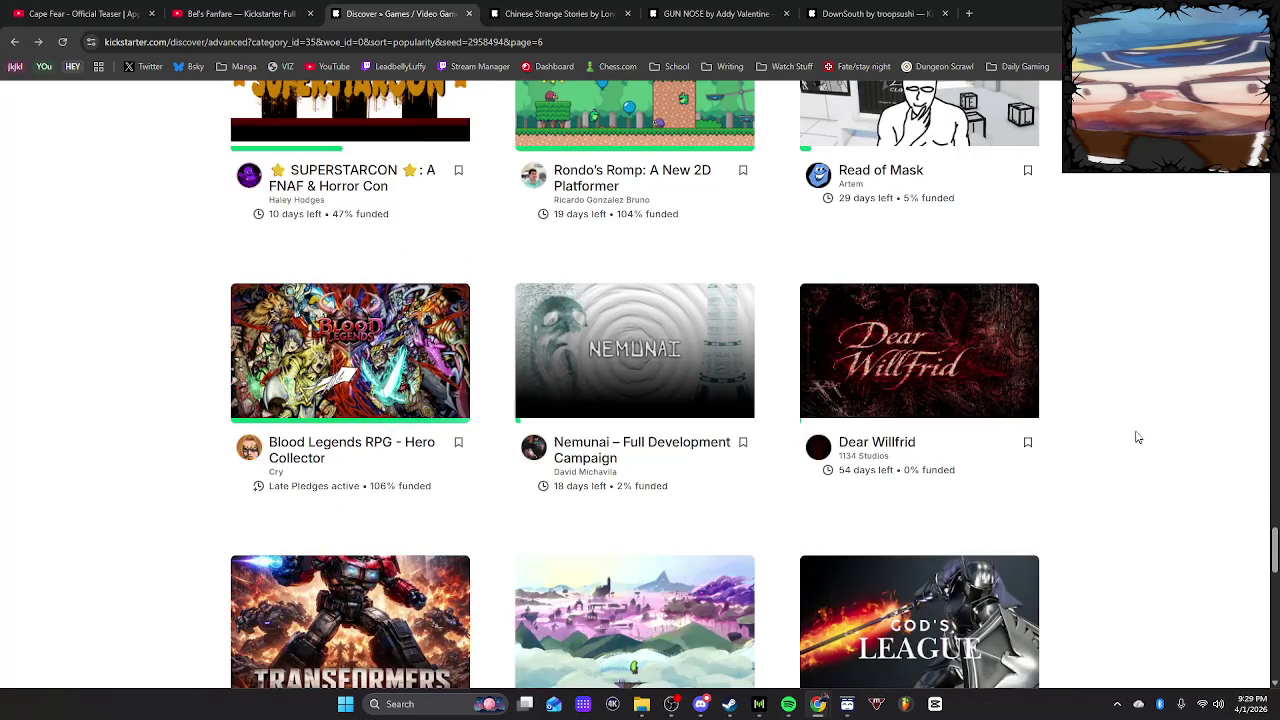
pyautogui.moveTo(723, 357)
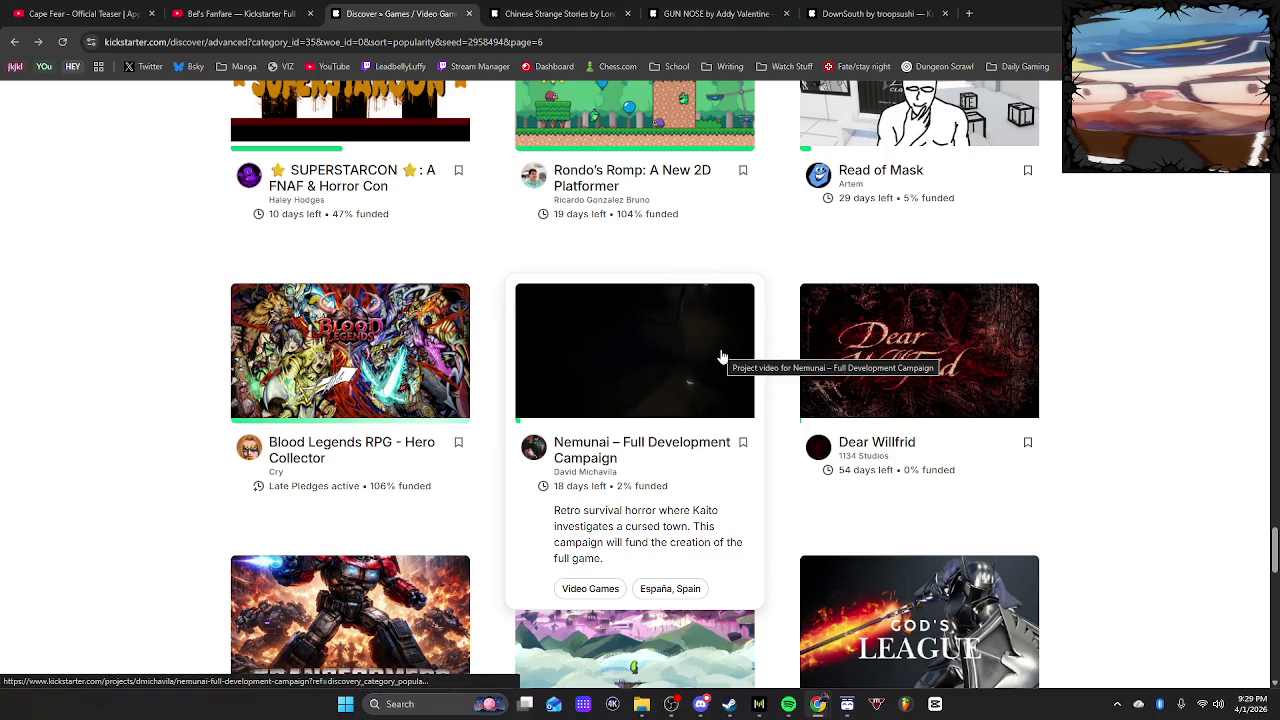
pyautogui.scroll(-2, 797, 493)
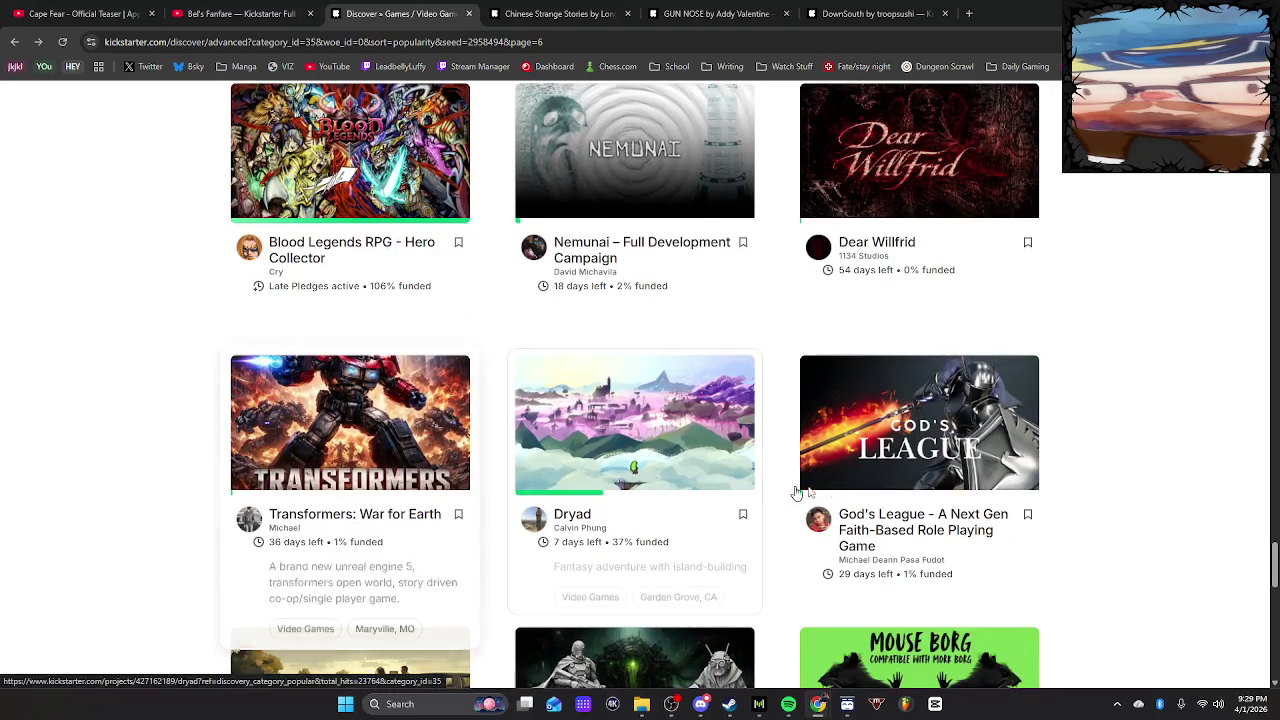
pyautogui.scroll(-3, 797, 493)
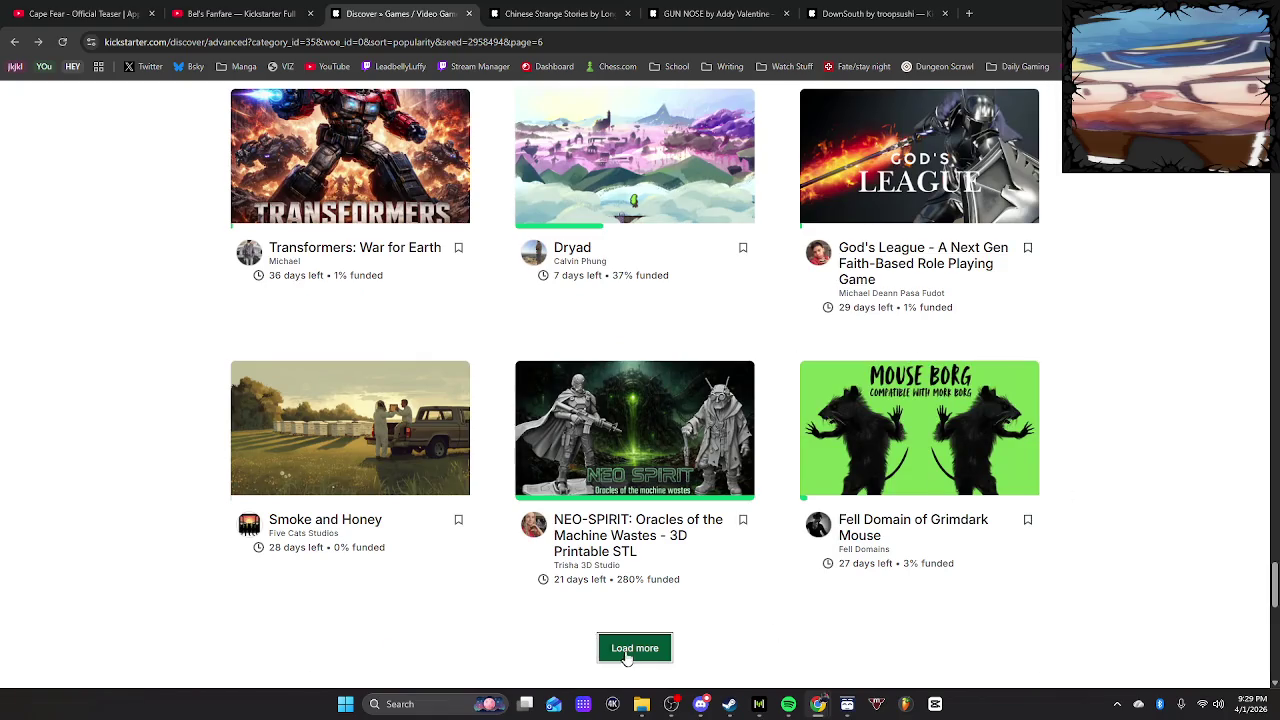
# Load another batch and scroll to page 8, past Accounting For Violence and Creepy Peepy
pyautogui.click(627, 650)
pyautogui.scroll(-1, 1104, 518)
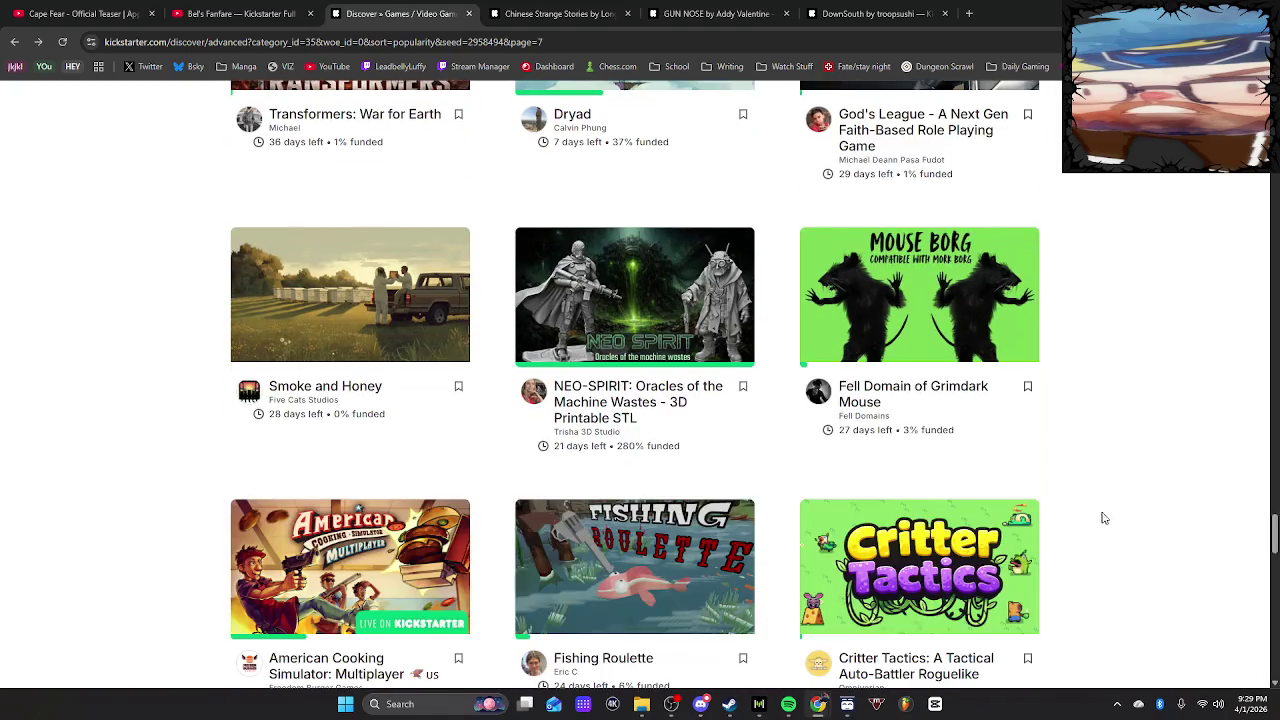
pyautogui.scroll(-2, 1106, 517)
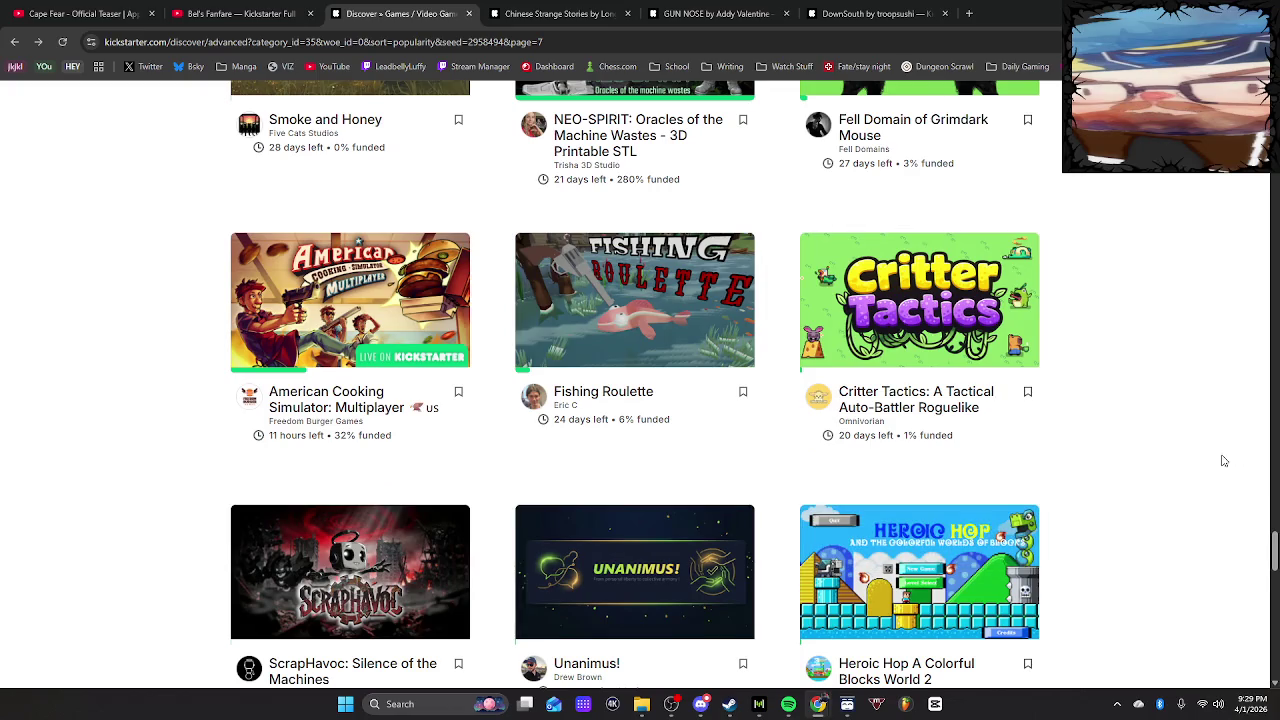
pyautogui.scroll(-3, 1224, 460)
pyautogui.scroll(-2, 1222, 457)
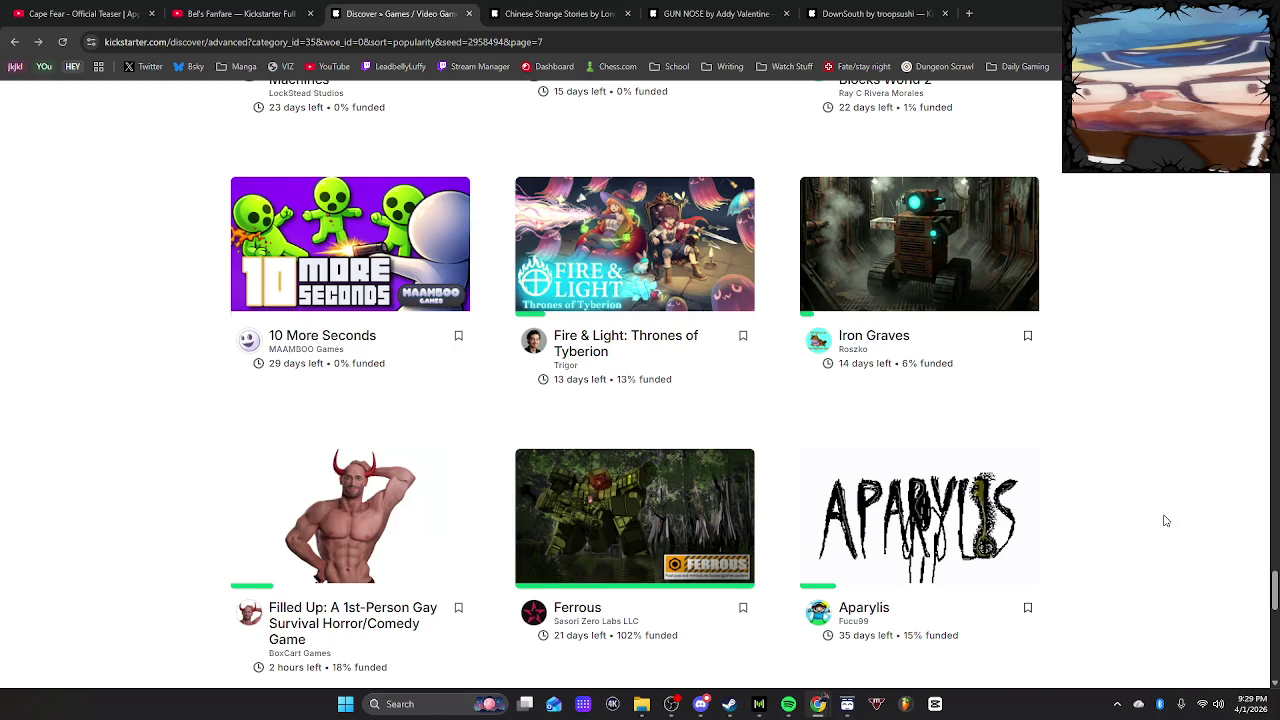
pyautogui.scroll(-4, 1162, 518)
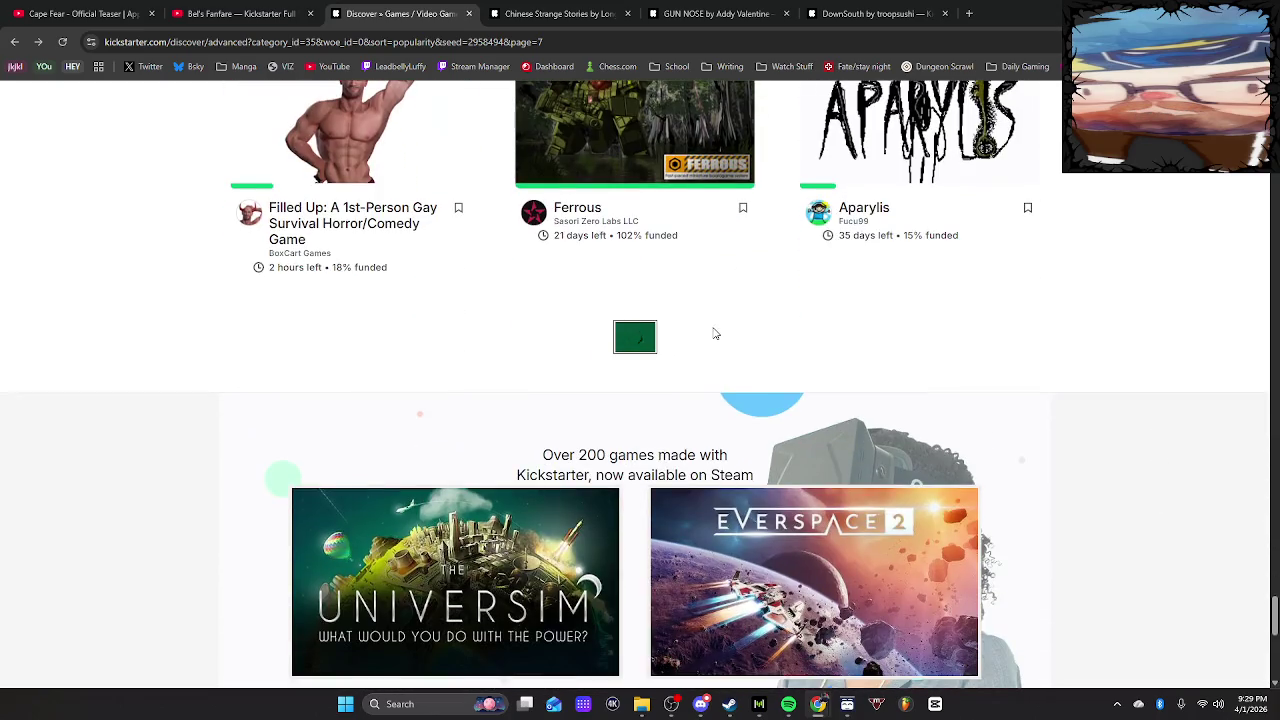
pyautogui.scroll(-5, 1085, 488)
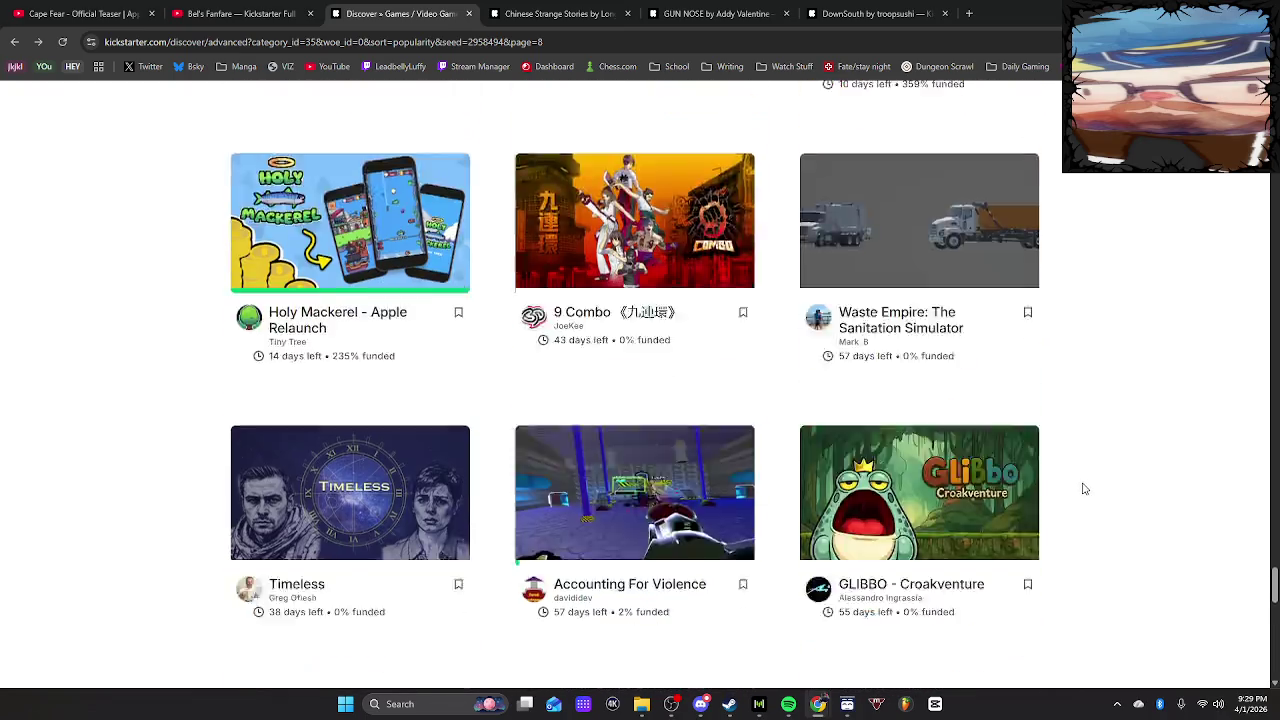
pyautogui.scroll(-2, 1085, 488)
pyautogui.moveTo(668, 458)
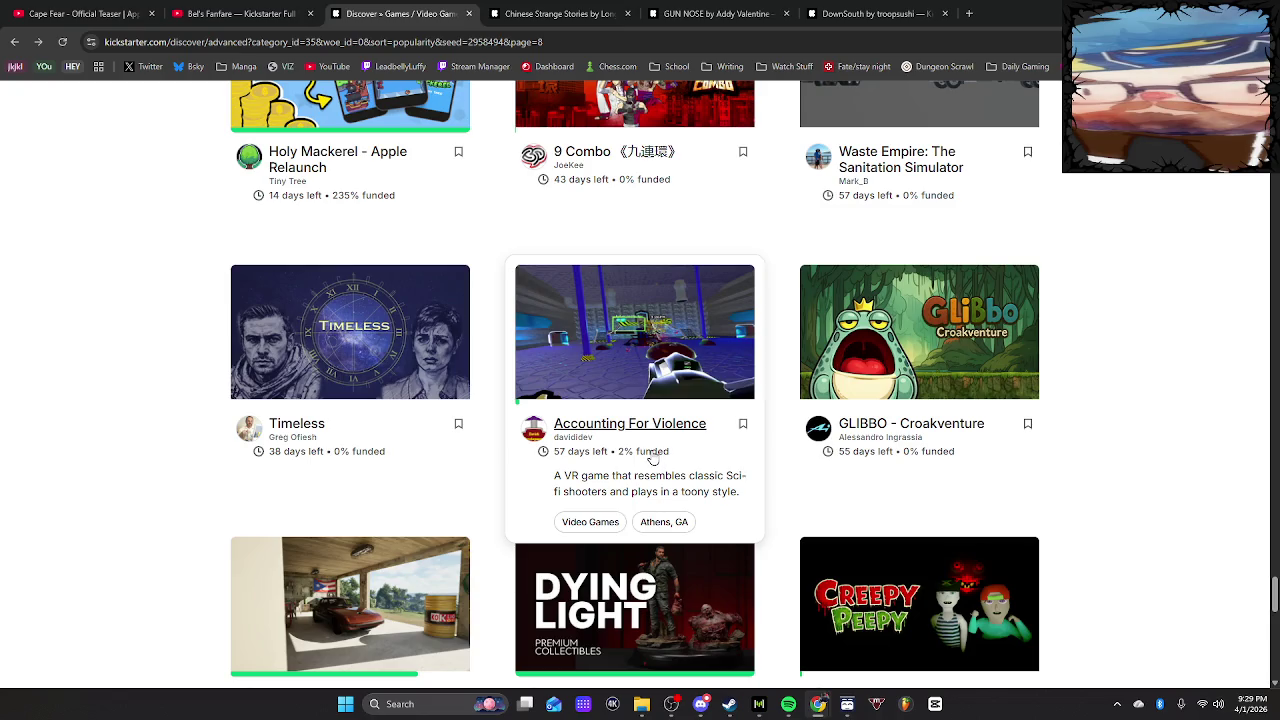
pyautogui.scroll(-4, 1211, 498)
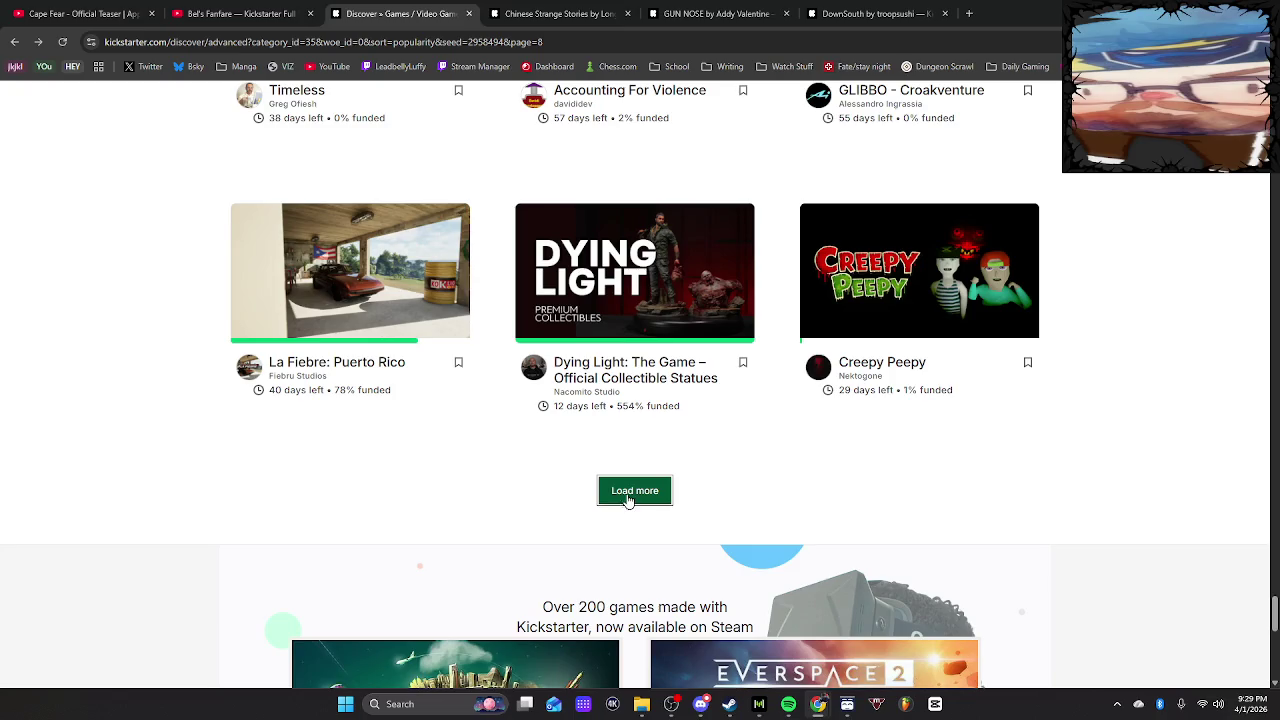
# Load another batch of Video Games projects
pyautogui.click(628, 500)
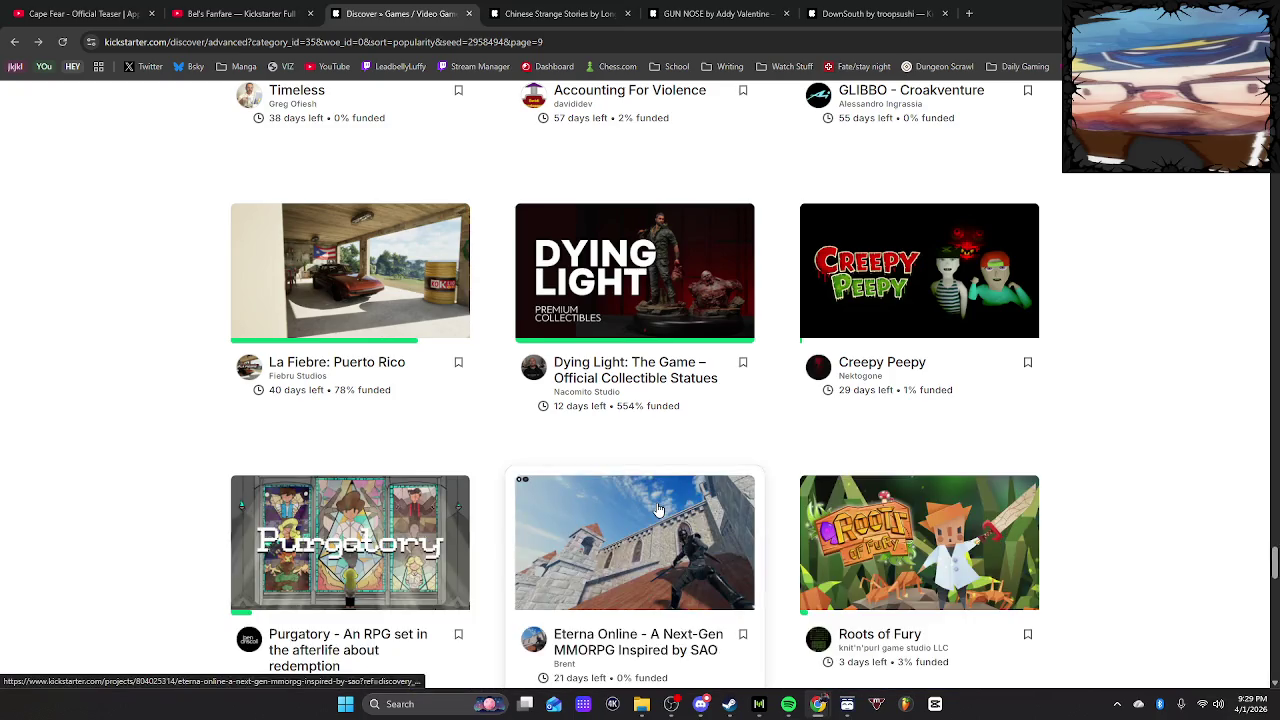
pyautogui.scroll(-3, 658, 508)
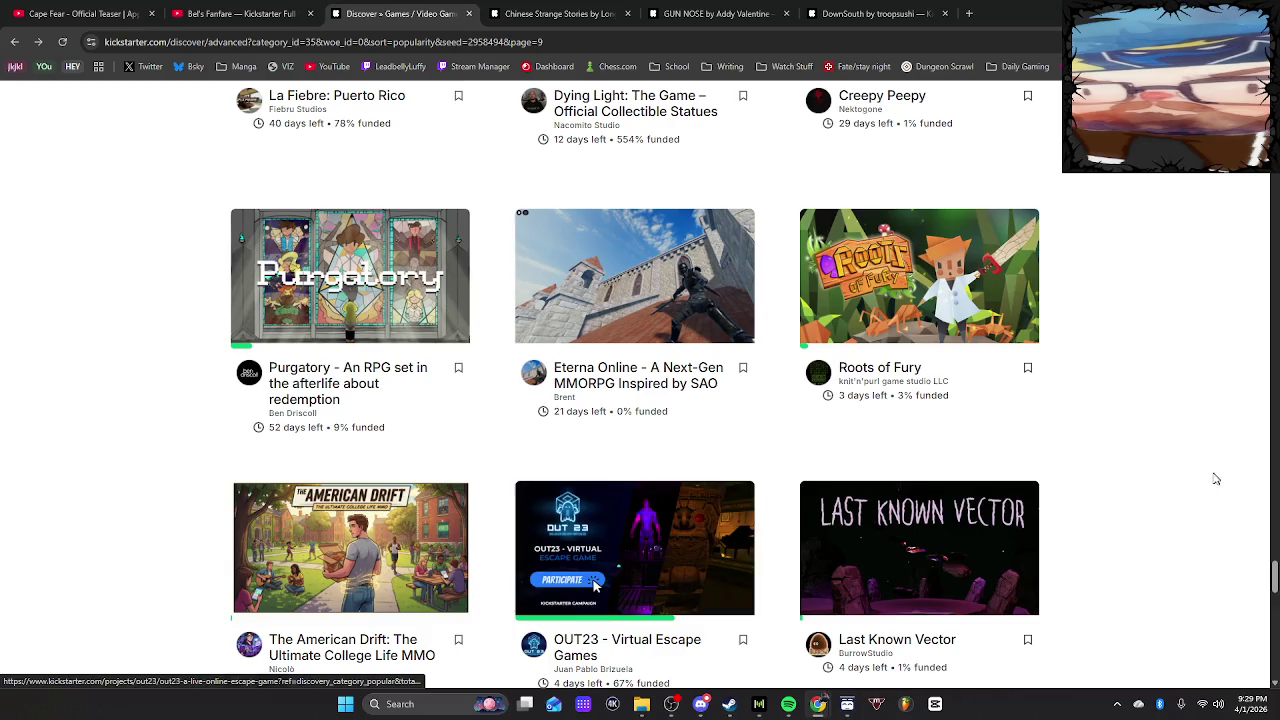
pyautogui.scroll(-6, 1187, 495)
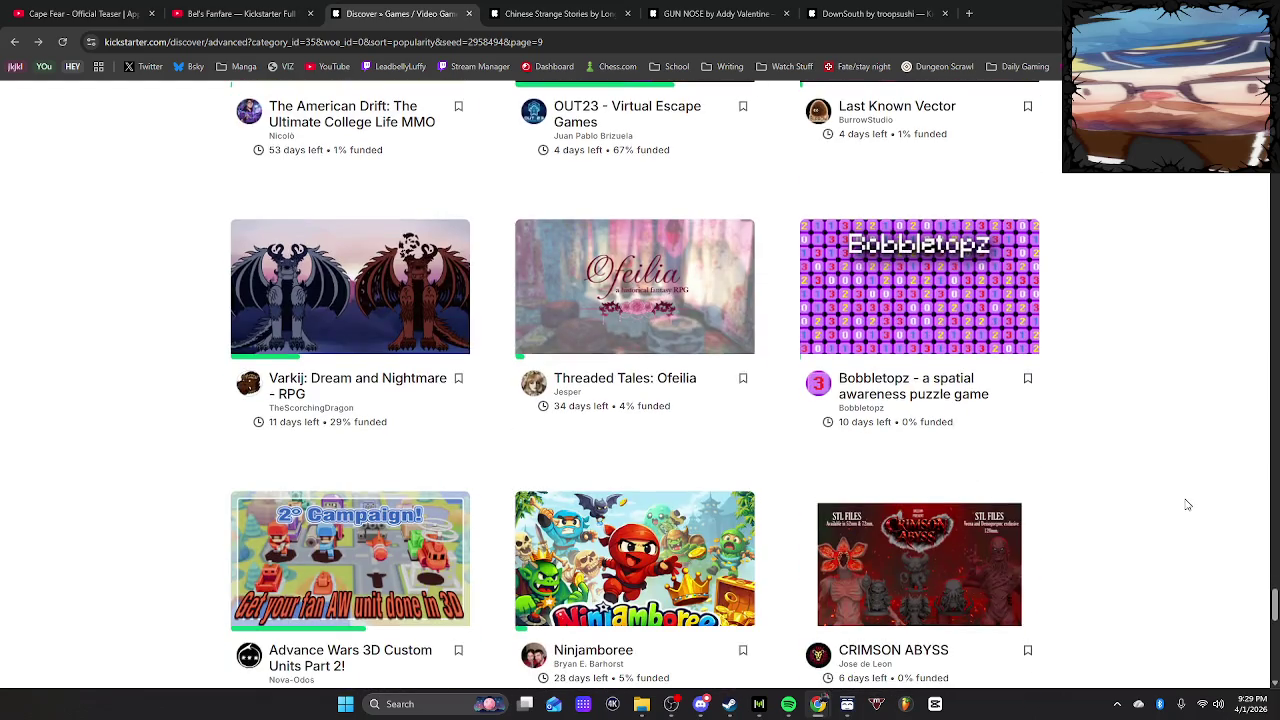
pyautogui.scroll(-2, 1187, 505)
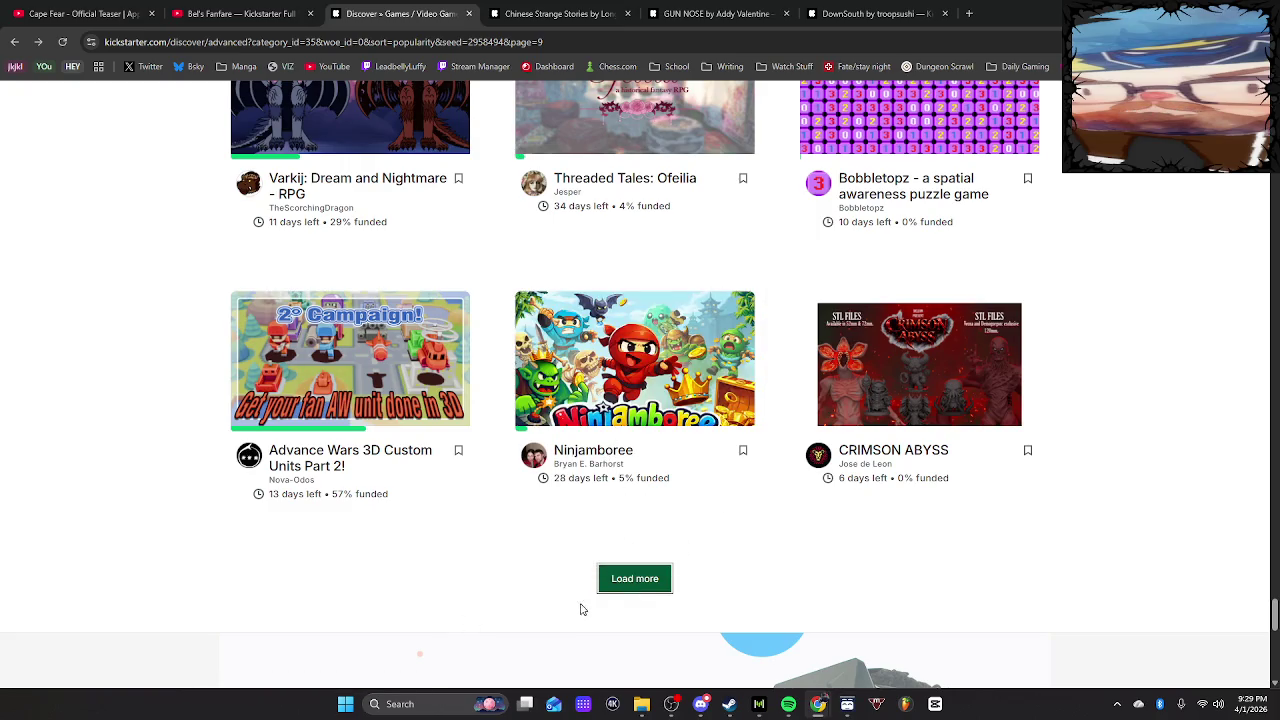
# Load one more batch and scroll to page 12, past IMPISH, Slice4Life and BILE & BONE
pyautogui.click(631, 579)
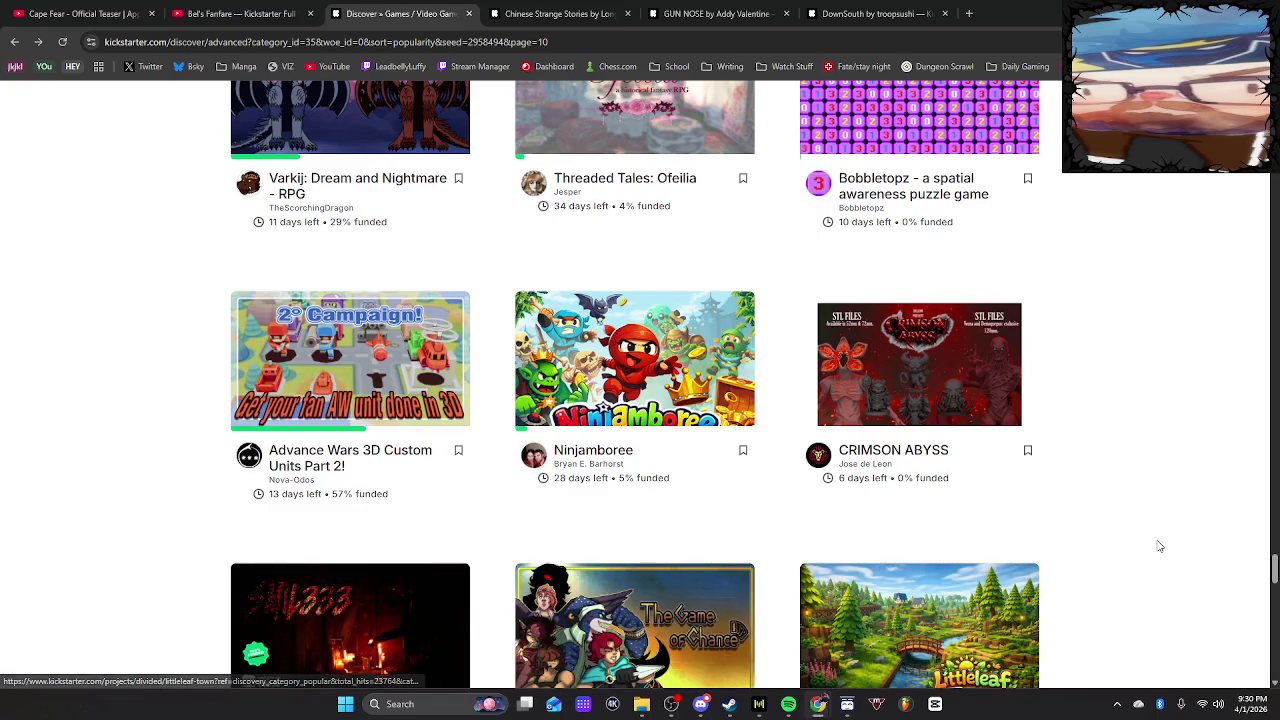
pyautogui.scroll(-5, 1159, 546)
pyautogui.scroll(1, 1157, 546)
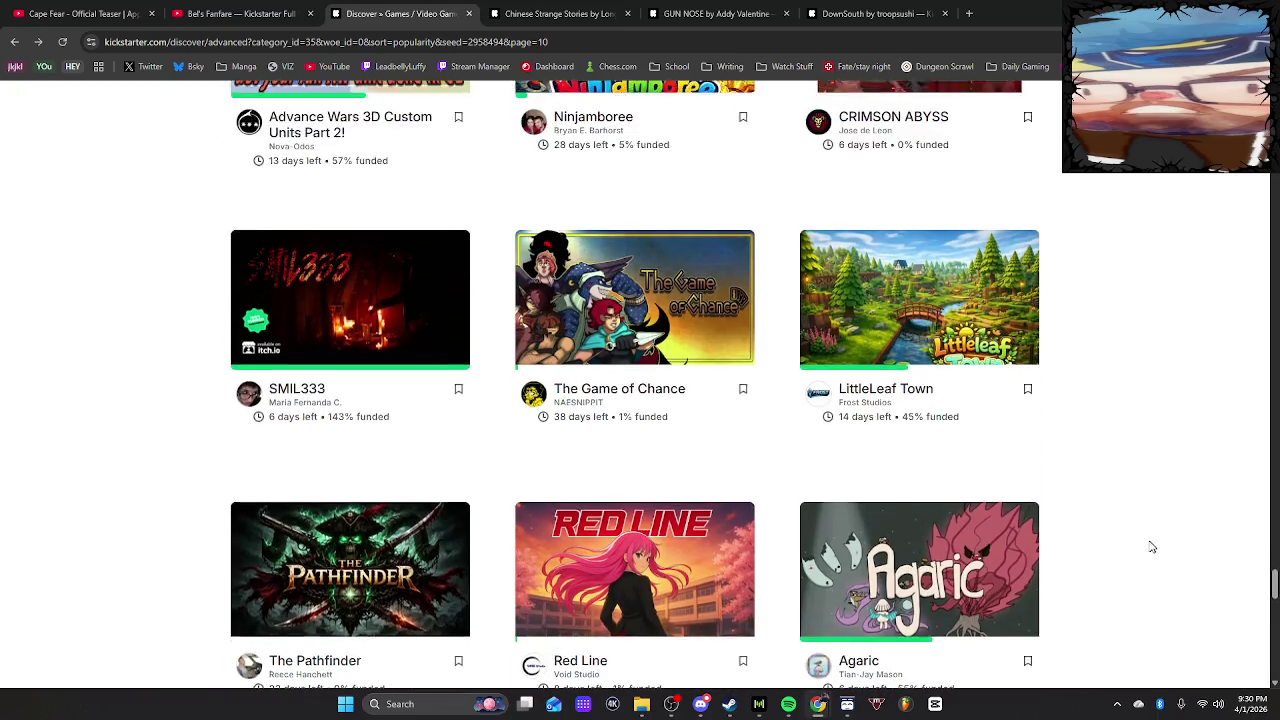
pyautogui.scroll(-3, 1152, 547)
pyautogui.moveTo(967, 237)
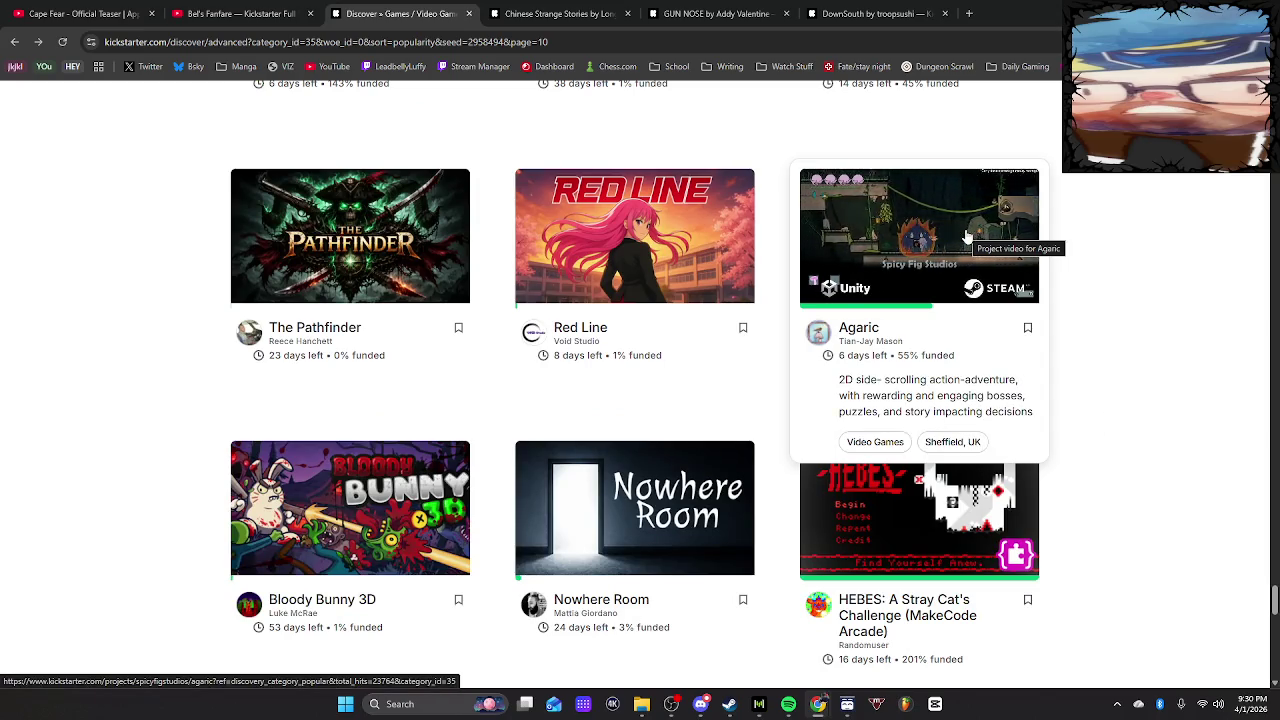
pyautogui.scroll(-6, 1193, 471)
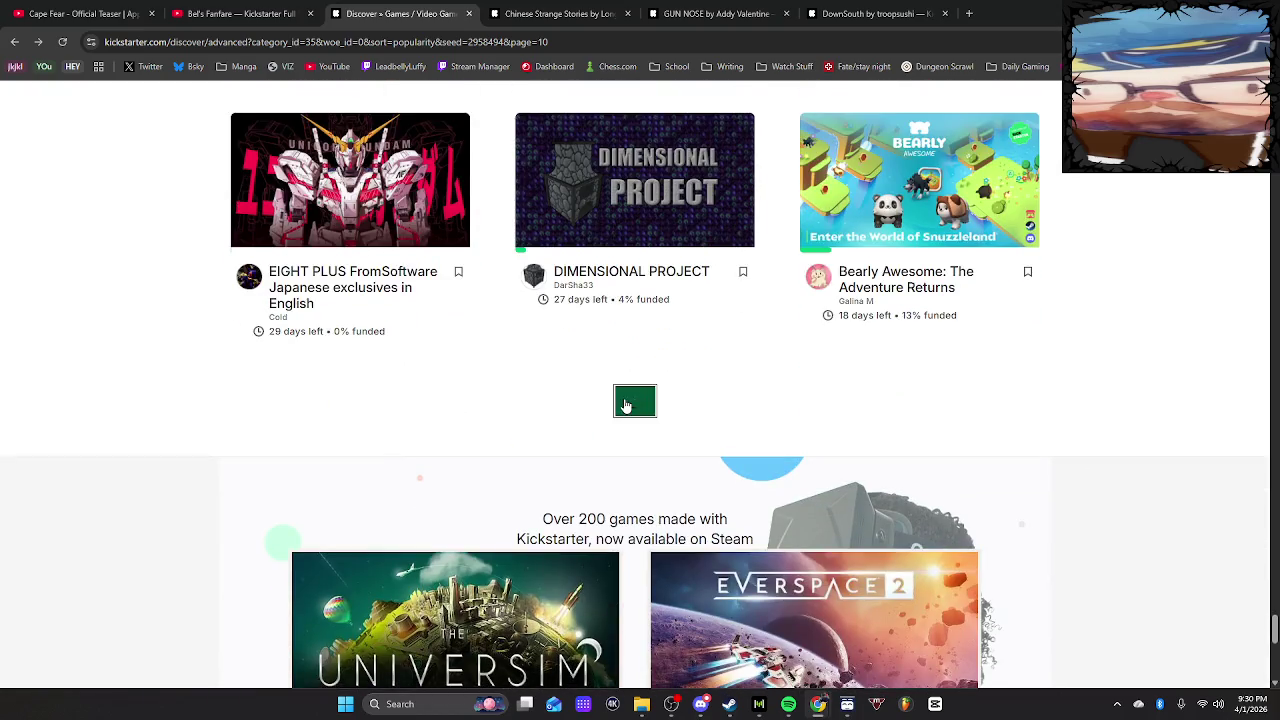
pyautogui.moveTo(318, 268)
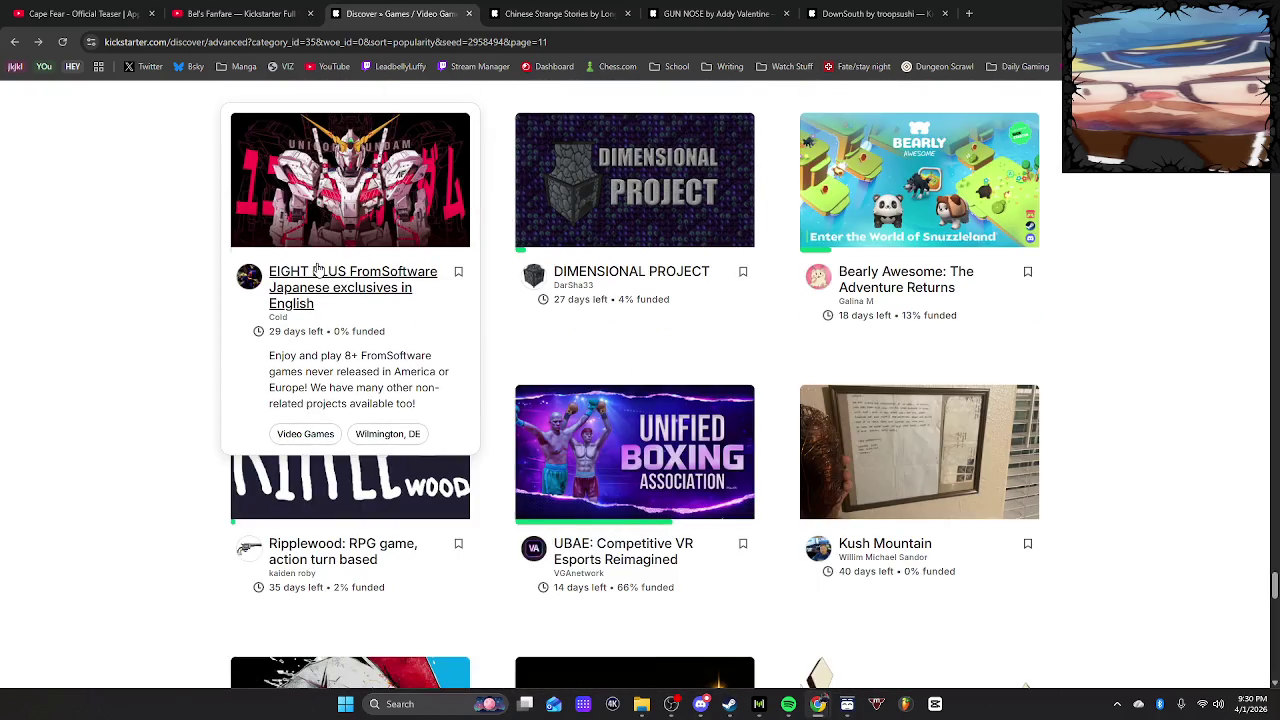
pyautogui.scroll(-2, 1238, 434)
pyautogui.scroll(-9, 1238, 434)
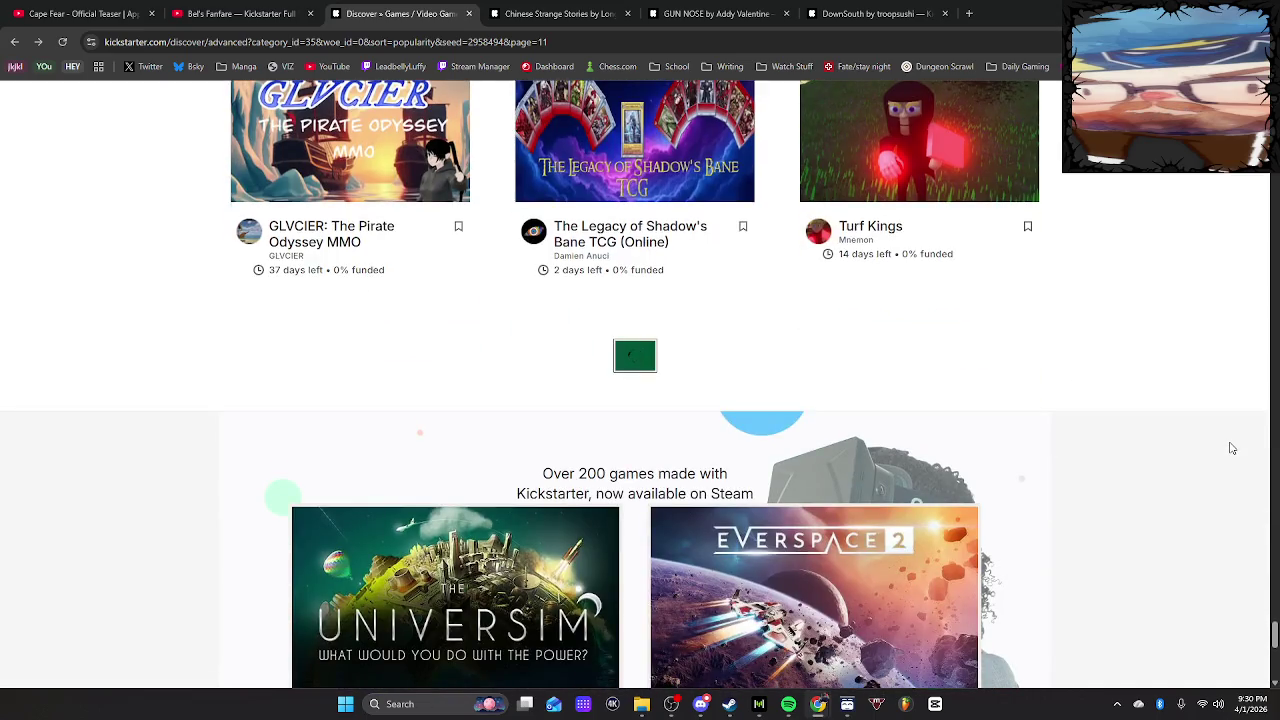
pyautogui.scroll(-6, 723, 514)
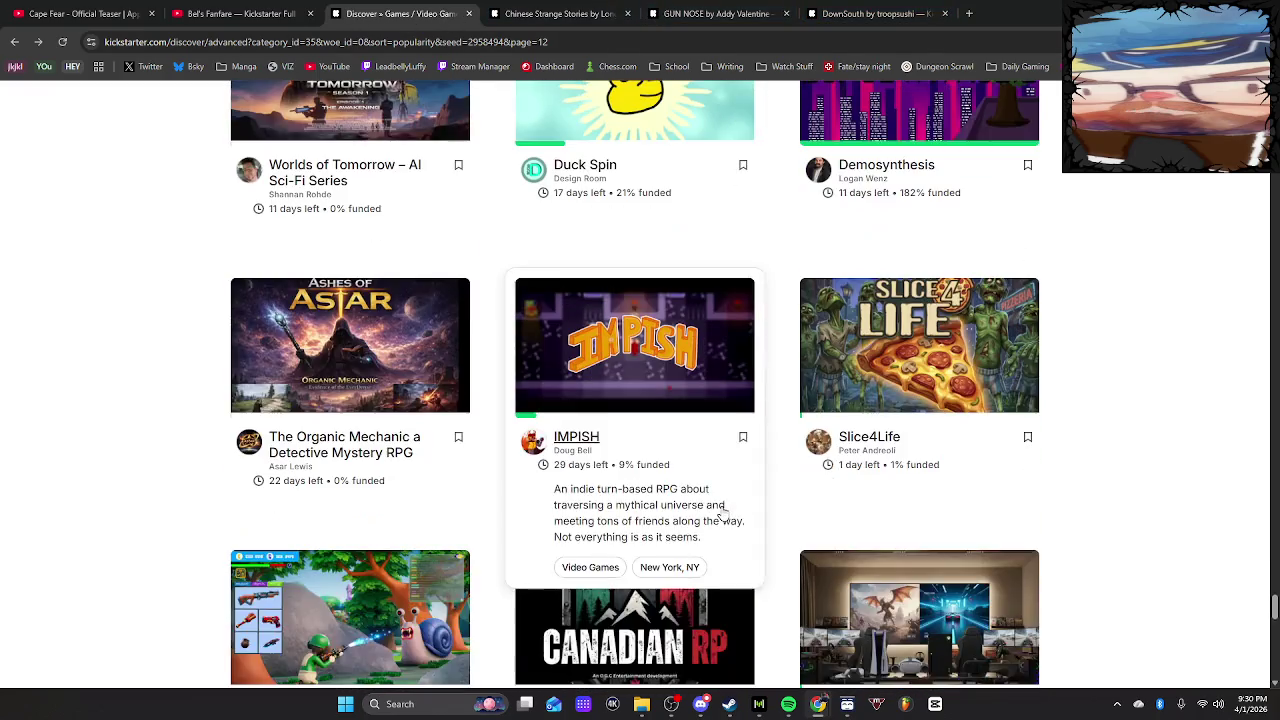
pyautogui.scroll(-1, 723, 514)
pyautogui.scroll(3, 725, 514)
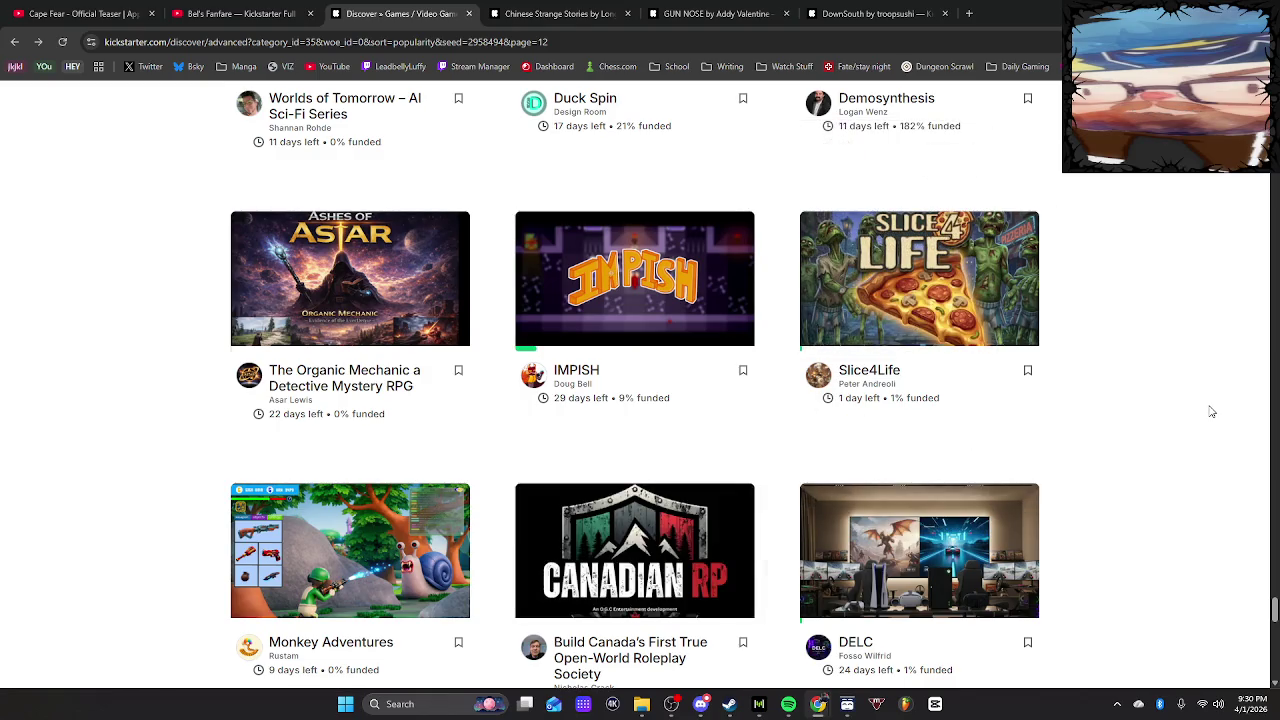
pyautogui.scroll(-5, 1212, 412)
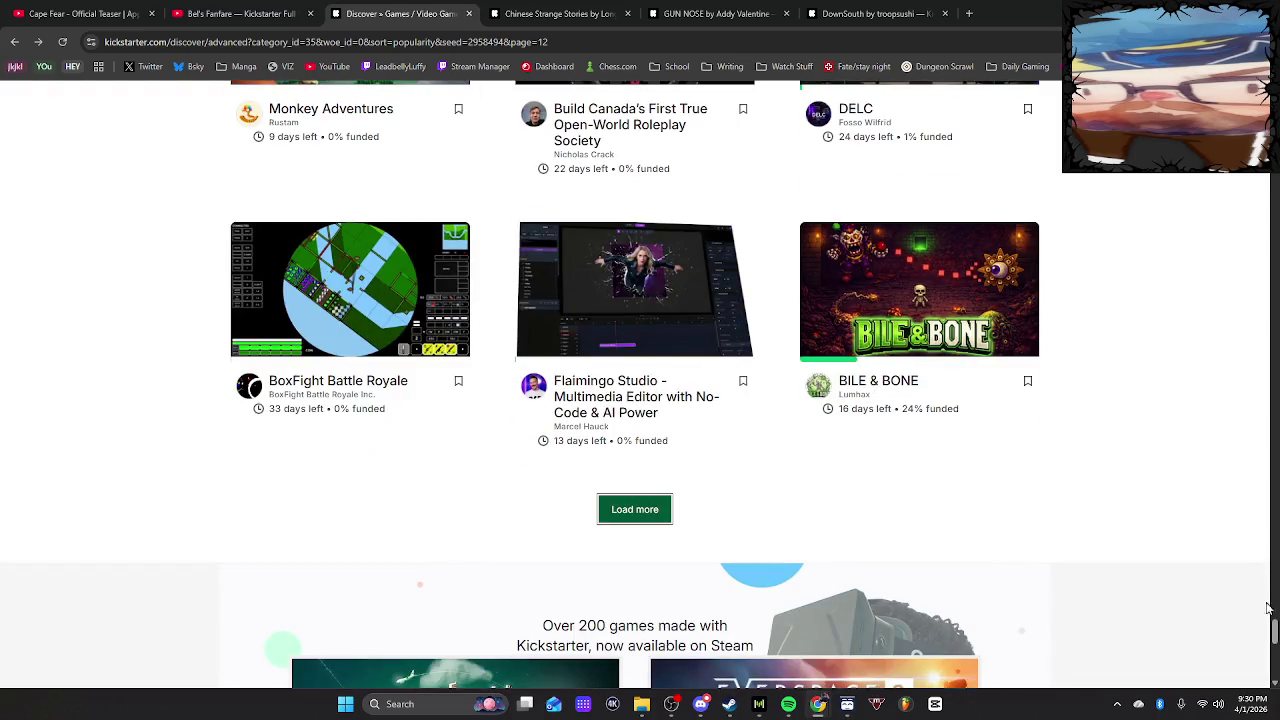
# Return to the top and re-sort the results by Most Funded
pyautogui.moveTo(1275, 633); pyautogui.dragTo(1250, 90)
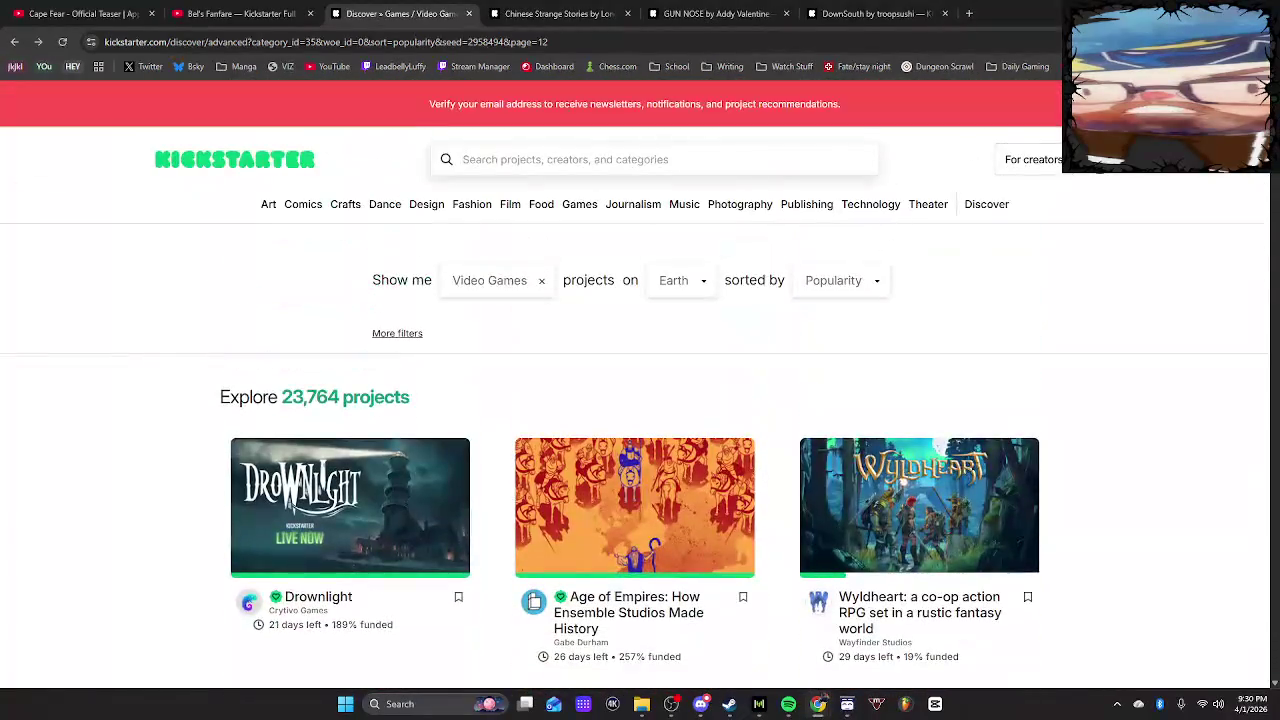
pyautogui.click(849, 284)
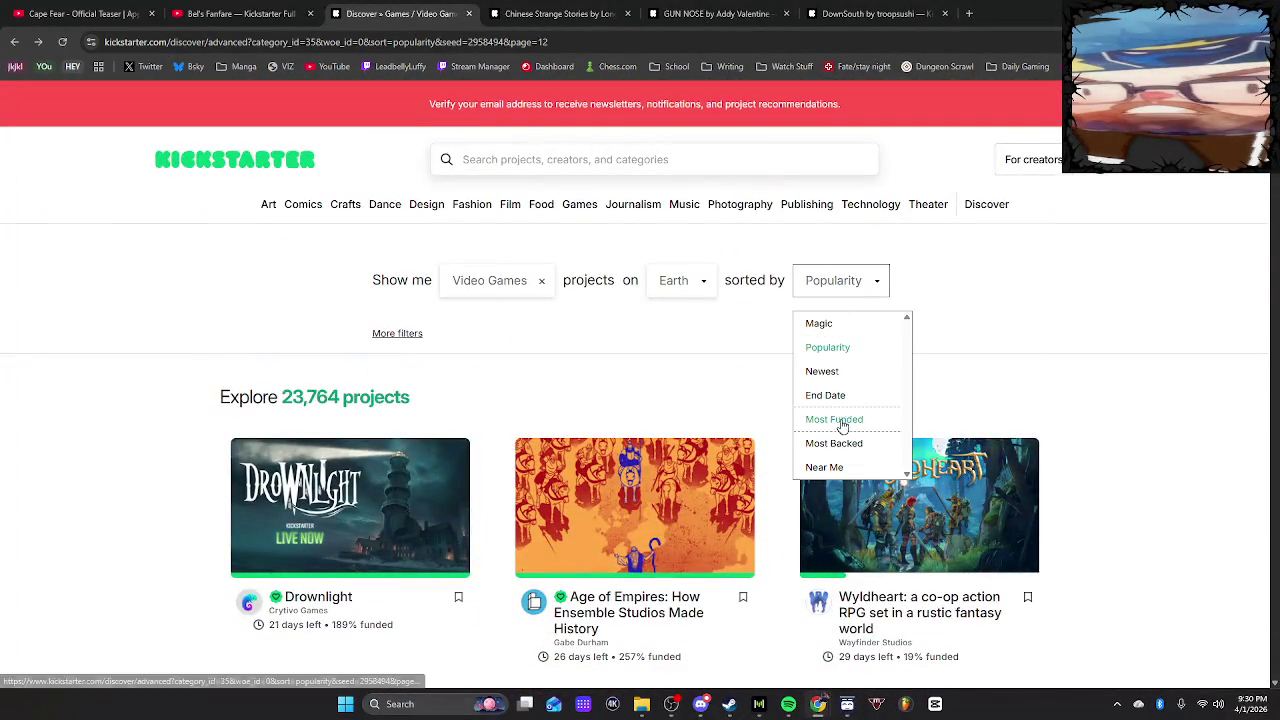
pyautogui.click(849, 420)
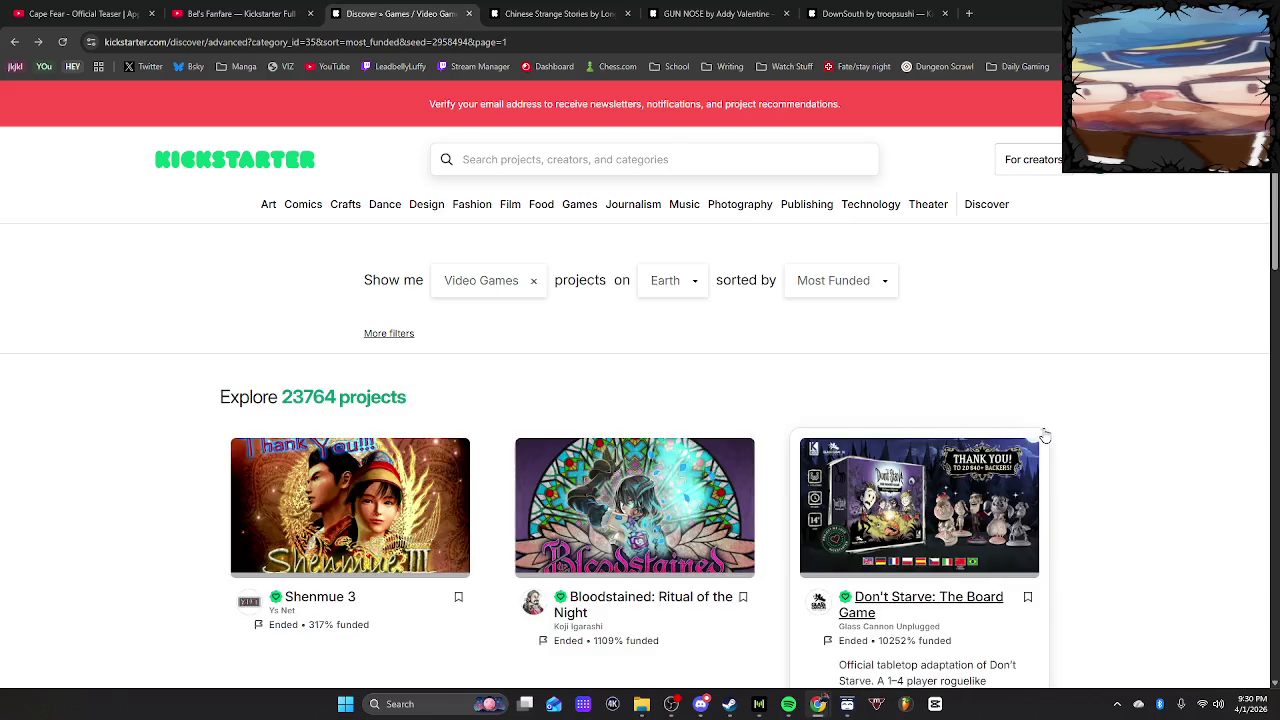
# Scroll down through the first pages of the Most Funded video game results
pyautogui.scroll(-2, 1055, 442)
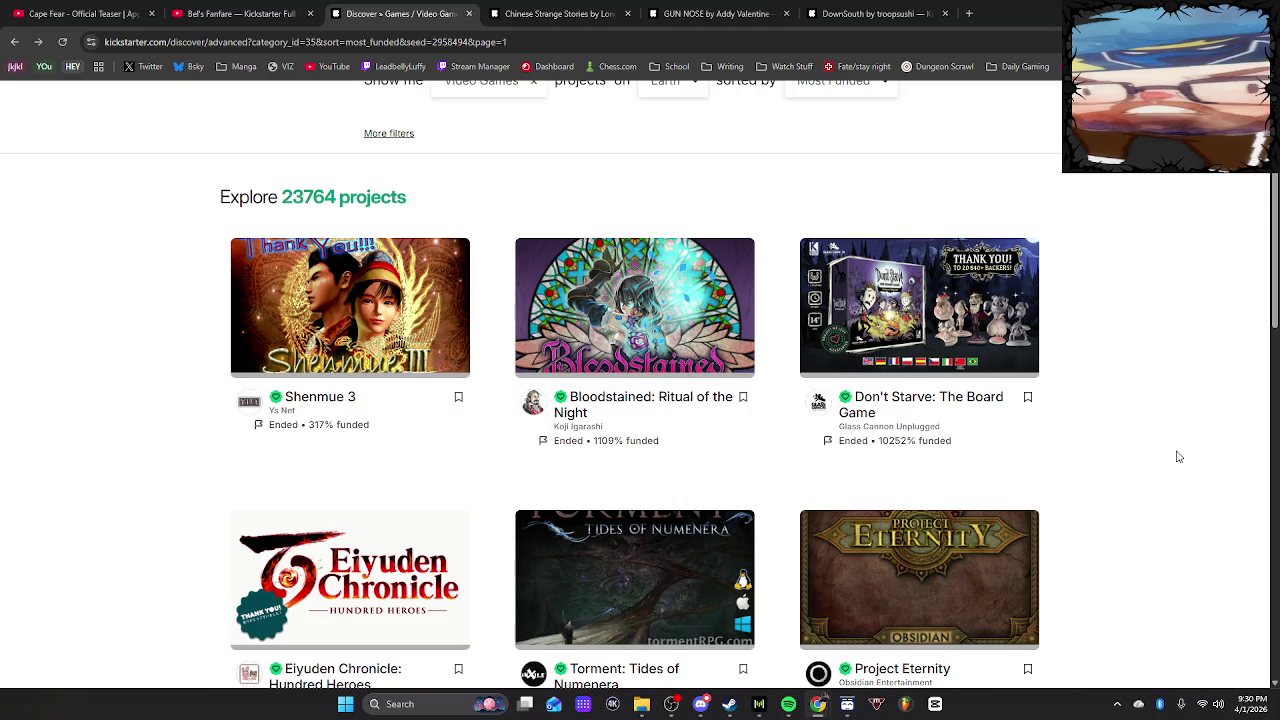
pyautogui.scroll(-3, 1179, 457)
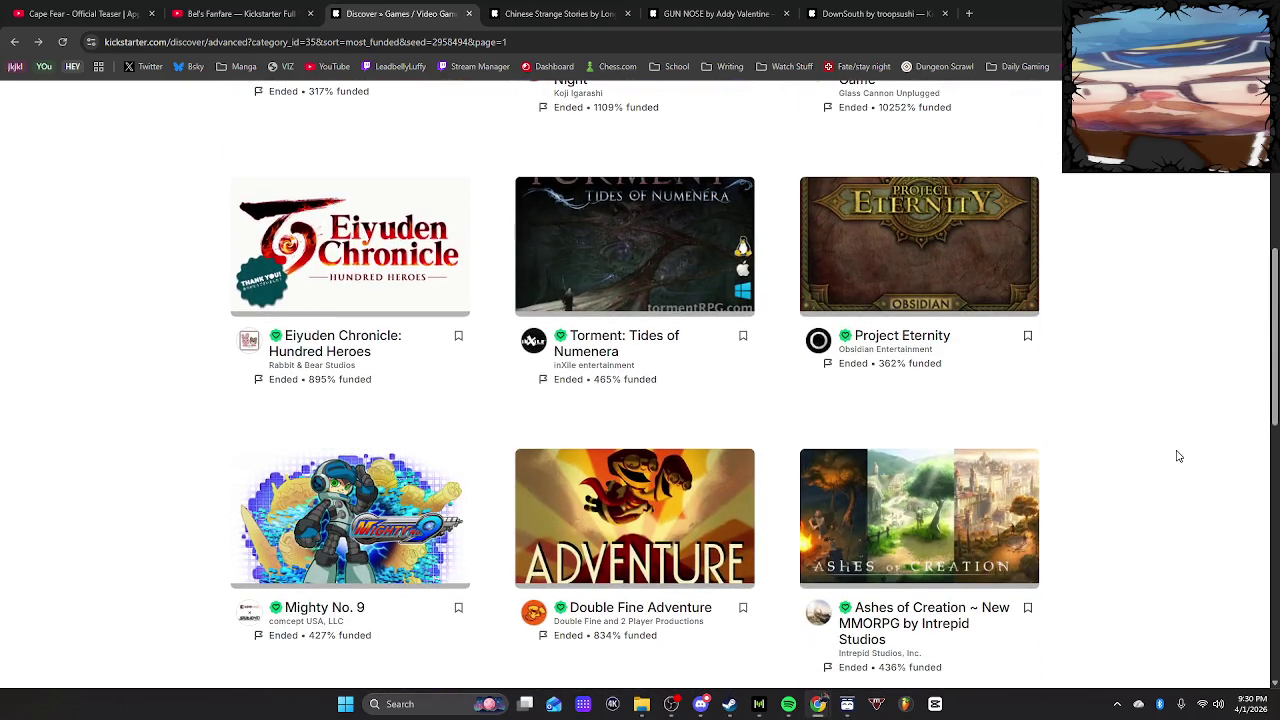
pyautogui.scroll(-1, 1179, 457)
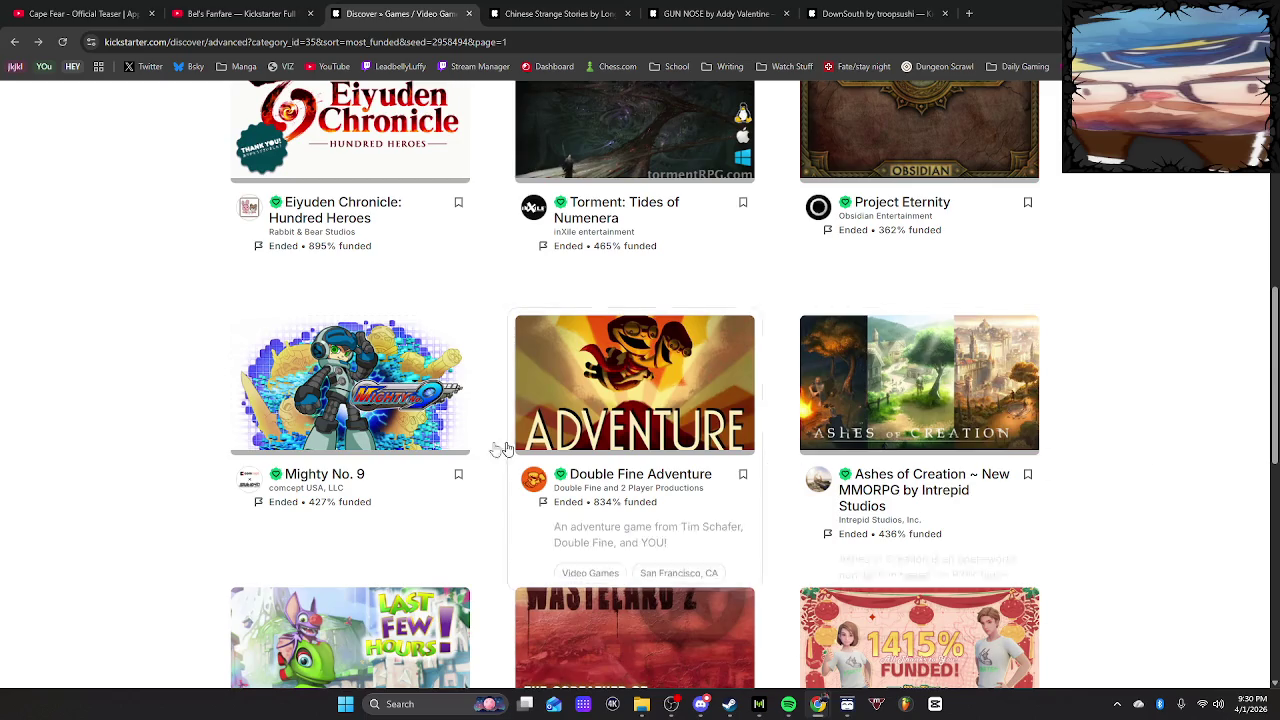
pyautogui.moveTo(320, 380)
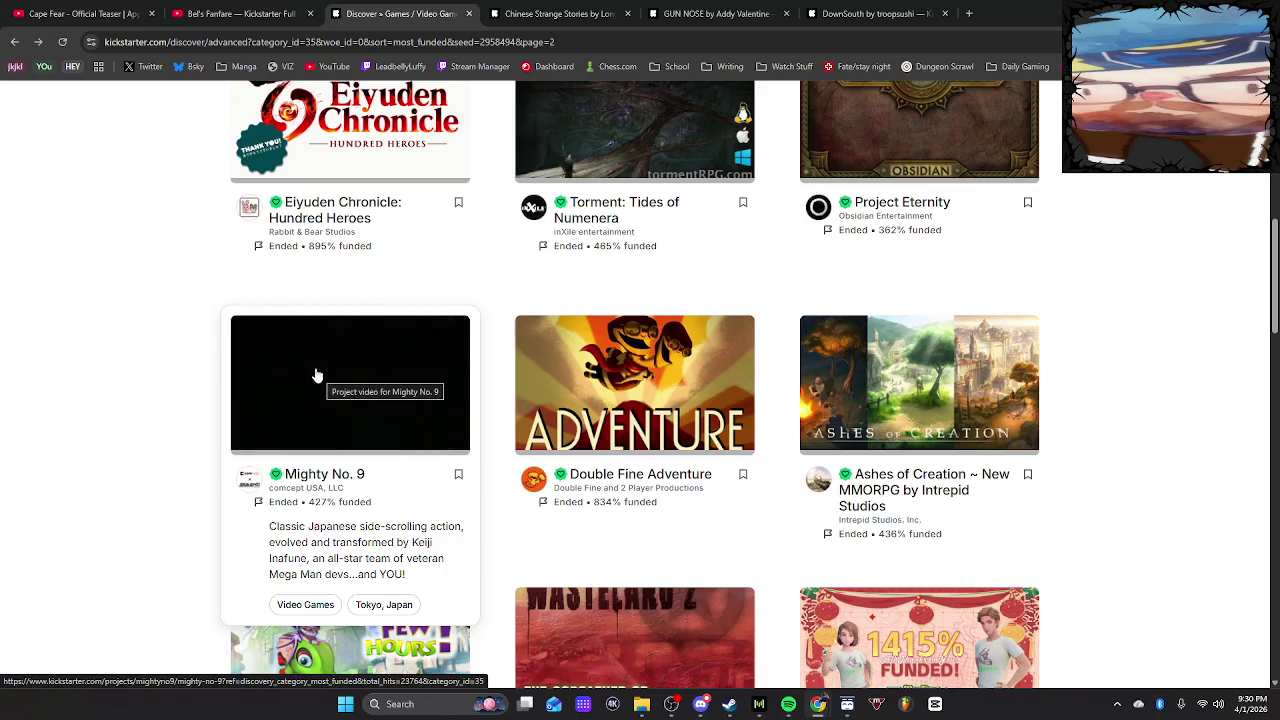
pyautogui.moveTo(600, 400)
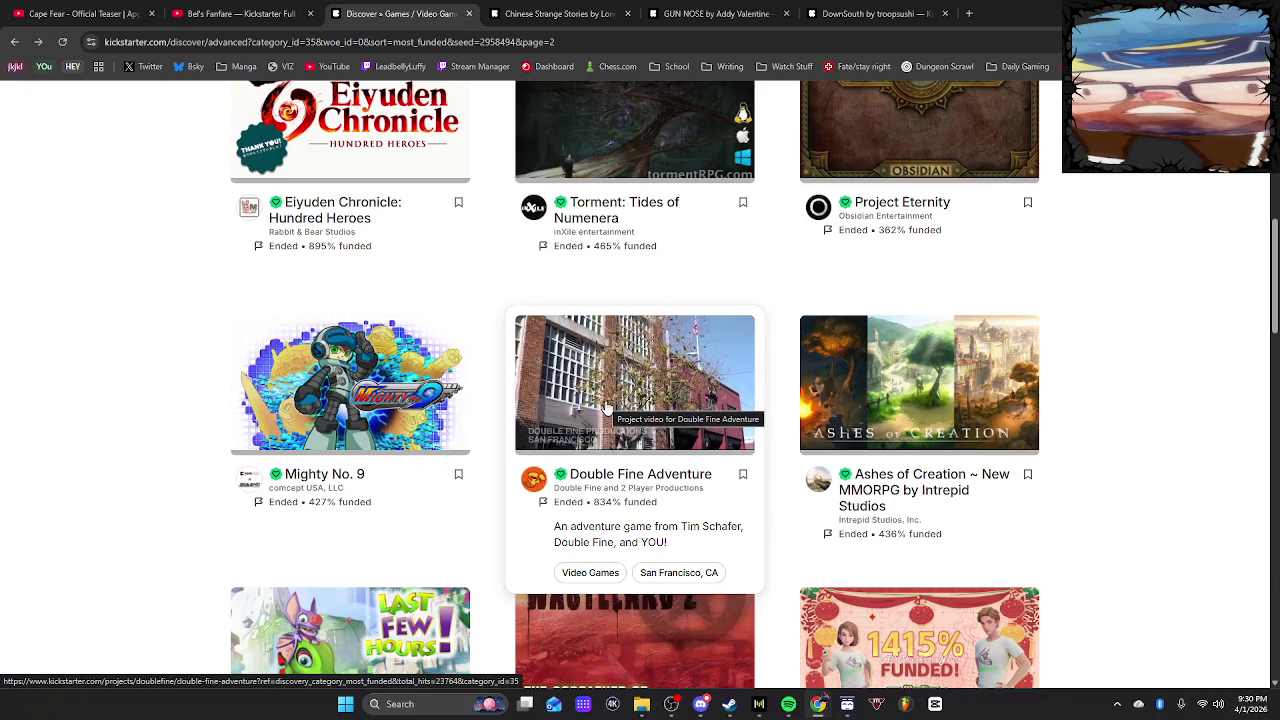
pyautogui.scroll(-5, 1155, 468)
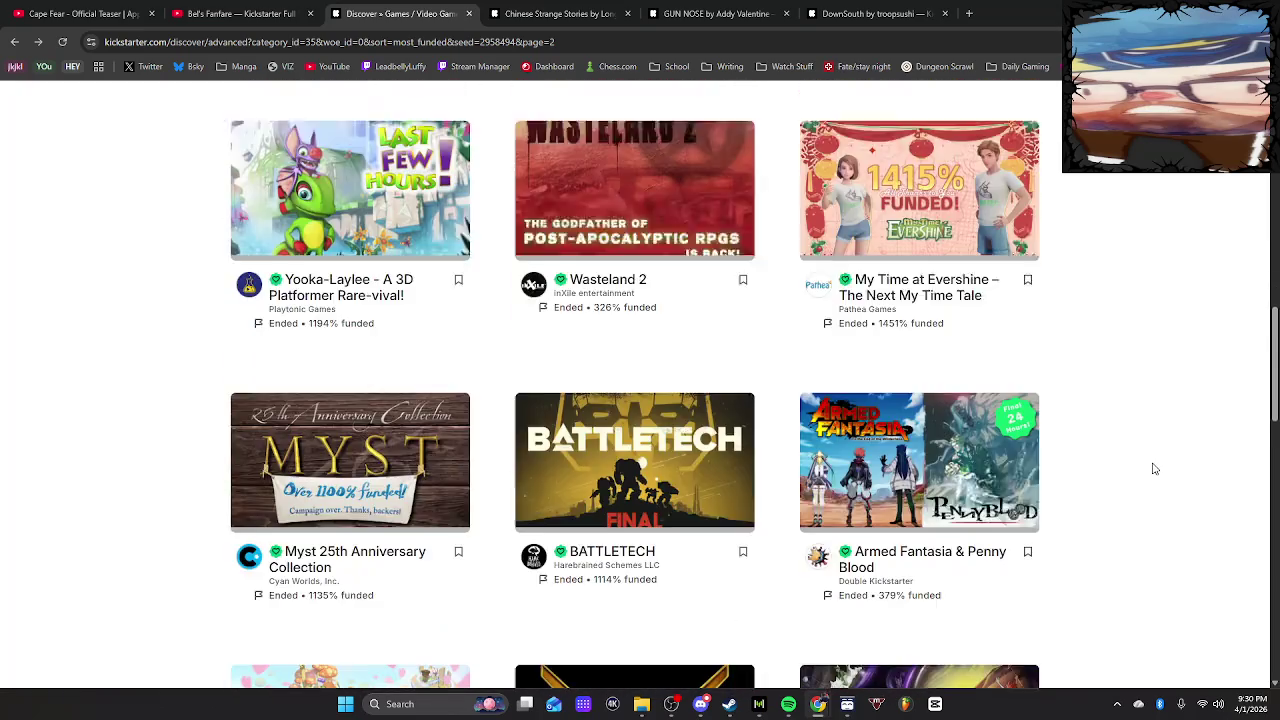
pyautogui.scroll(-4, 1155, 468)
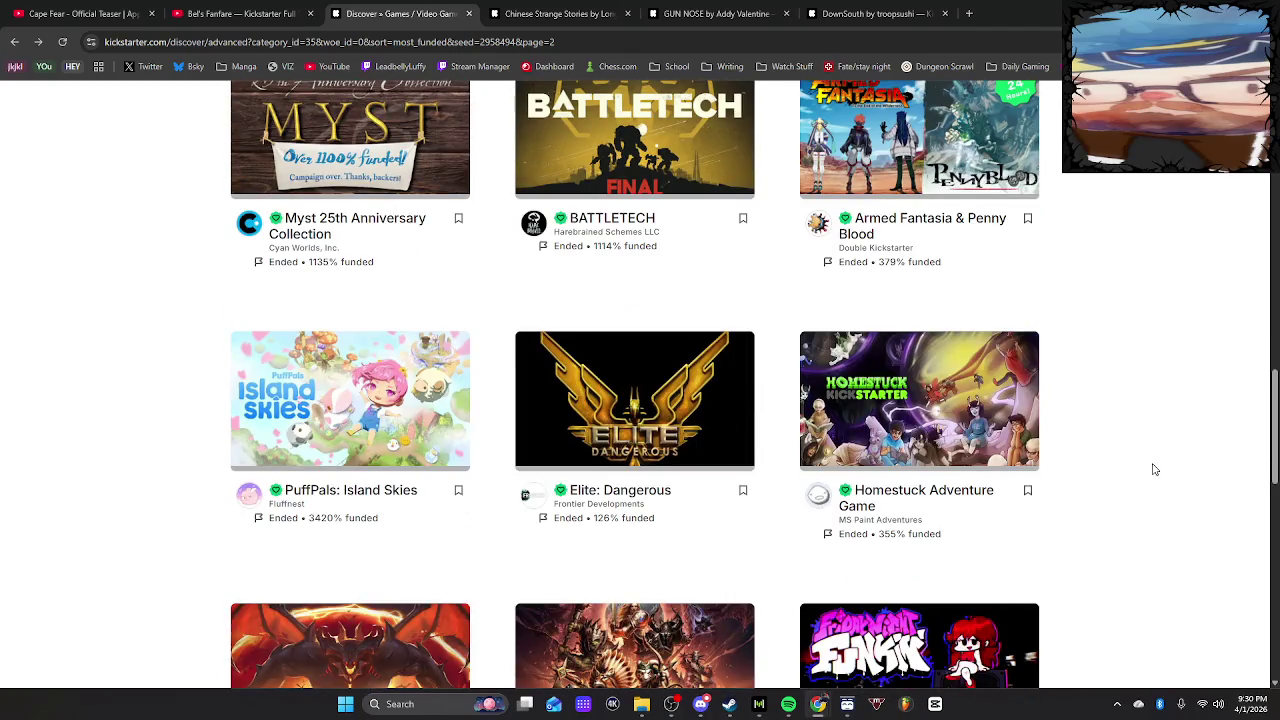
pyautogui.scroll(-3, 1155, 469)
pyautogui.scroll(-5, 1155, 475)
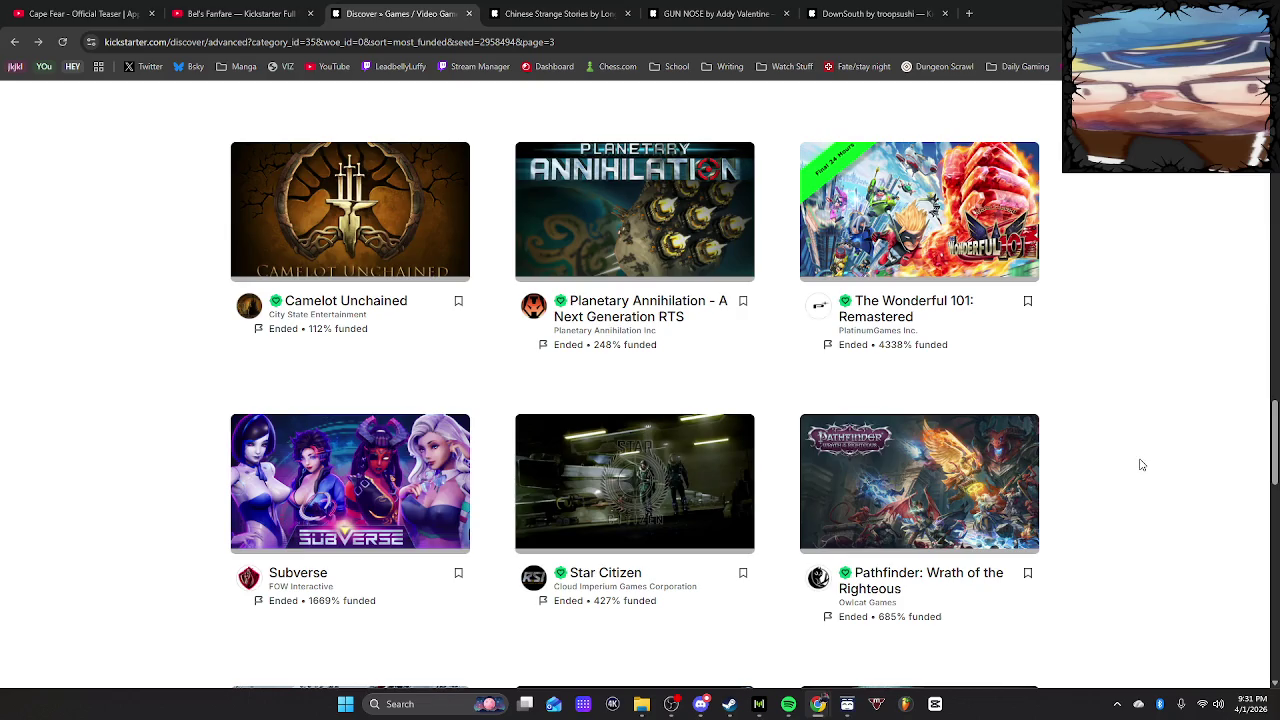
pyautogui.scroll(-5, 1142, 465)
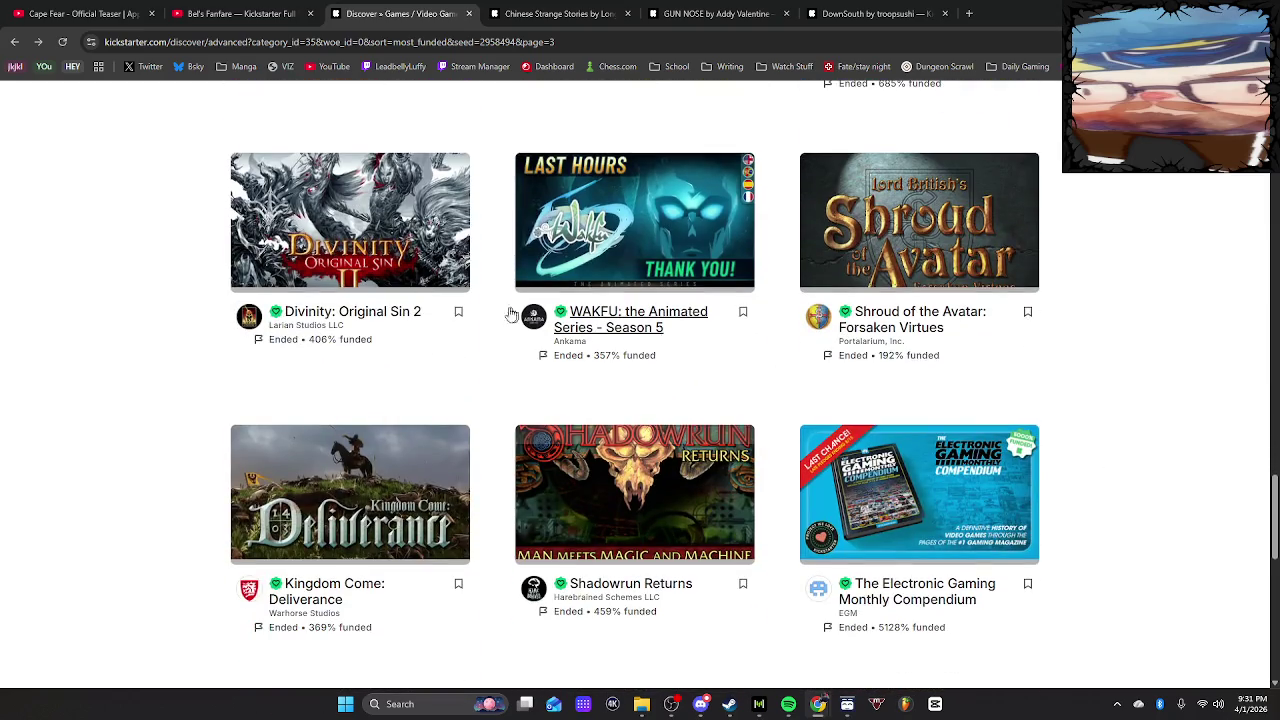
pyautogui.scroll(-5, 1215, 468)
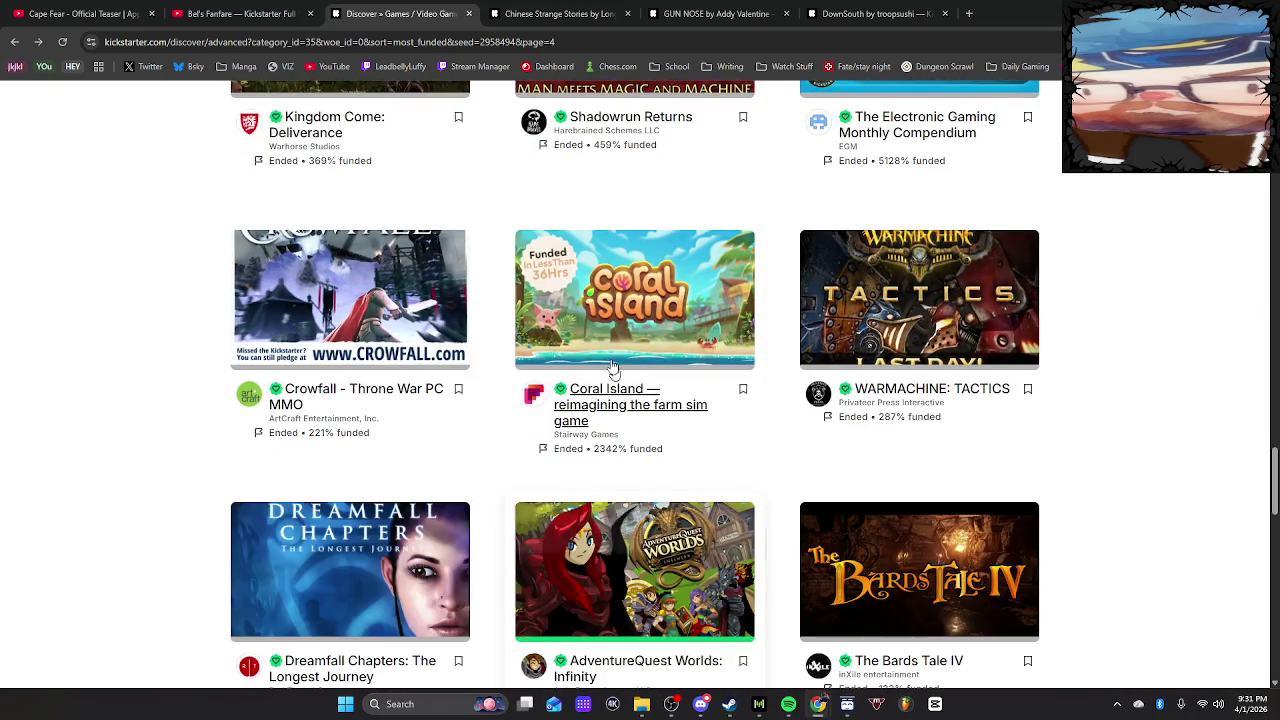
pyautogui.scroll(-3, 1197, 525)
pyautogui.scroll(-5, 1170, 545)
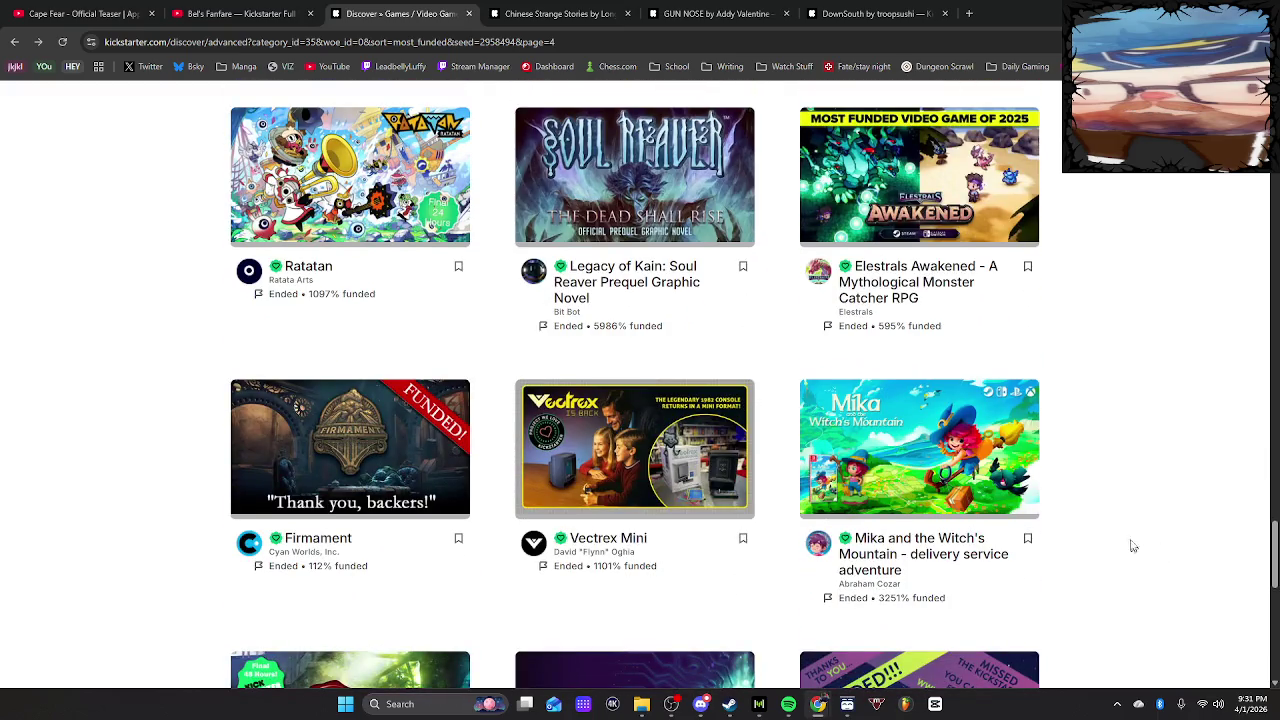
pyautogui.scroll(-3, 1154, 443)
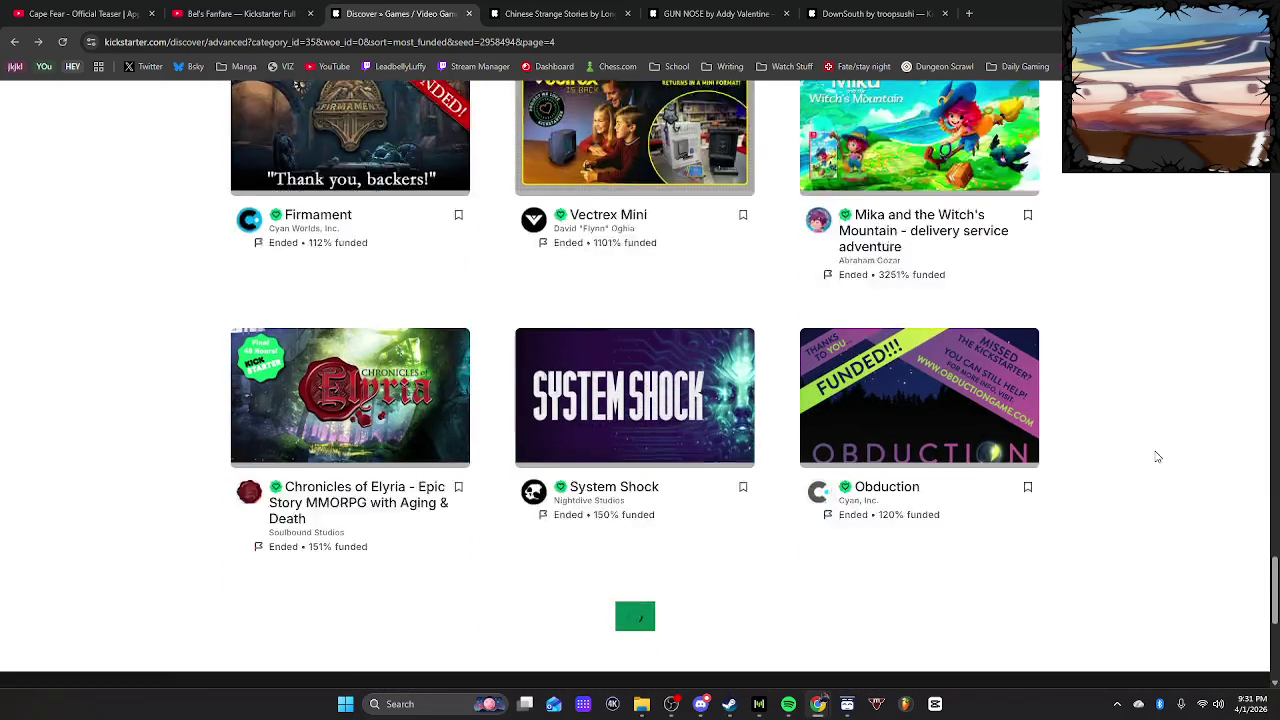
pyautogui.scroll(-1, 1157, 457)
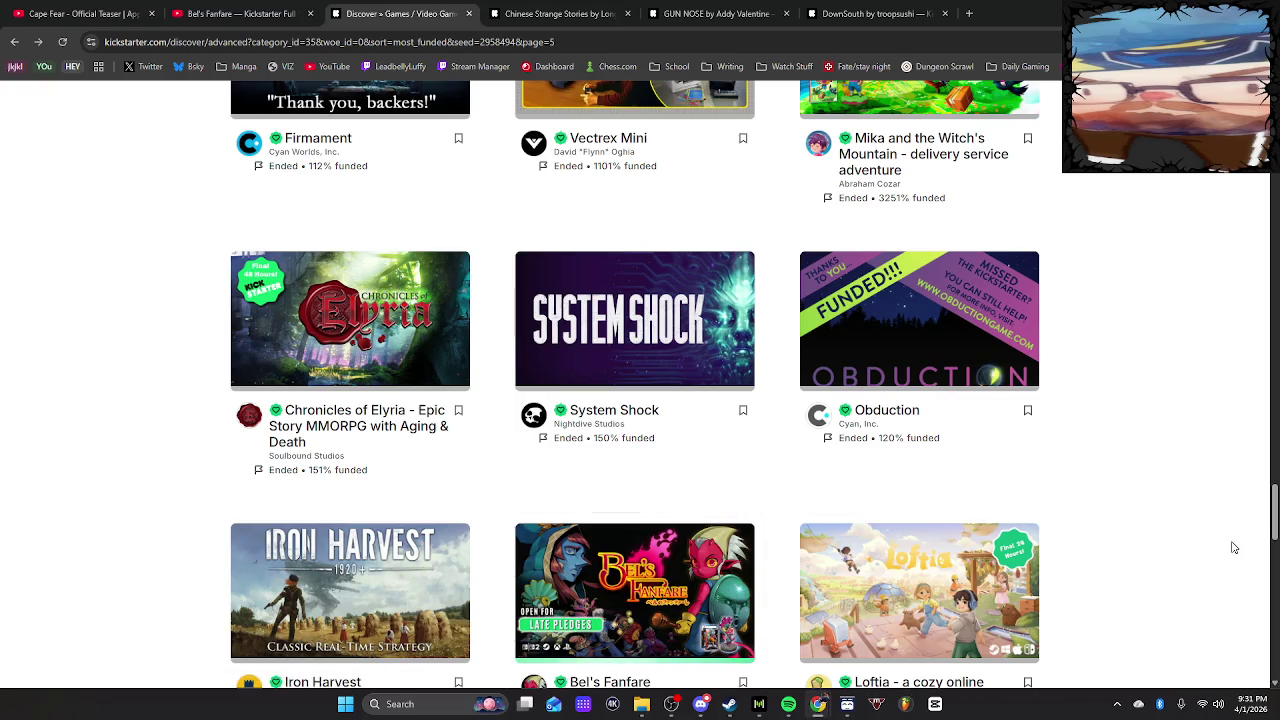
# Keep scrolling to page 8, past Project GODUS, TOUCHSTARVED and STARS REACH
pyautogui.scroll(-3, 1220, 434)
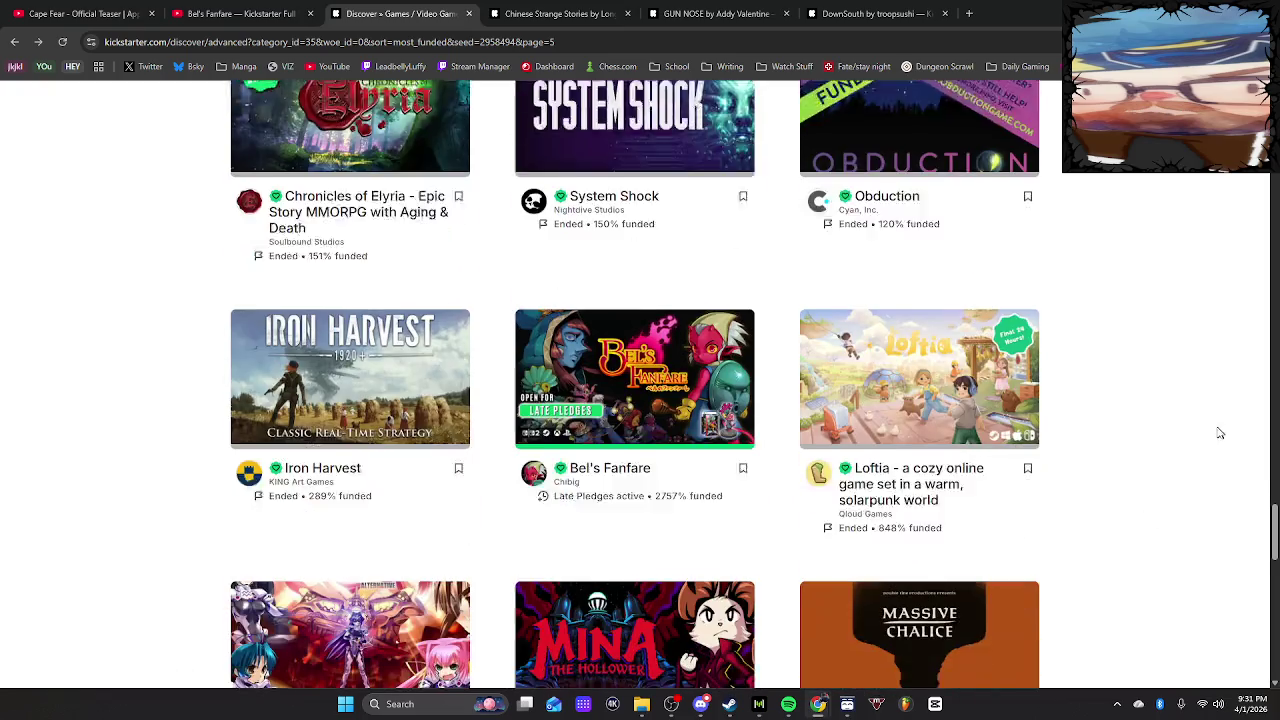
pyautogui.moveTo(631, 398)
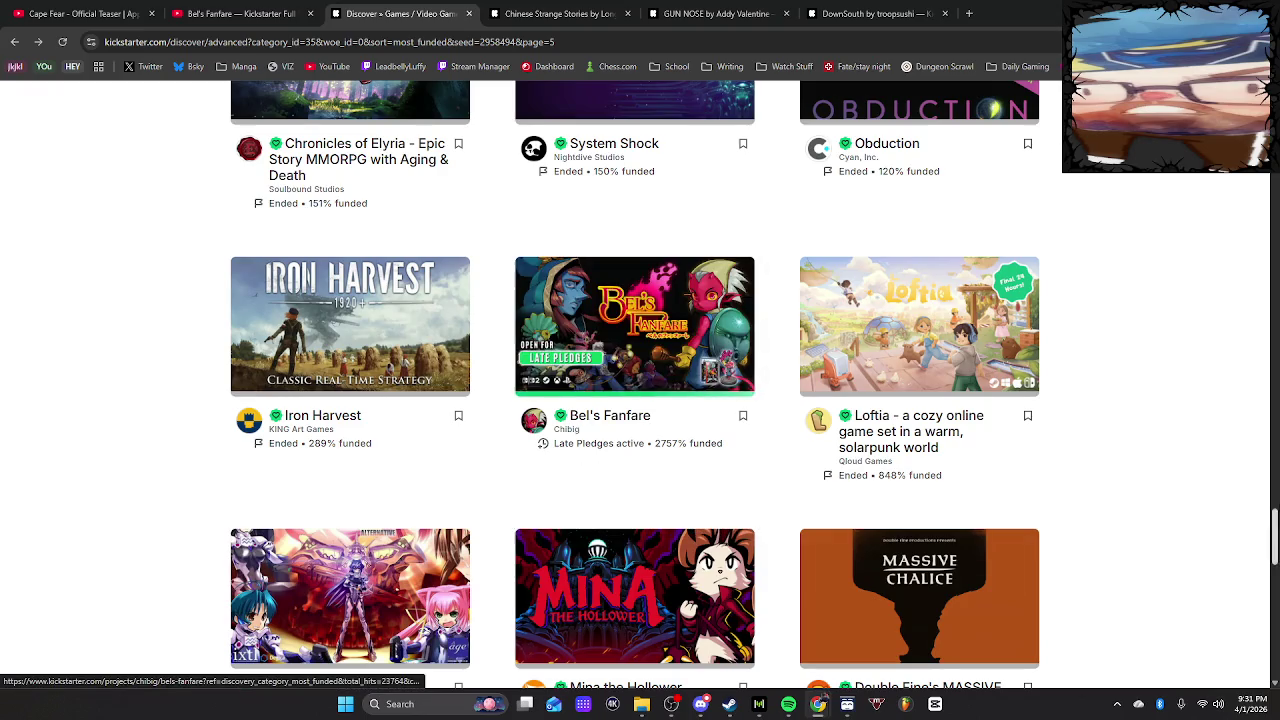
pyautogui.scroll(-3, 1211, 409)
pyautogui.scroll(-2, 1203, 400)
pyautogui.scroll(-3, 1204, 395)
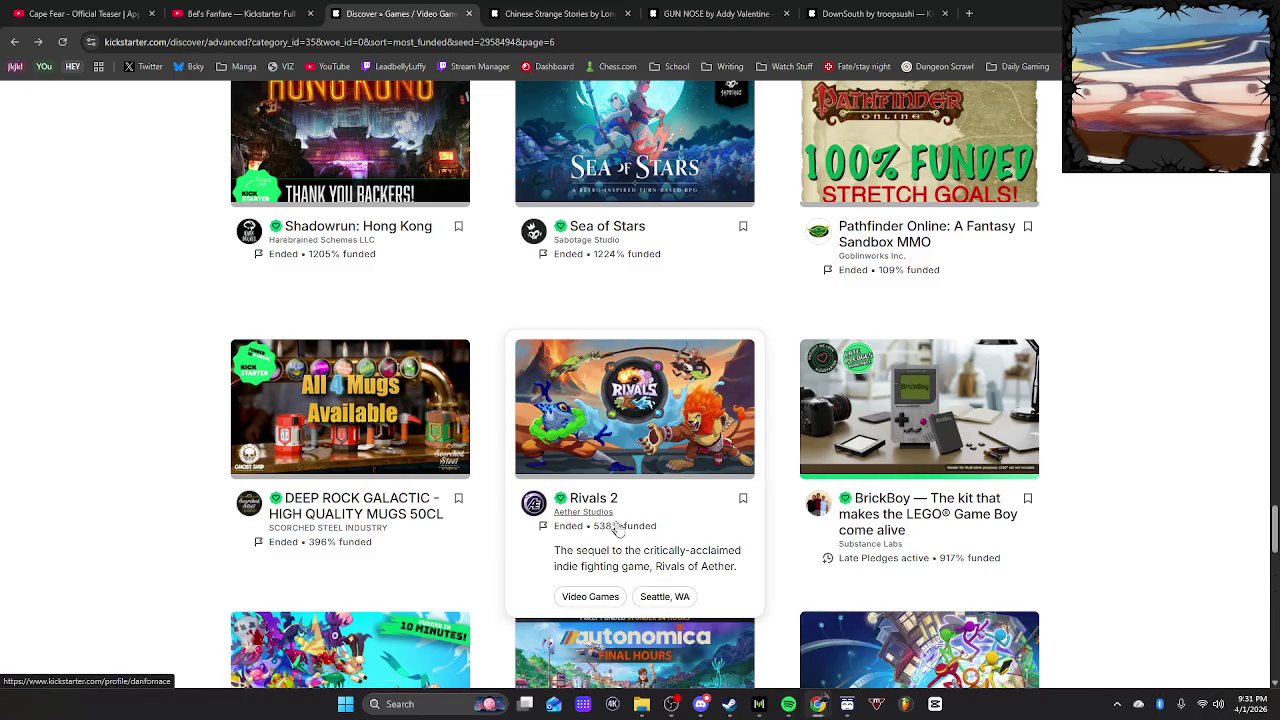
pyautogui.scroll(-7, 686, 524)
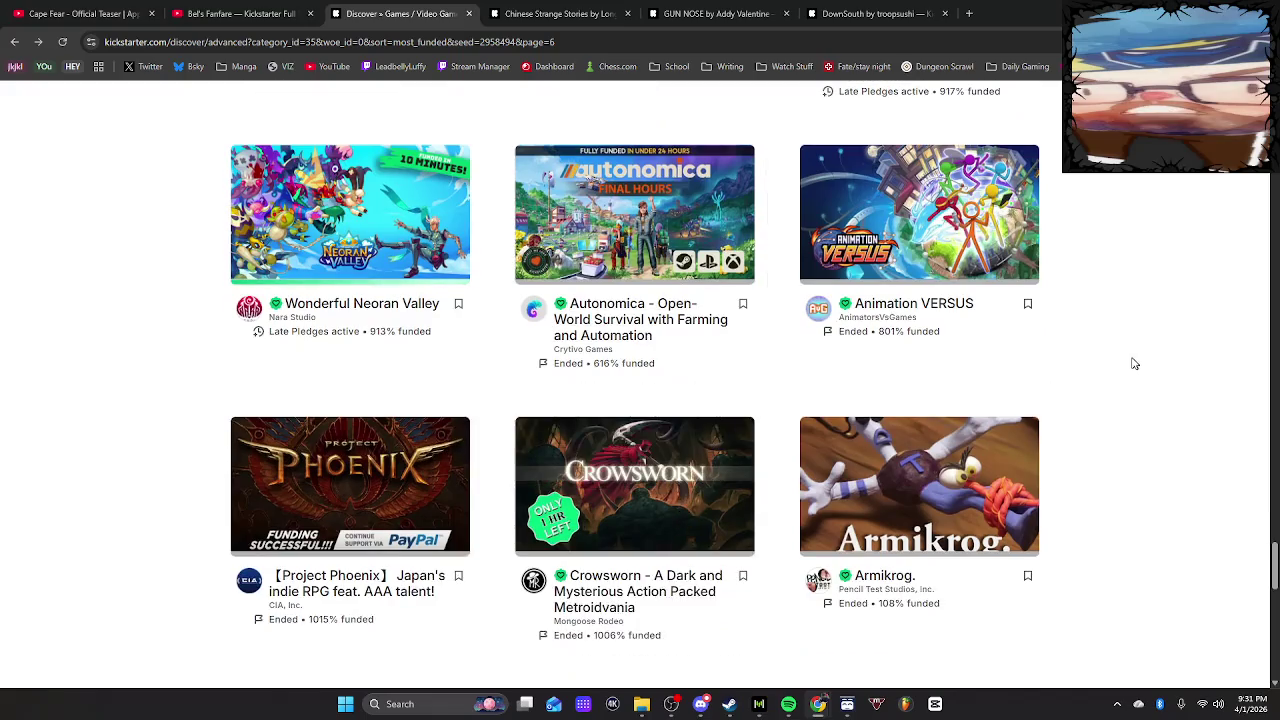
pyautogui.scroll(-3, 1147, 395)
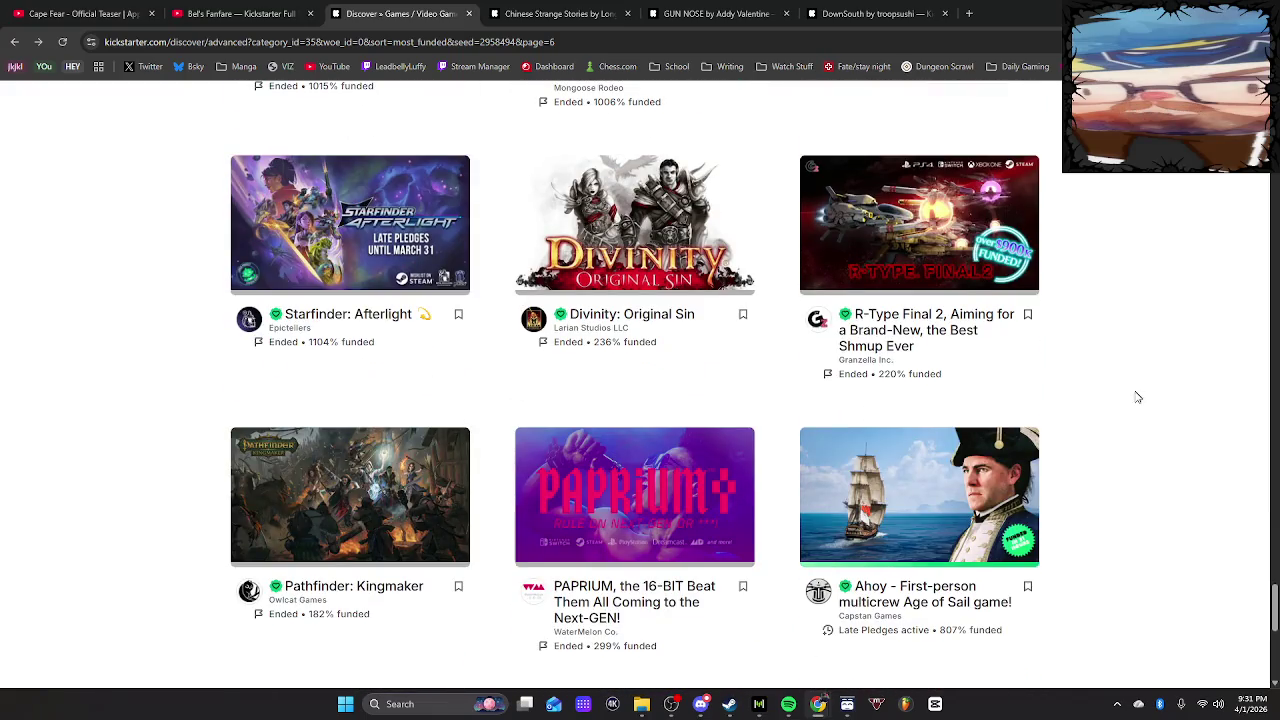
pyautogui.scroll(-2, 1137, 397)
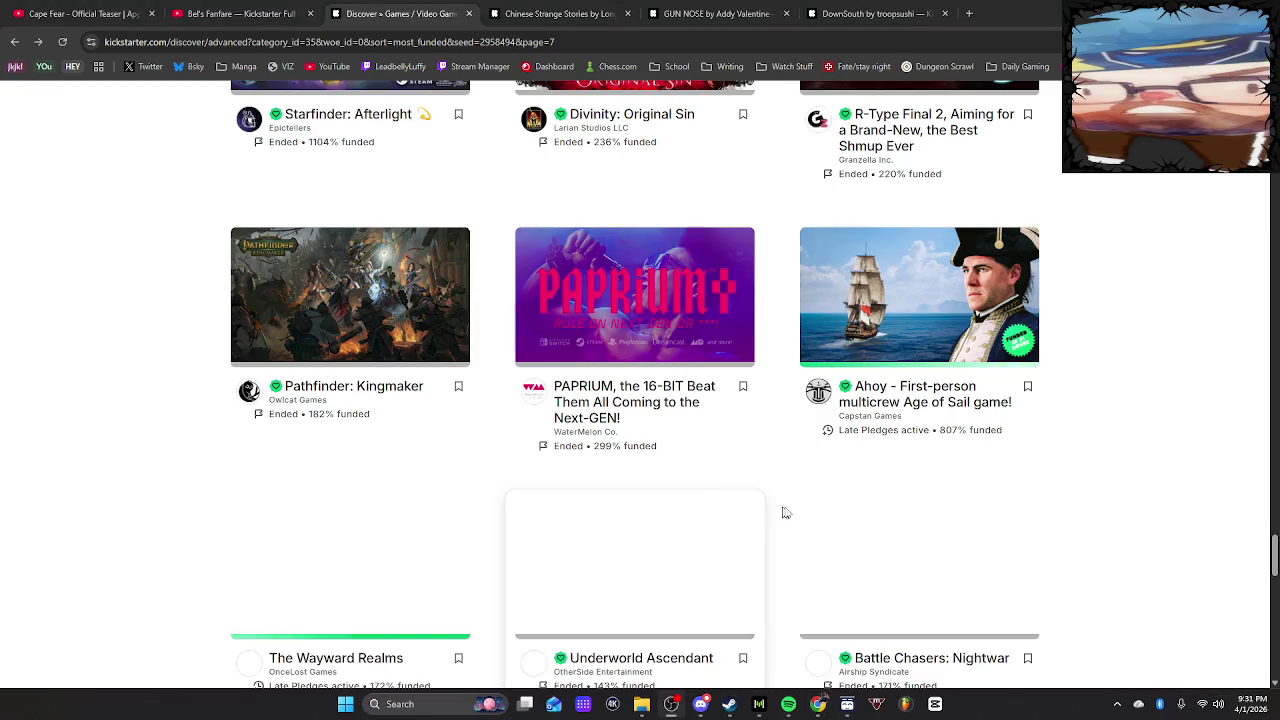
pyautogui.scroll(-2, 1146, 463)
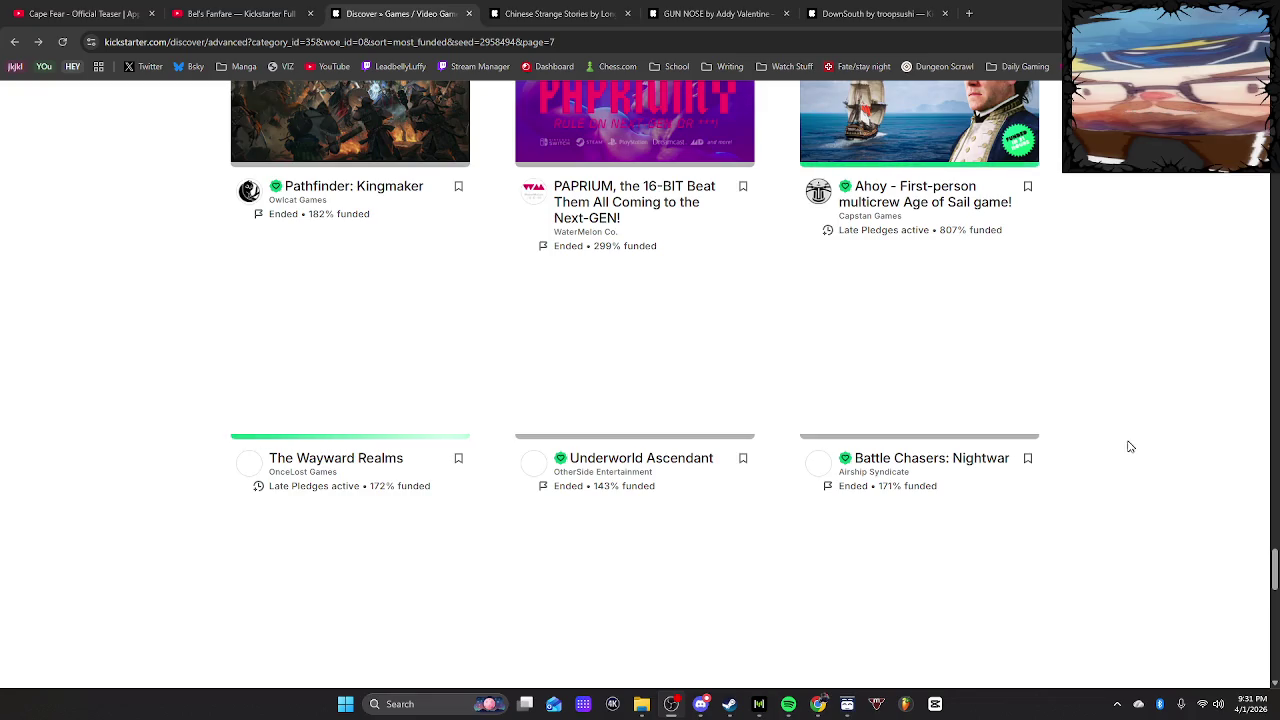
pyautogui.scroll(-3, 1120, 448)
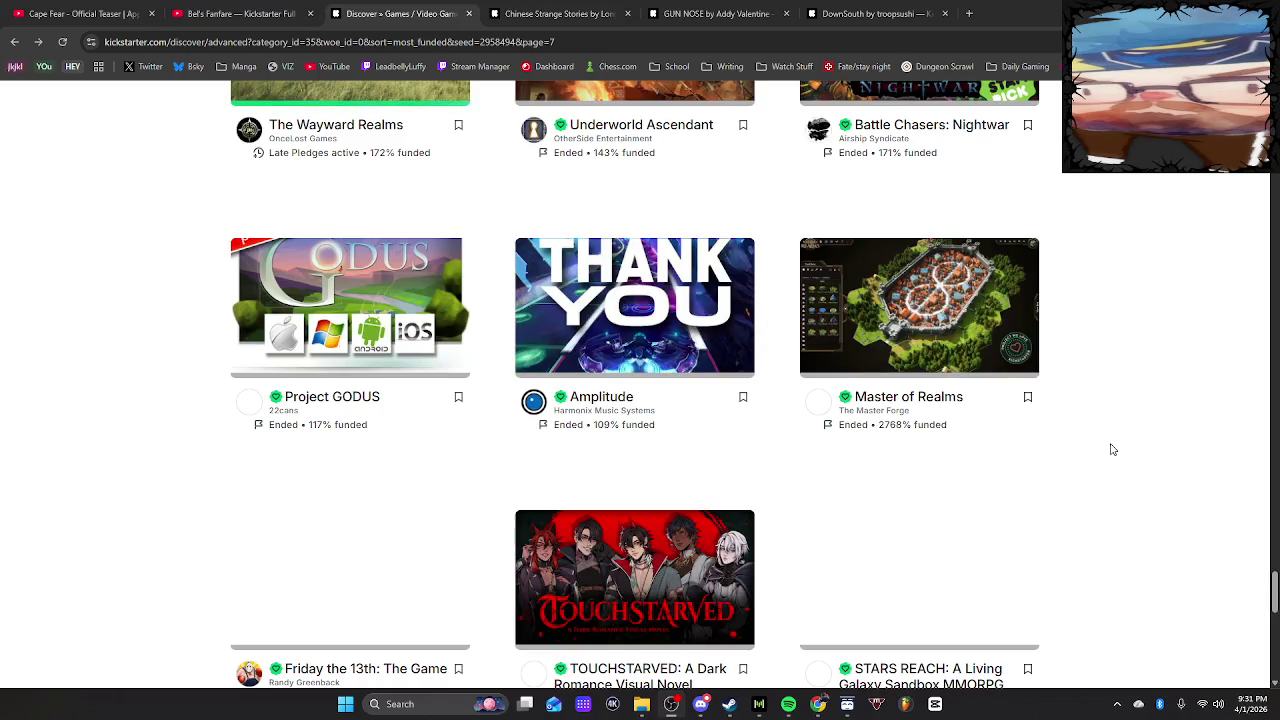
pyautogui.scroll(-2, 1110, 450)
pyautogui.scroll(2, 1104, 450)
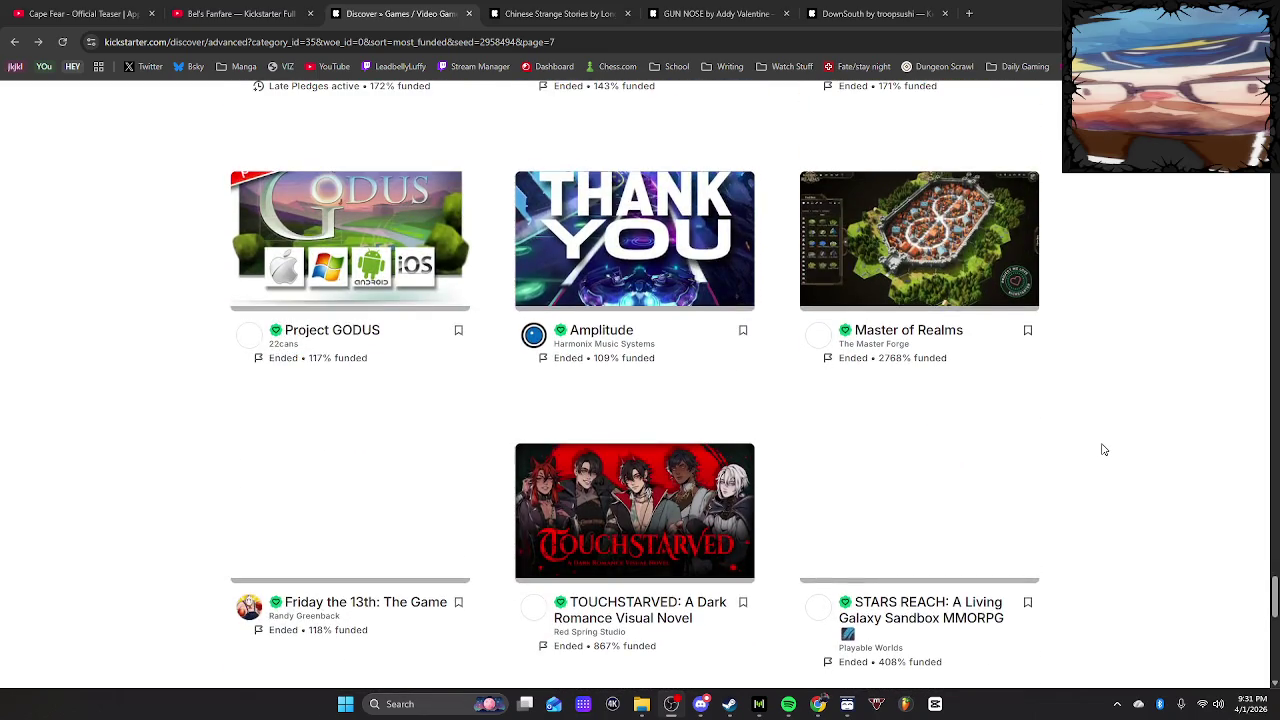
pyautogui.scroll(2, 1160, 448)
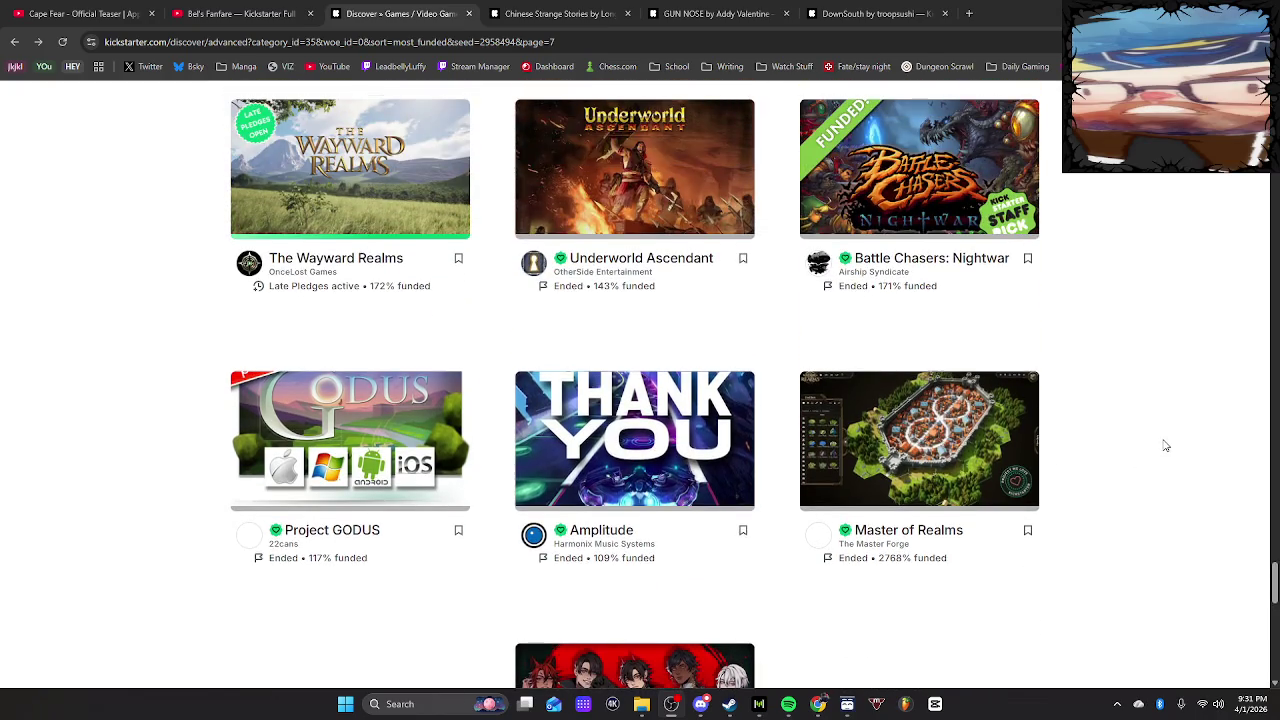
pyautogui.scroll(1, 1162, 438)
pyautogui.scroll(-3, 1155, 442)
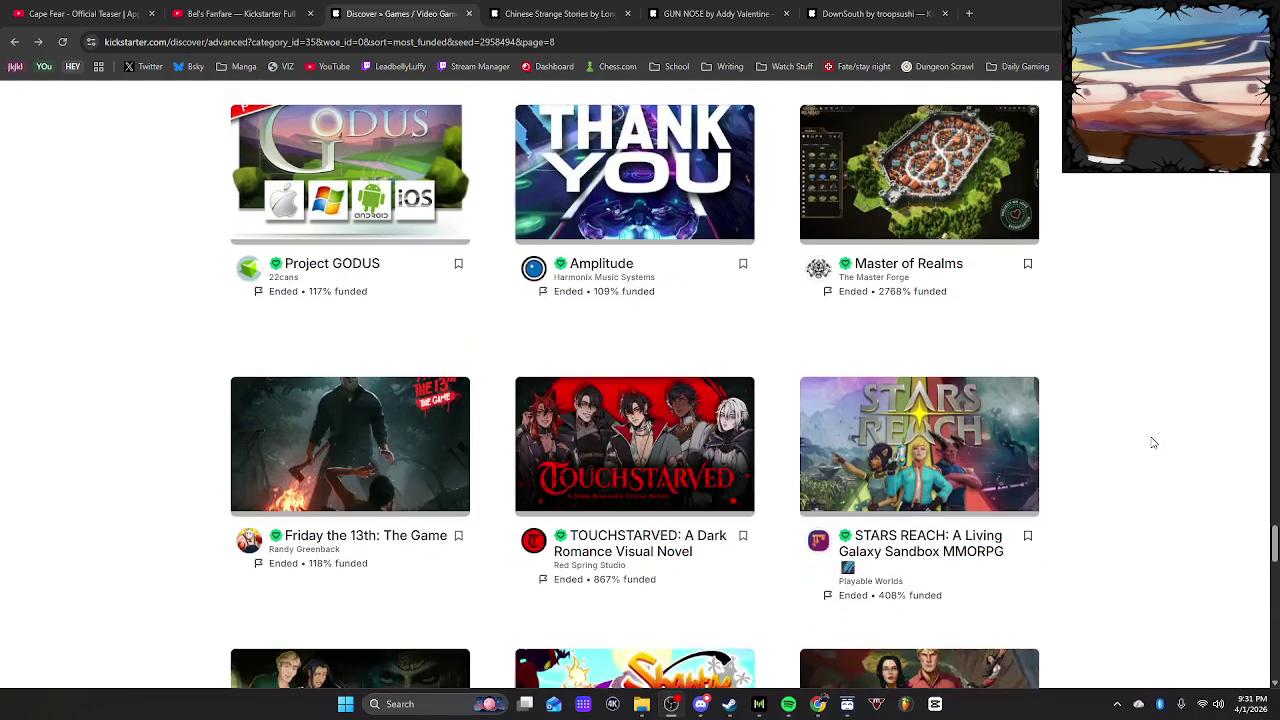
pyautogui.scroll(4, 1151, 443)
# Scroll further through the most-funded list past Shantae: Half-Genie Hero, Ember and Kindred Fates
pyautogui.scroll(-8, 1150, 445)
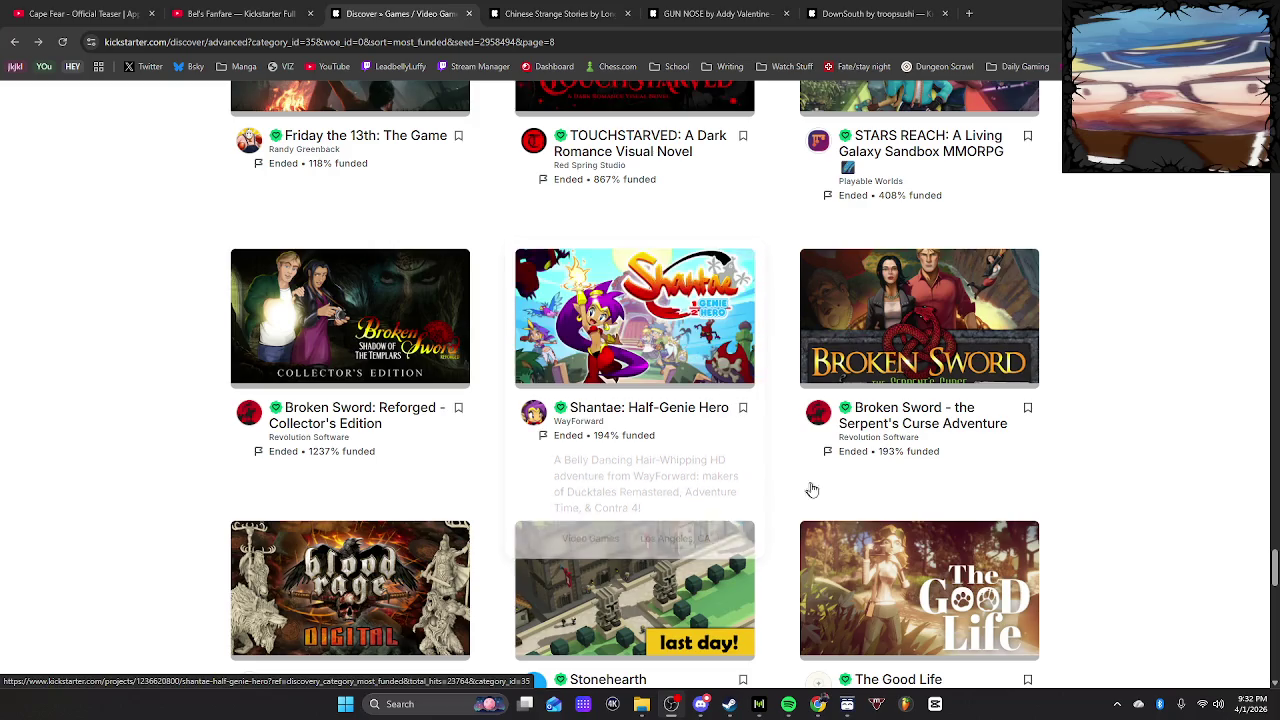
pyautogui.scroll(-2, 1195, 507)
pyautogui.scroll(-2, 1142, 545)
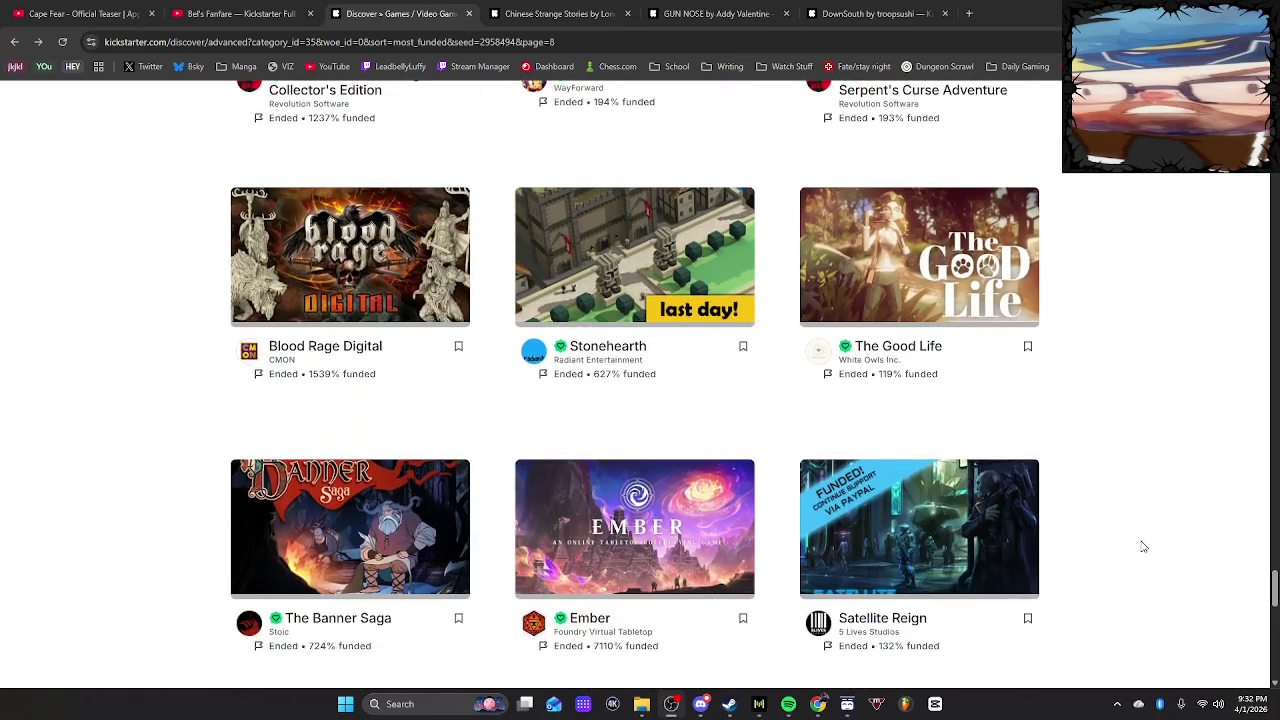
pyautogui.scroll(-1, 1134, 538)
pyautogui.scroll(-2, 1128, 533)
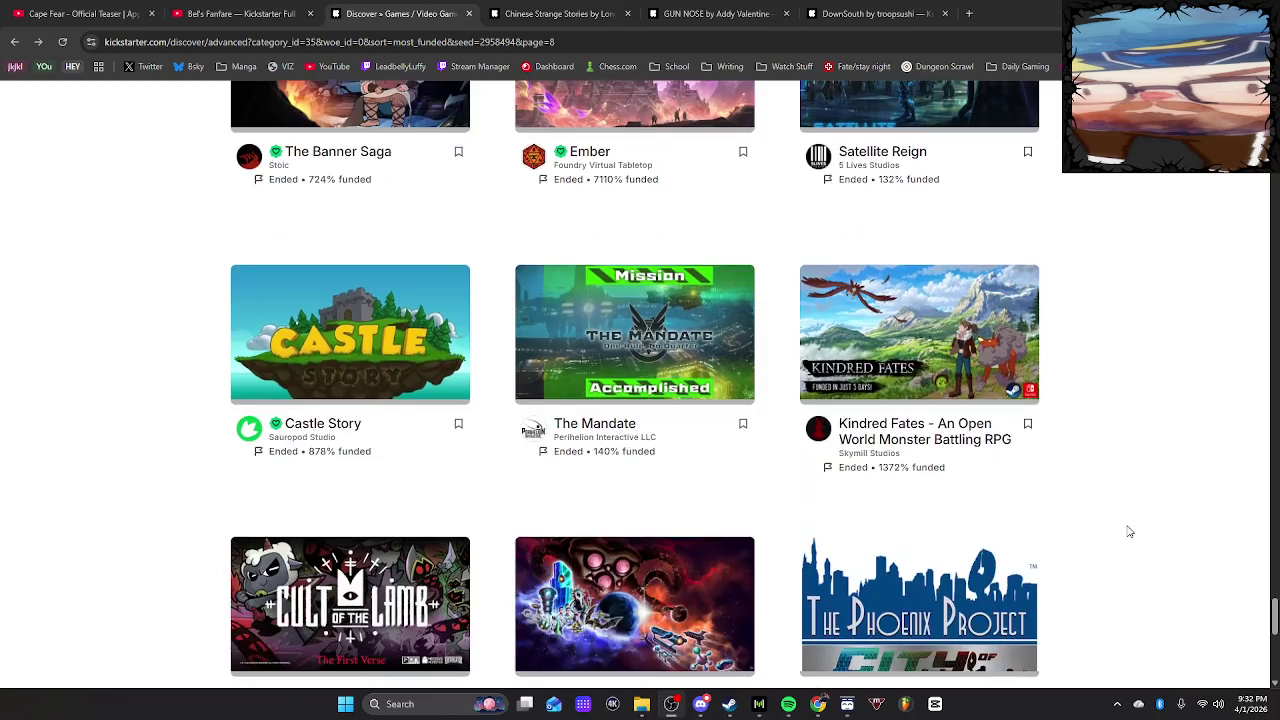
pyautogui.scroll(-3, 1127, 531)
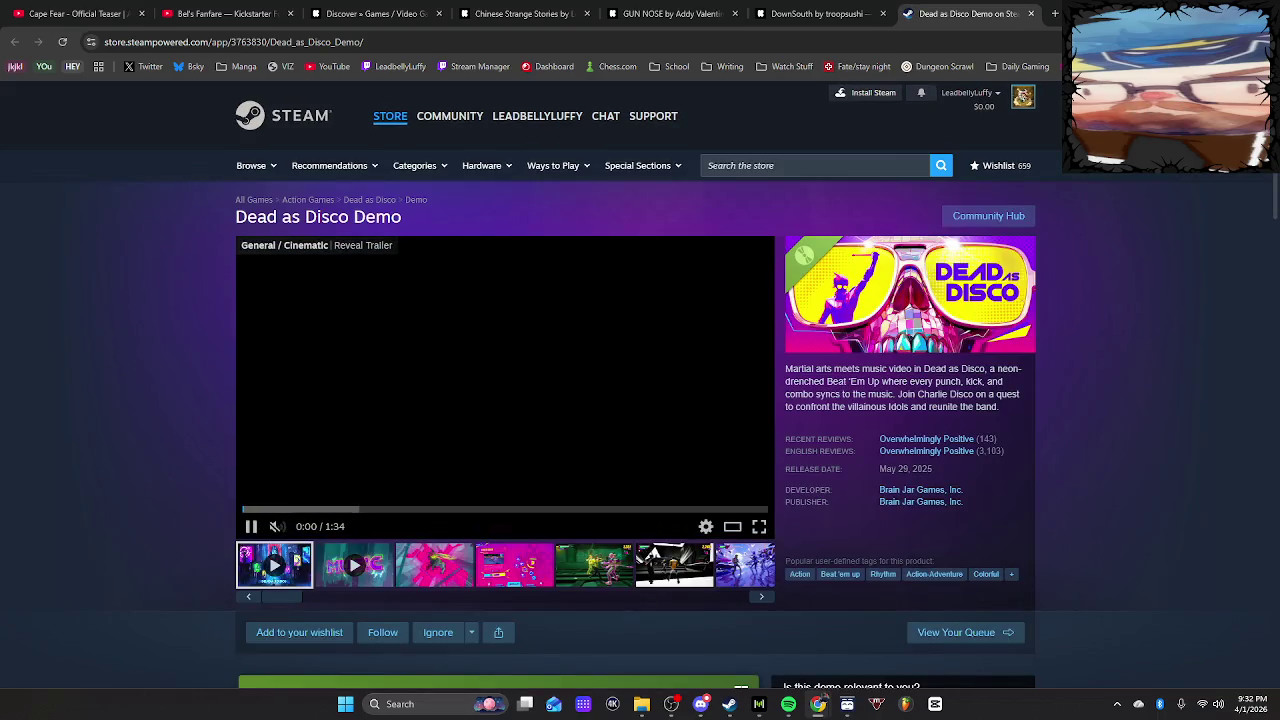
# Browse the Dead as Disco Demo screenshots, including the skills, fight, purple and dialogue scenes
pyautogui.click(450, 566)
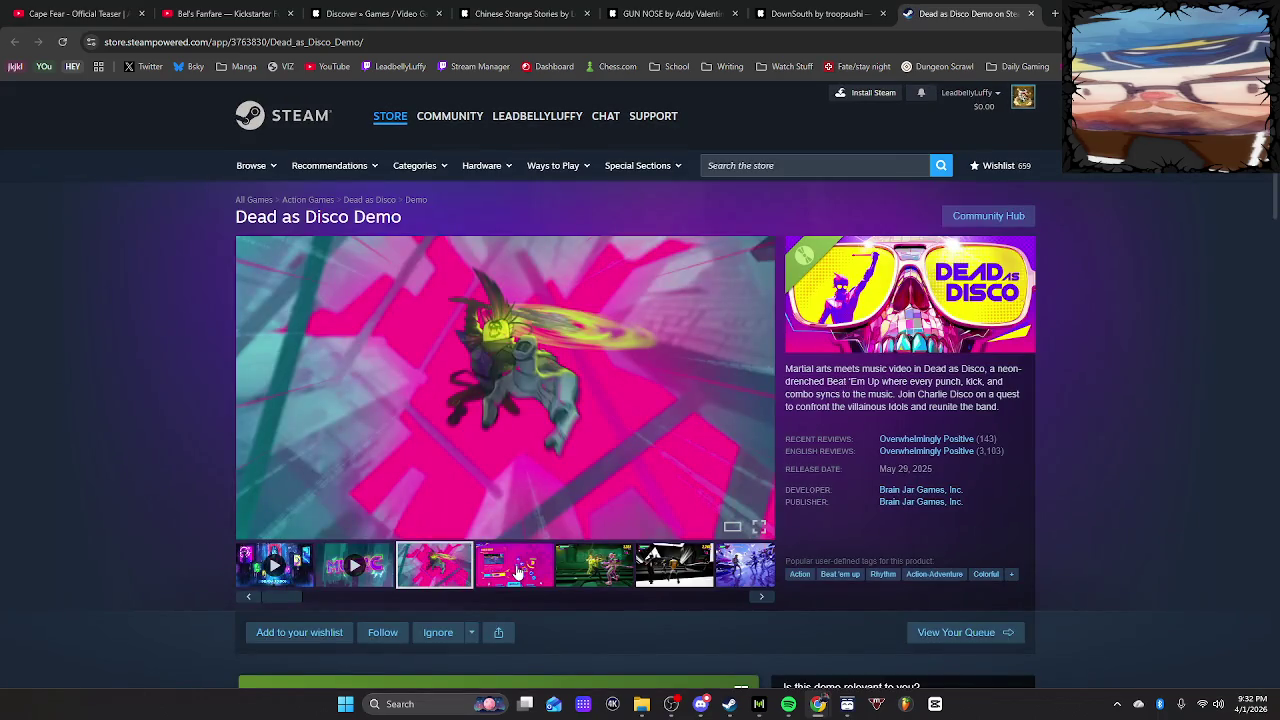
pyautogui.click(522, 569)
pyautogui.click(595, 573)
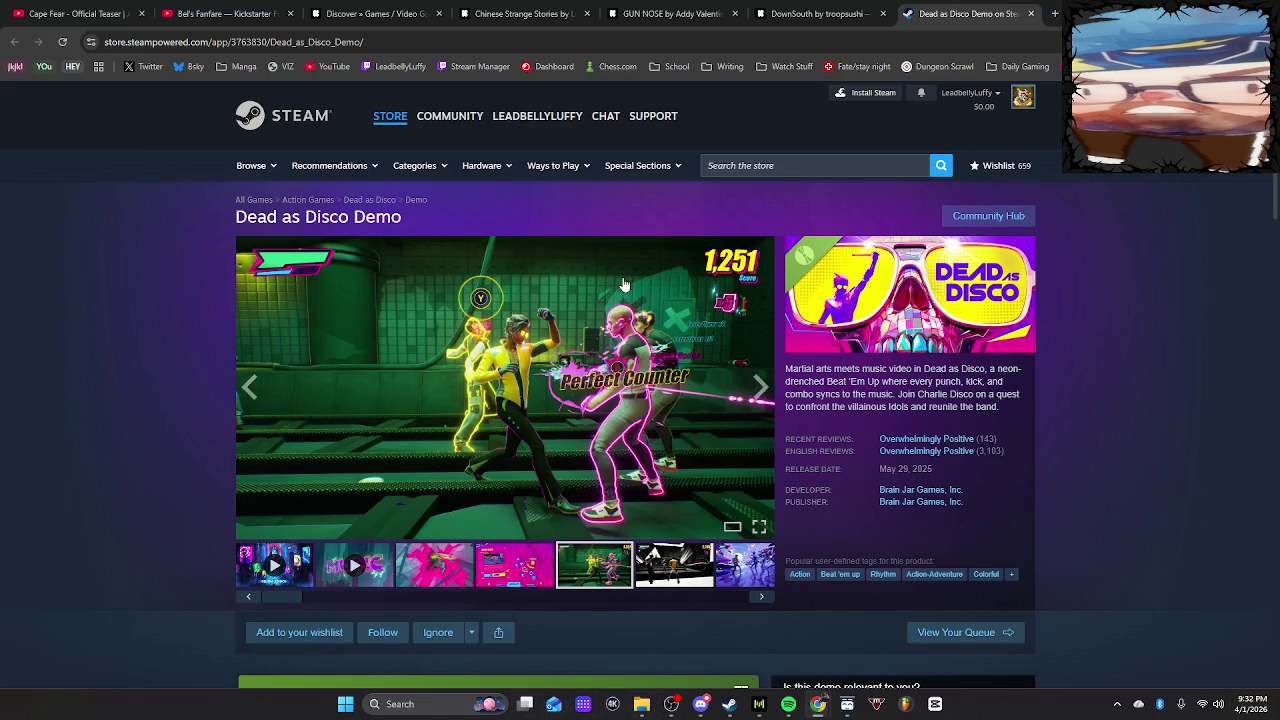
pyautogui.click(676, 568)
pyautogui.click(750, 578)
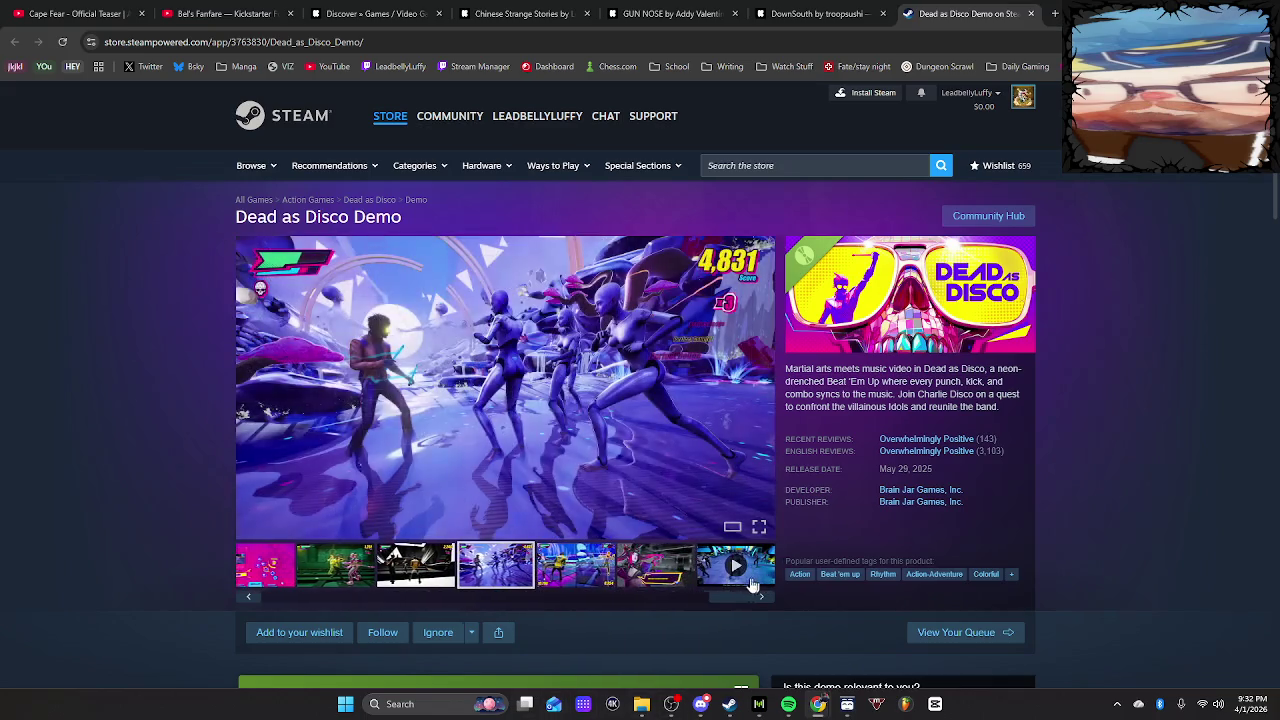
pyautogui.click(575, 570)
pyautogui.click(655, 568)
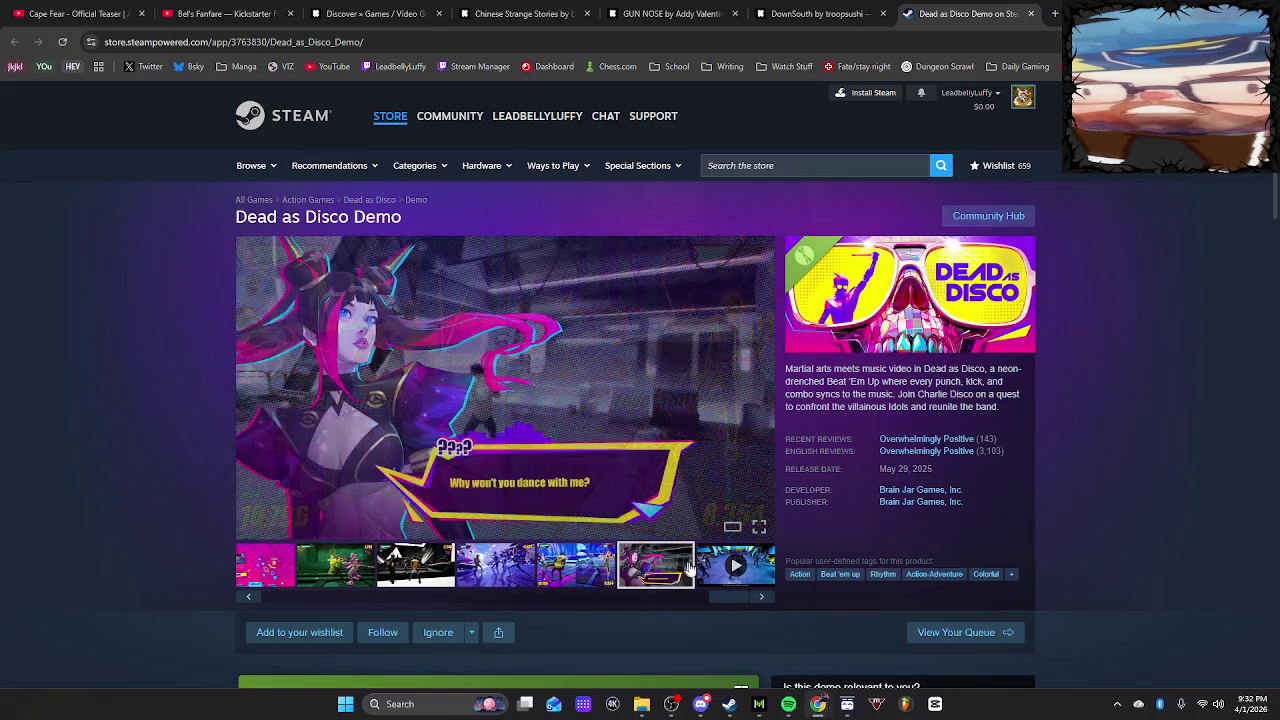
# Play the Gameplay Pre-Alpha Teaser and skip ahead to the in-game footage
pyautogui.click(710, 568)
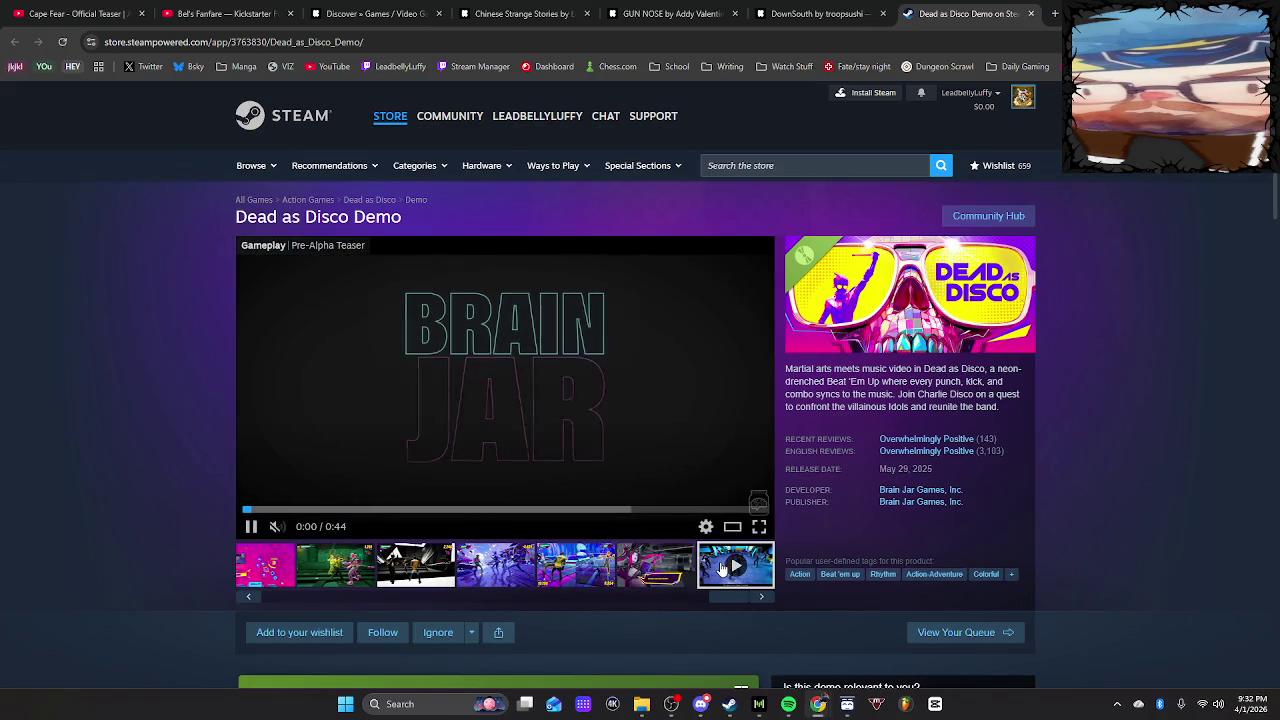
pyautogui.click(340, 509)
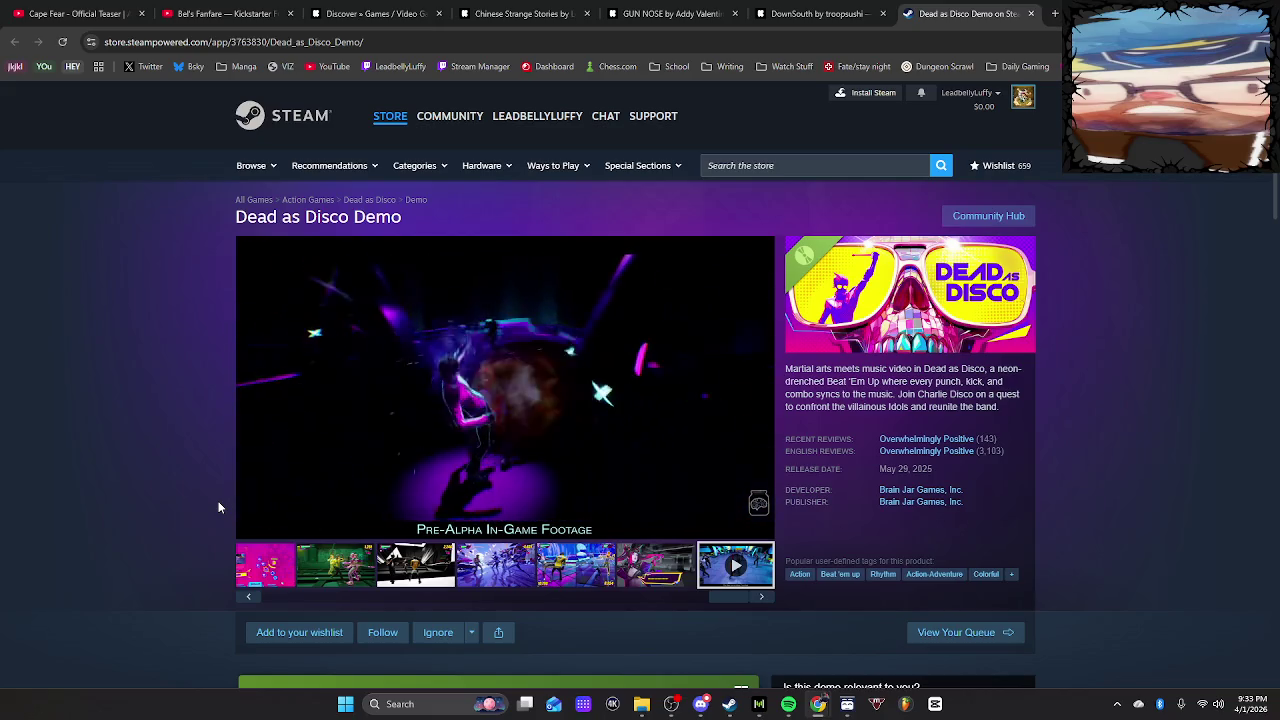
pyautogui.moveTo(238, 506)
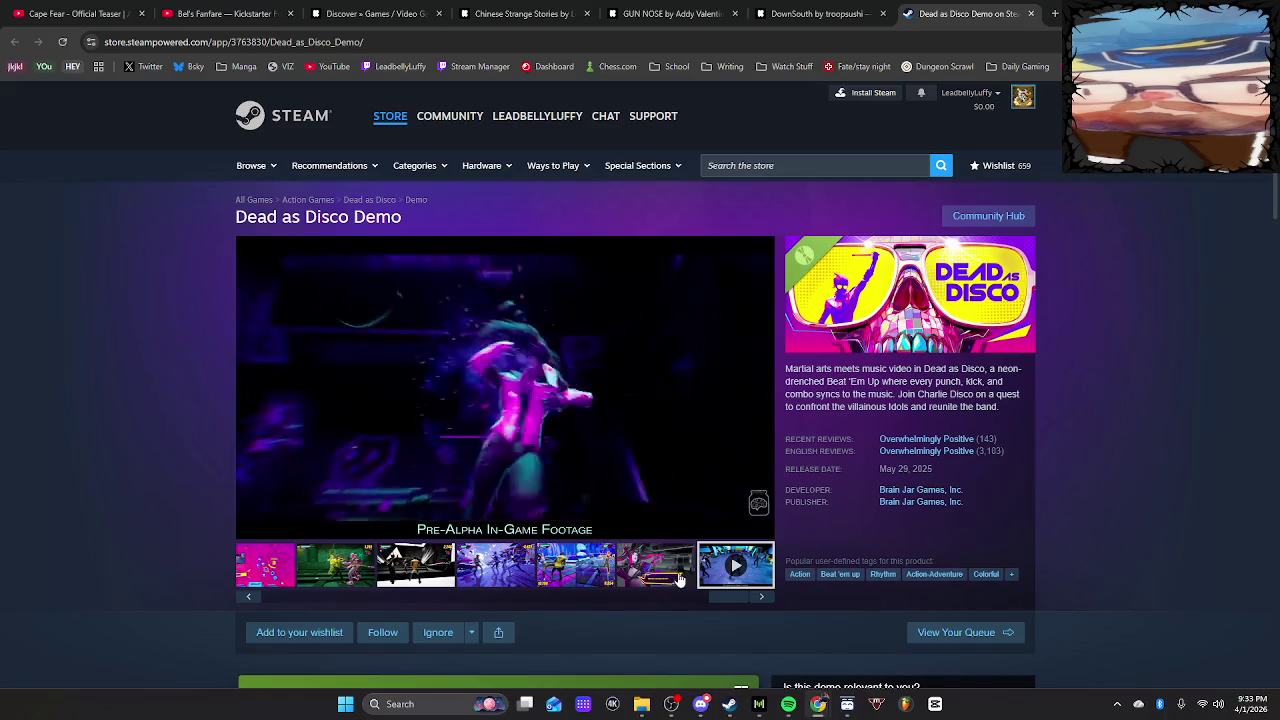
pyautogui.scroll(-3, 679, 579)
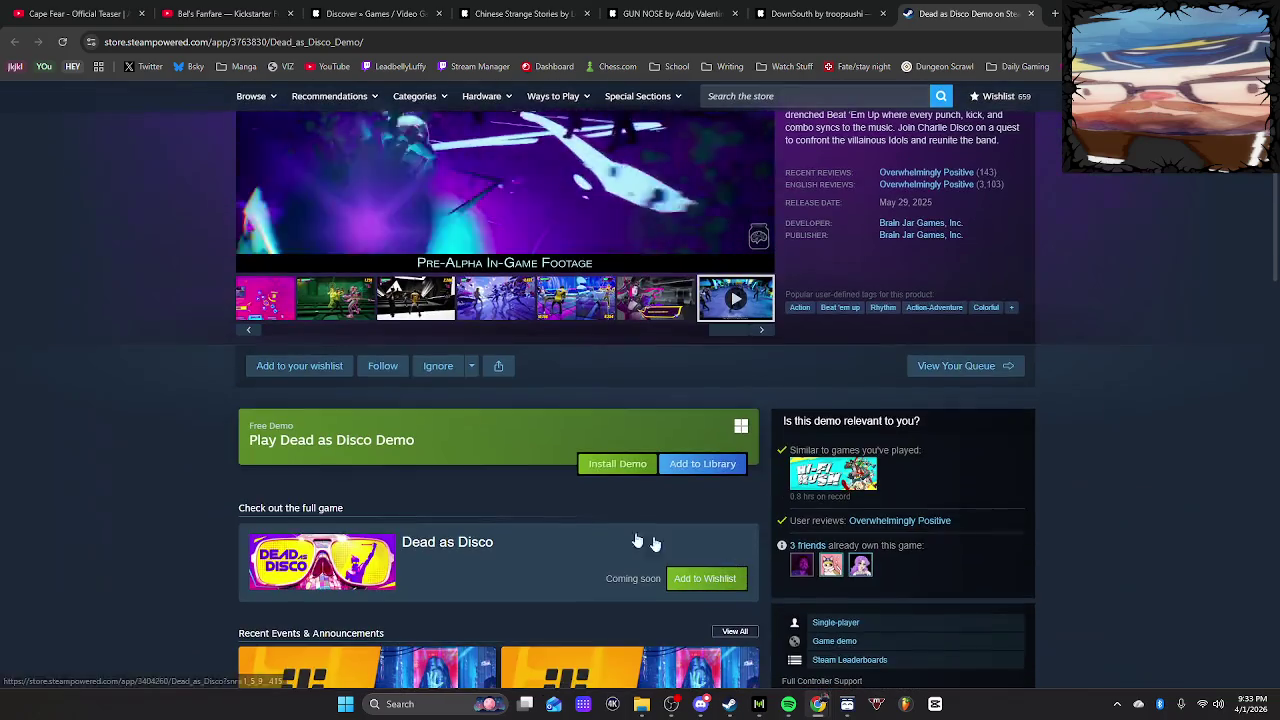
pyautogui.click(301, 368)
pyautogui.scroll(1, 670, 565)
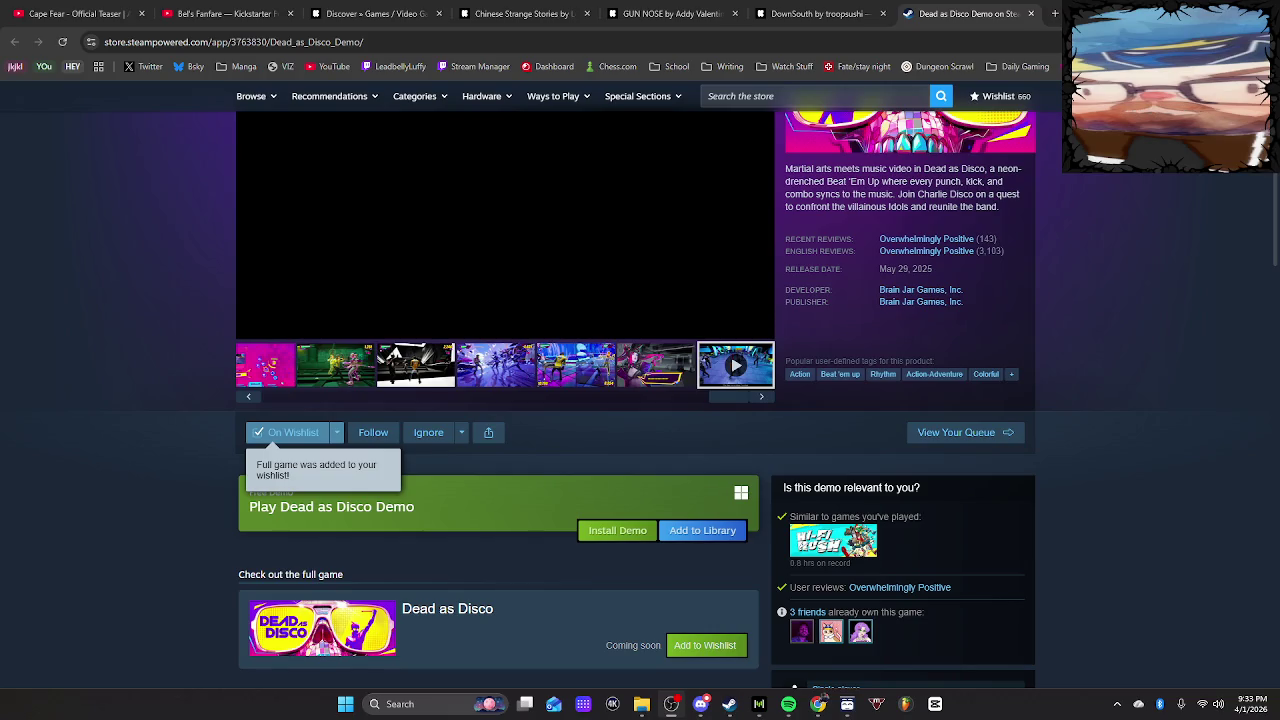
pyautogui.scroll(-3, 1120, 454)
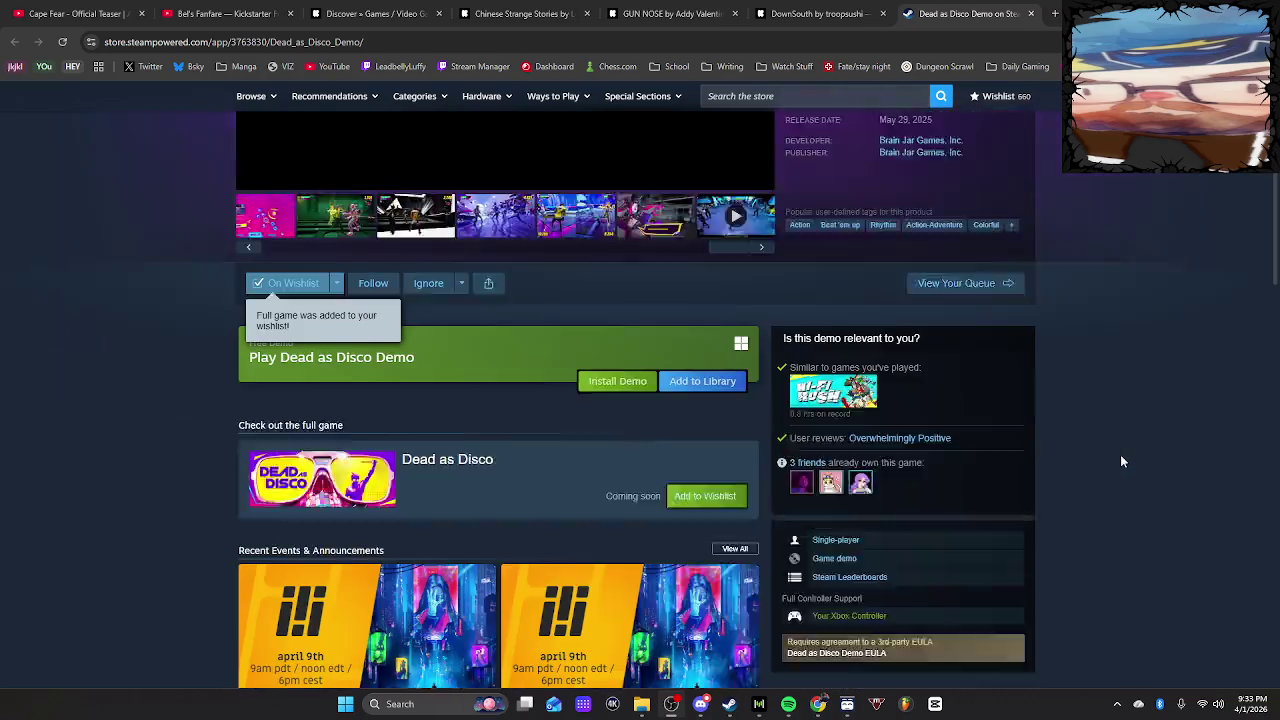
pyautogui.scroll(5, 350, 153)
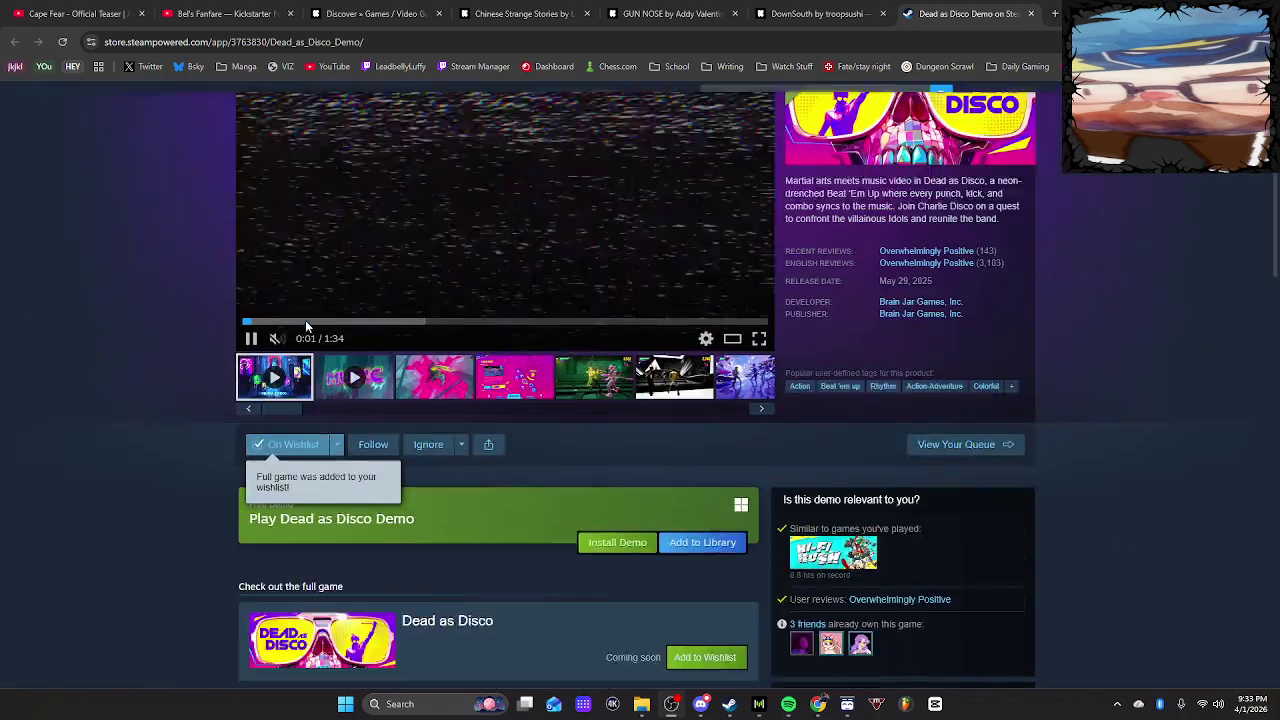
pyautogui.click(1031, 13)
# Close the Chinese Strange Stories, Kickstarter Discover, GUN NOSE and DownSouth tabs
pyautogui.click(575, 14)
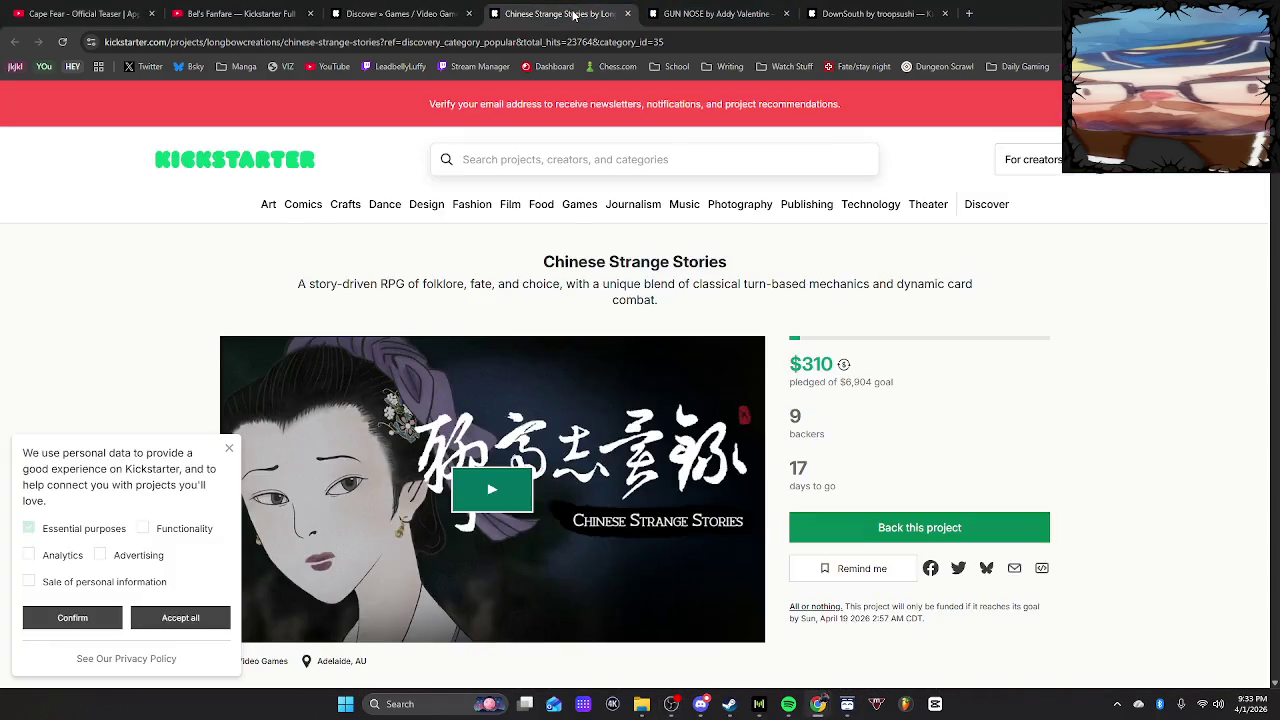
pyautogui.click(628, 14)
pyautogui.click(405, 14)
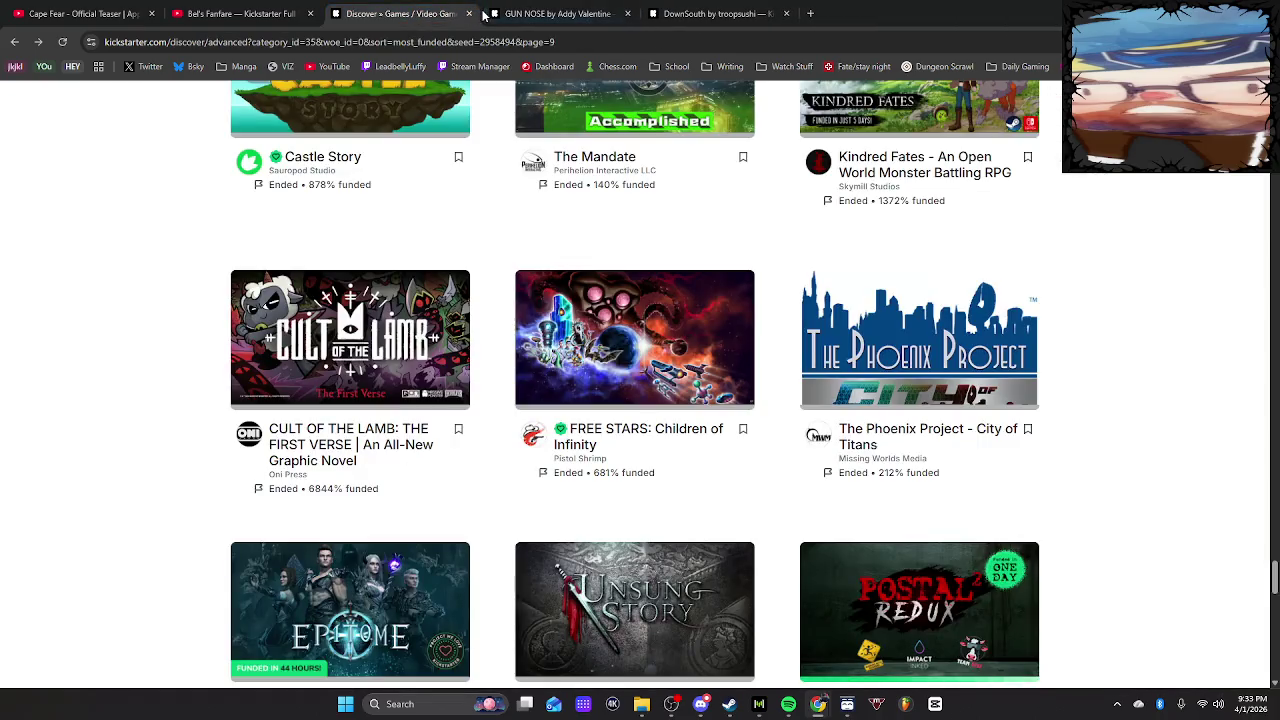
pyautogui.click(468, 14)
pyautogui.click(468, 14)
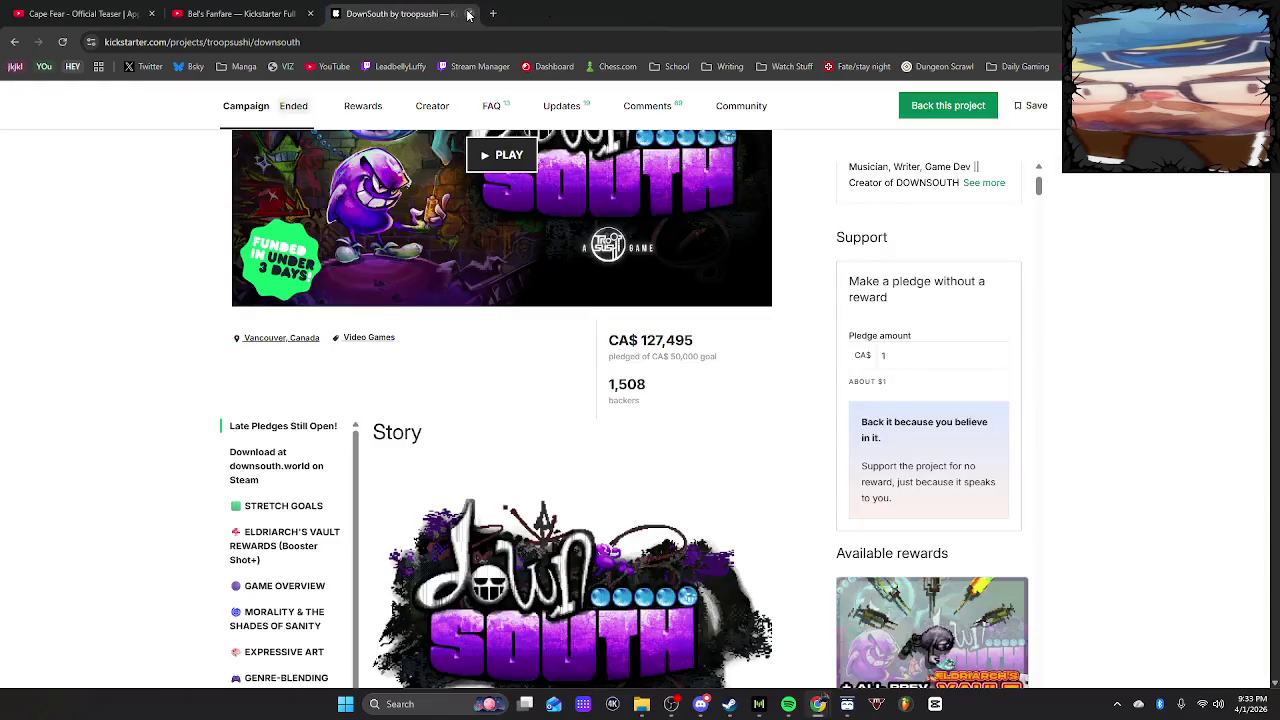
pyautogui.click(468, 14)
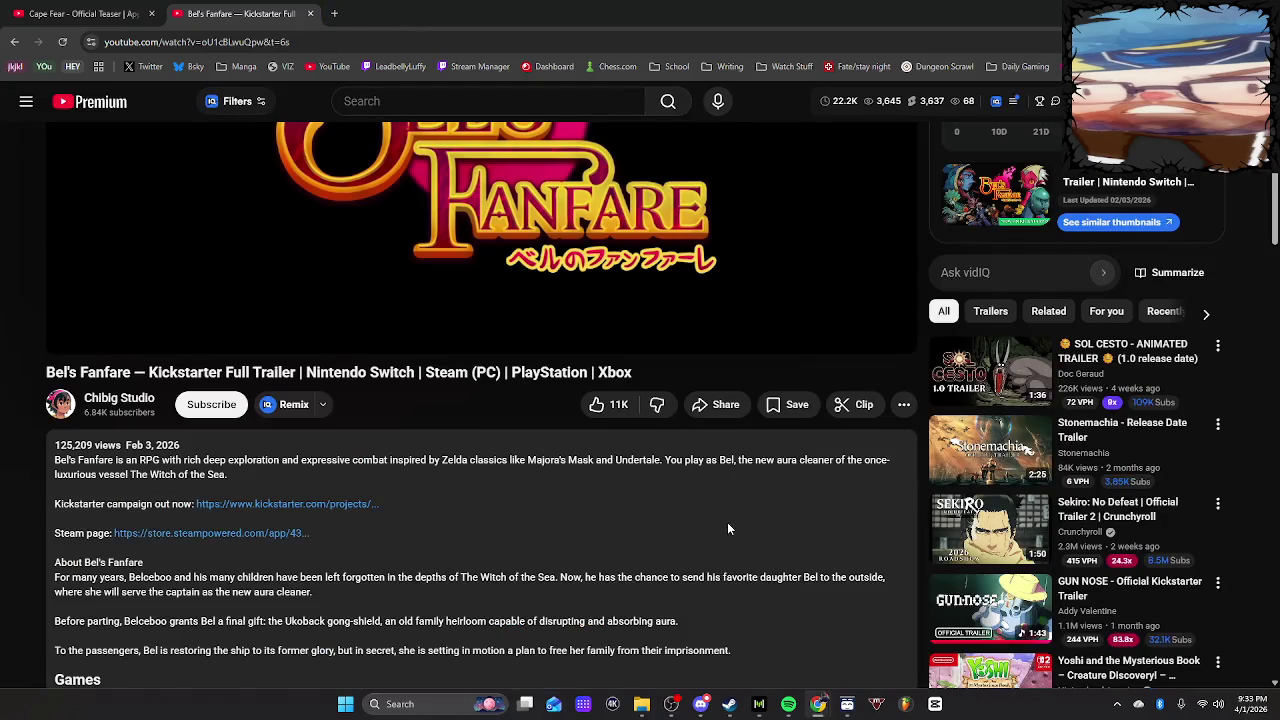
# Open the Sekiro, SOL CESTO and Stonemachia trailers in new tabs
pyautogui.rightClick(968, 533)
pyautogui.click(1007, 200)
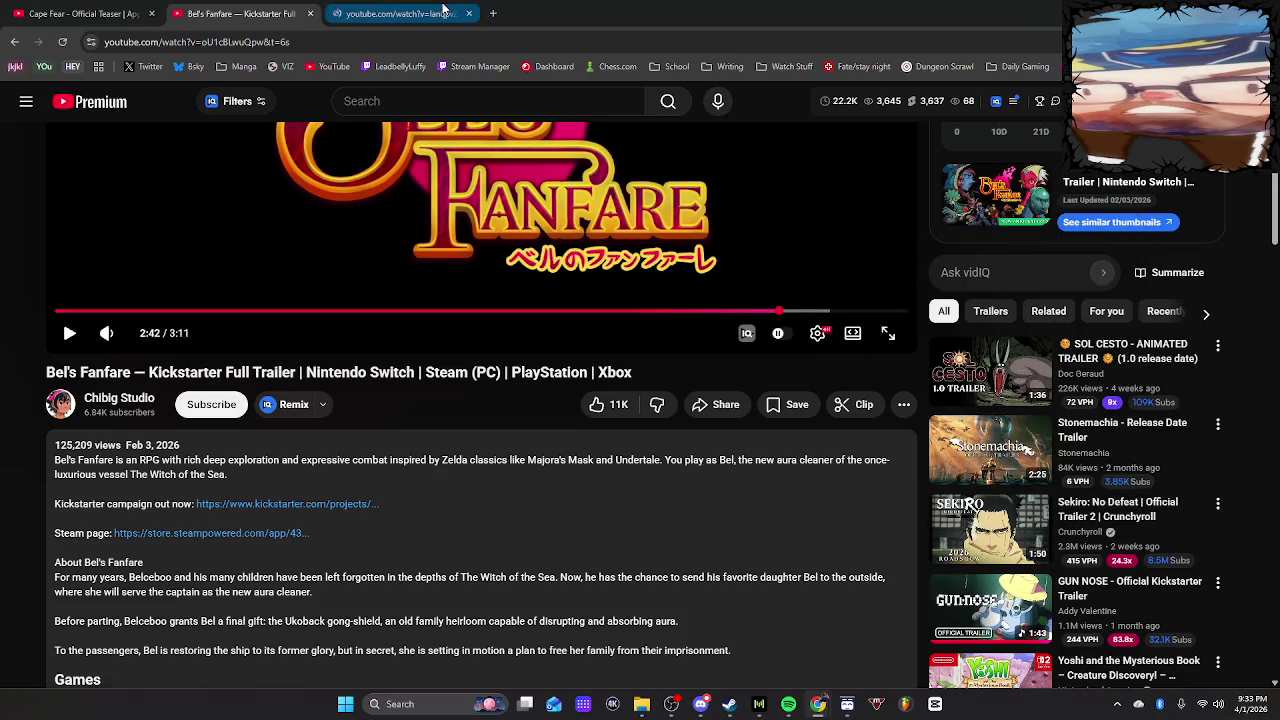
pyautogui.moveTo(975, 374)
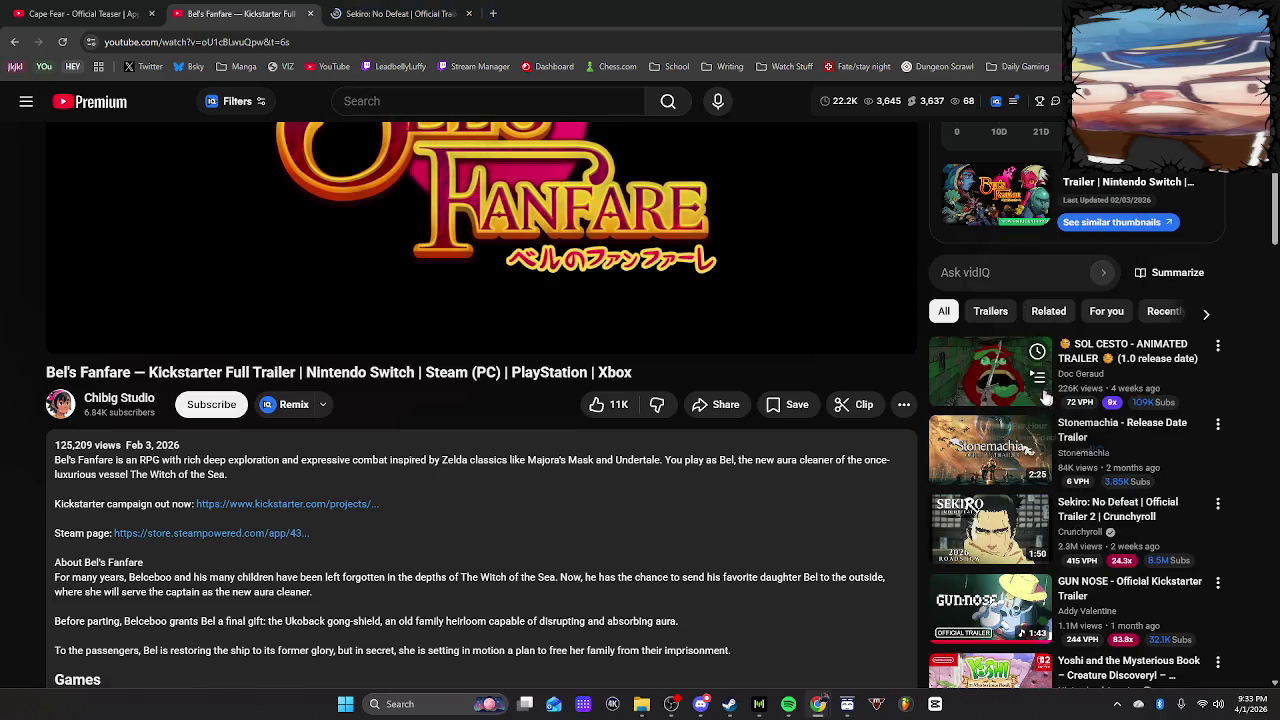
pyautogui.rightClick(977, 376)
pyautogui.click(1040, 114)
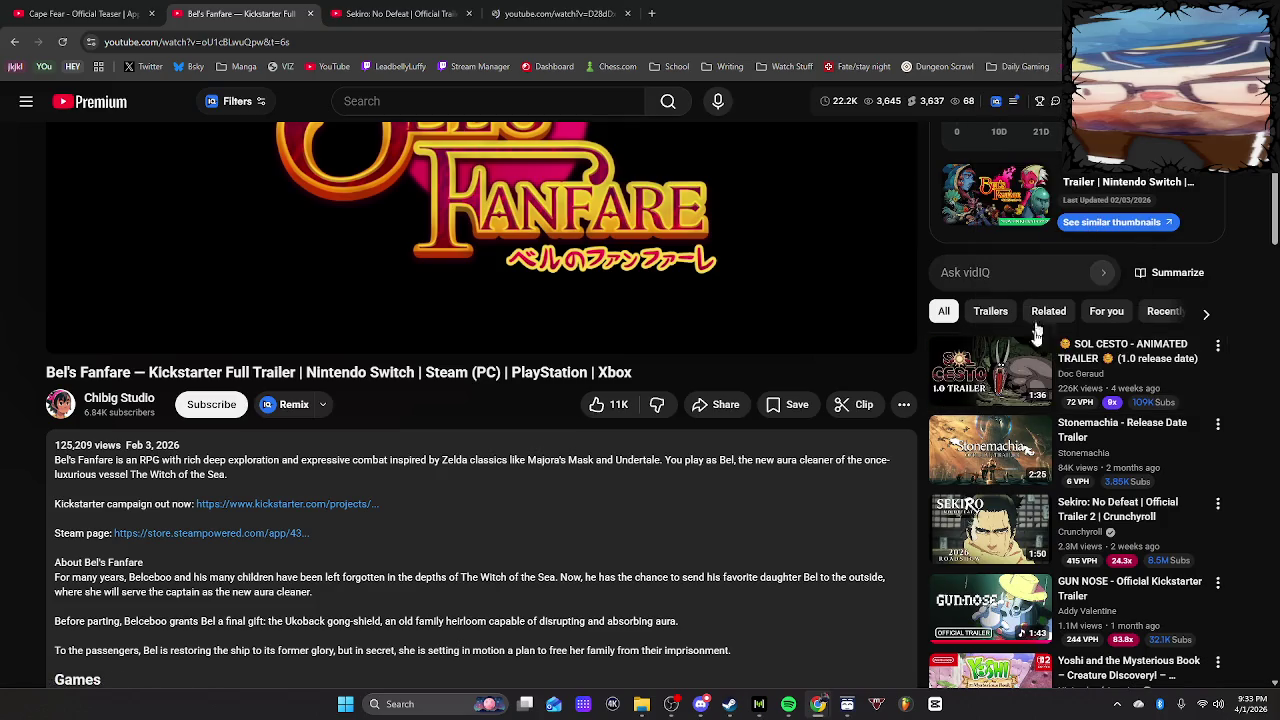
pyautogui.rightClick(983, 448)
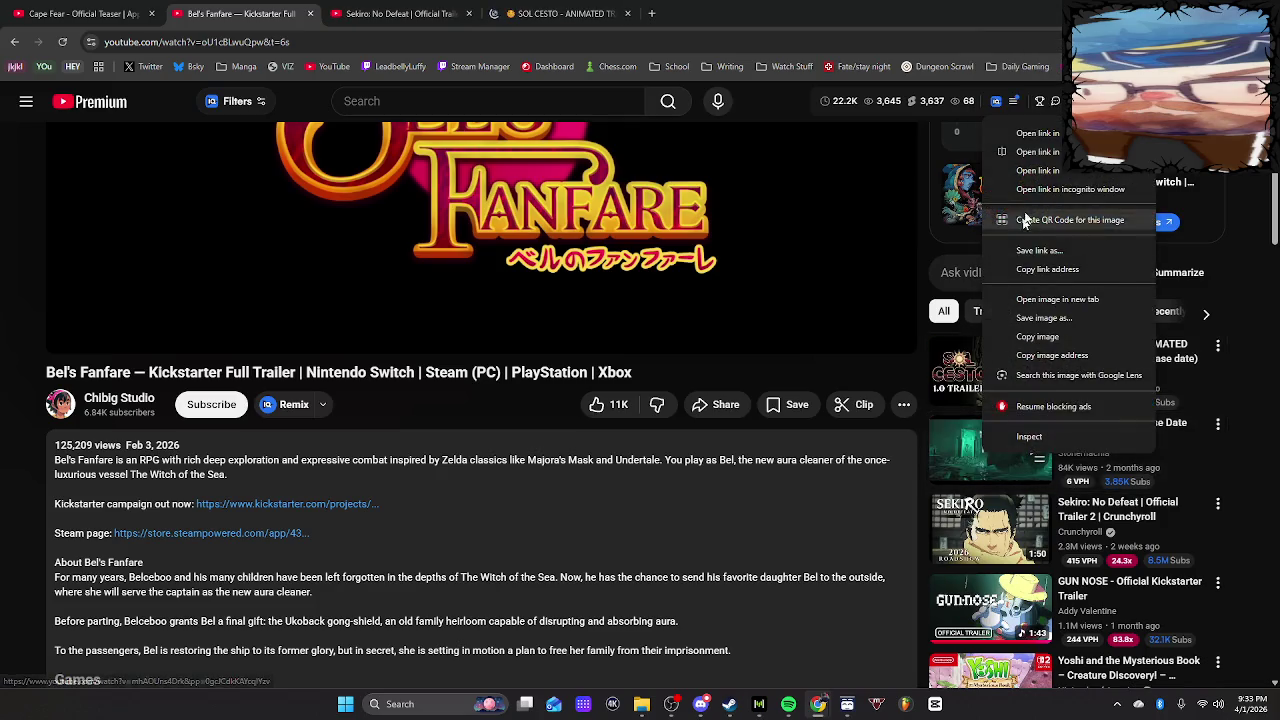
pyautogui.click(1048, 133)
# Pause the Spotify music, then switch to the Sekiro trailer and pause it
pyautogui.moveTo(789, 704)
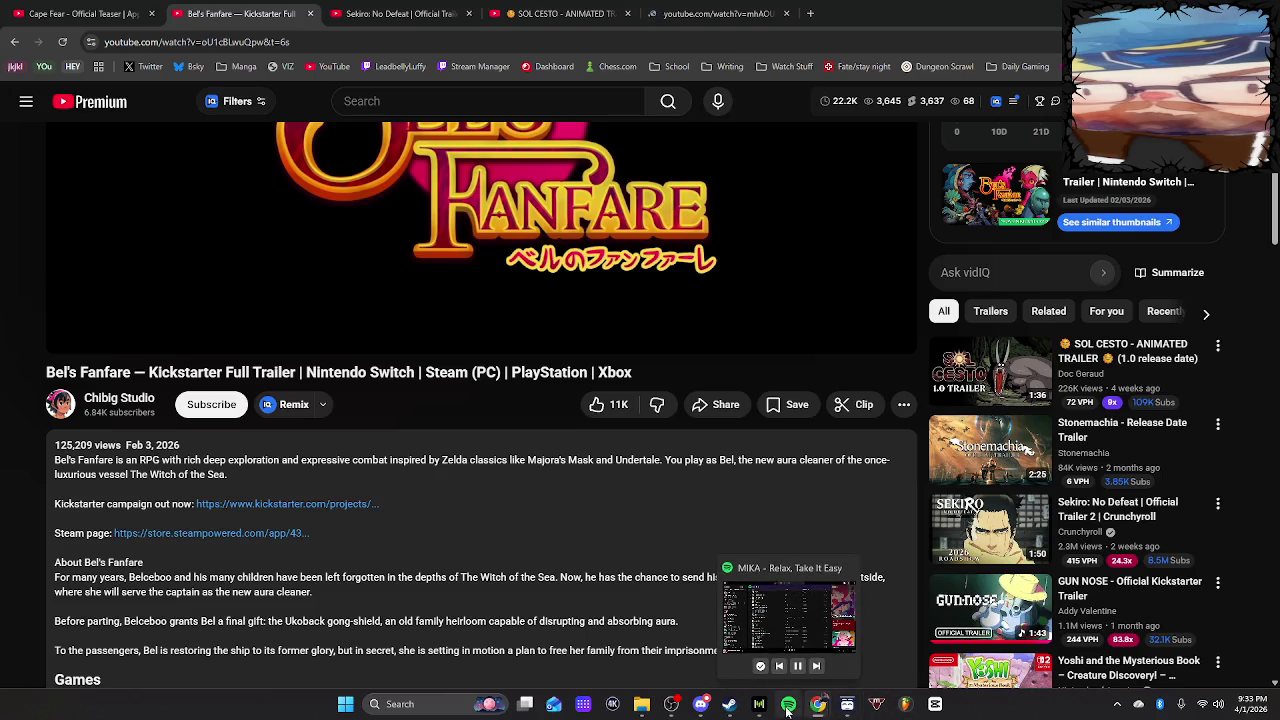
pyautogui.click(797, 666)
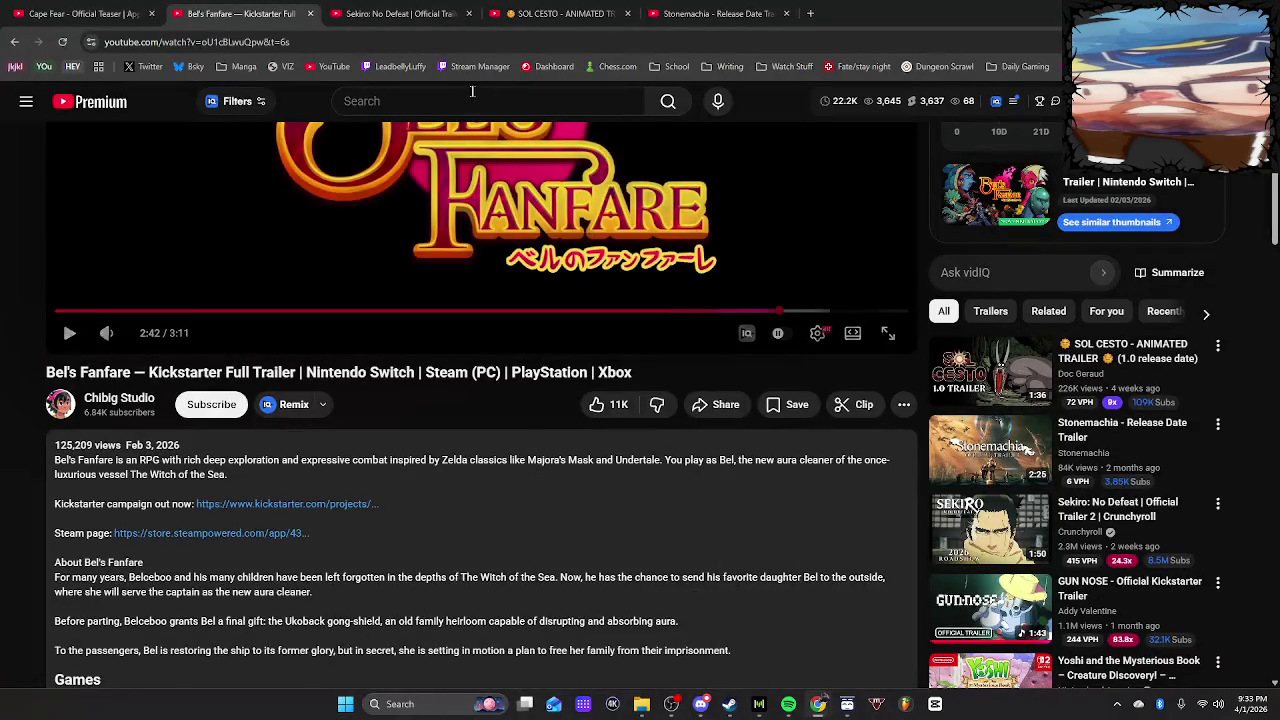
pyautogui.click(385, 14)
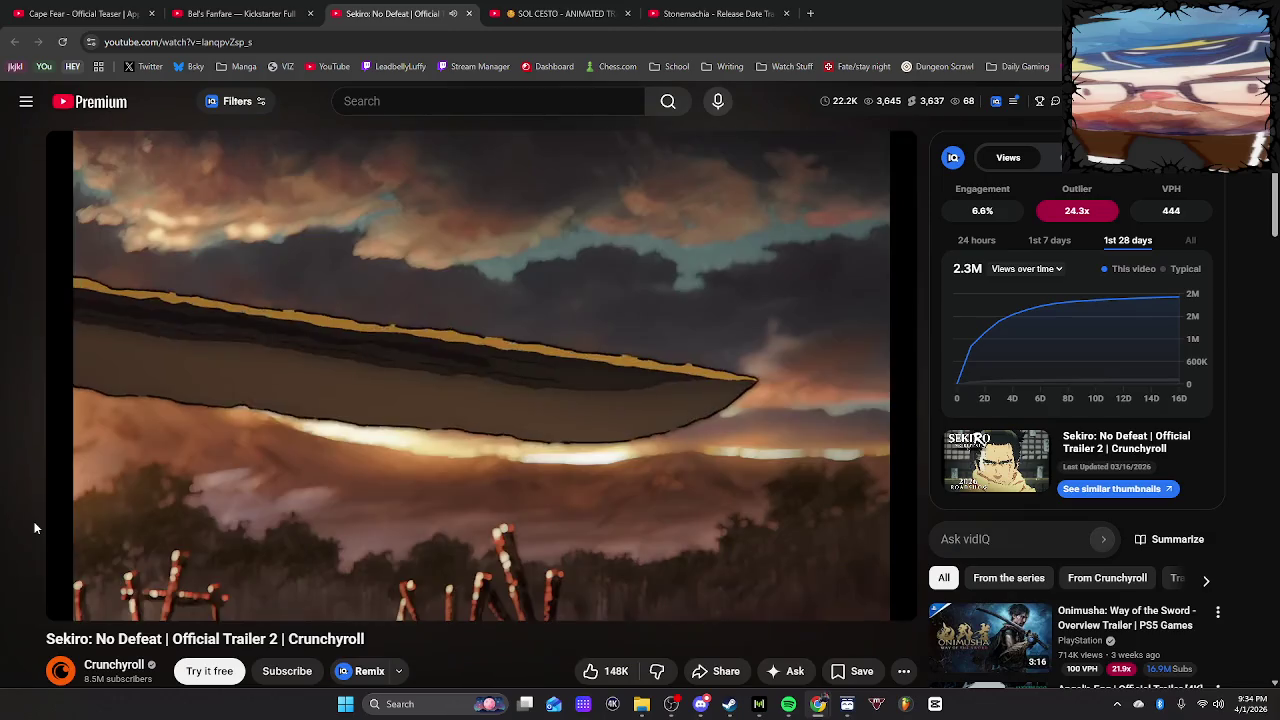
pyautogui.moveTo(177, 498)
pyautogui.click(631, 463)
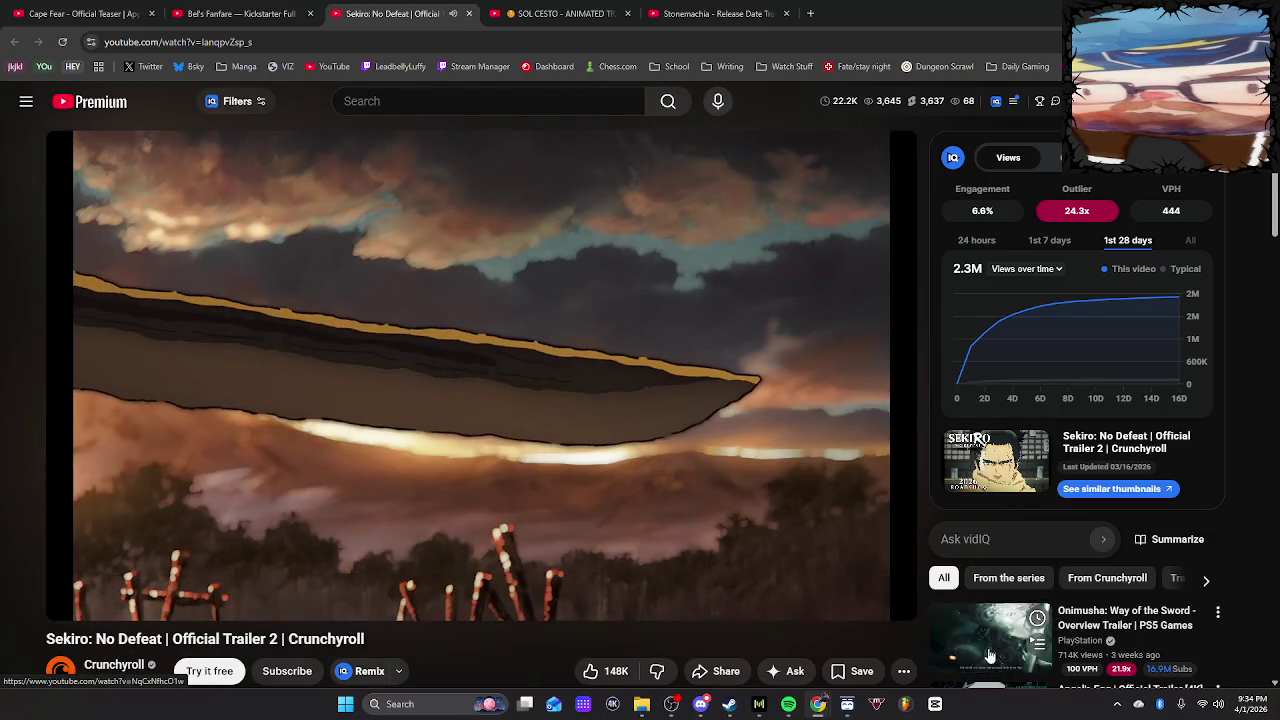
# Open the Onimusha trailer in a new tab and switch to it
pyautogui.rightClick(990, 642)
pyautogui.click(1045, 329)
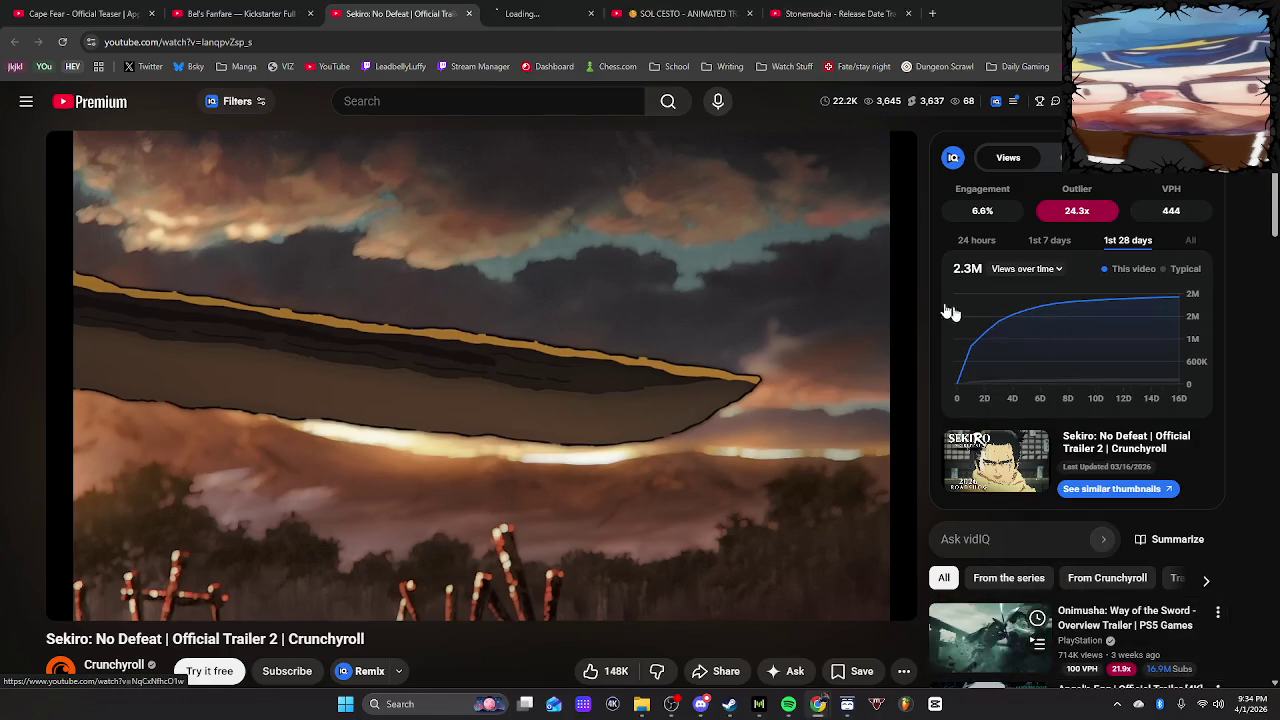
pyautogui.click(543, 15)
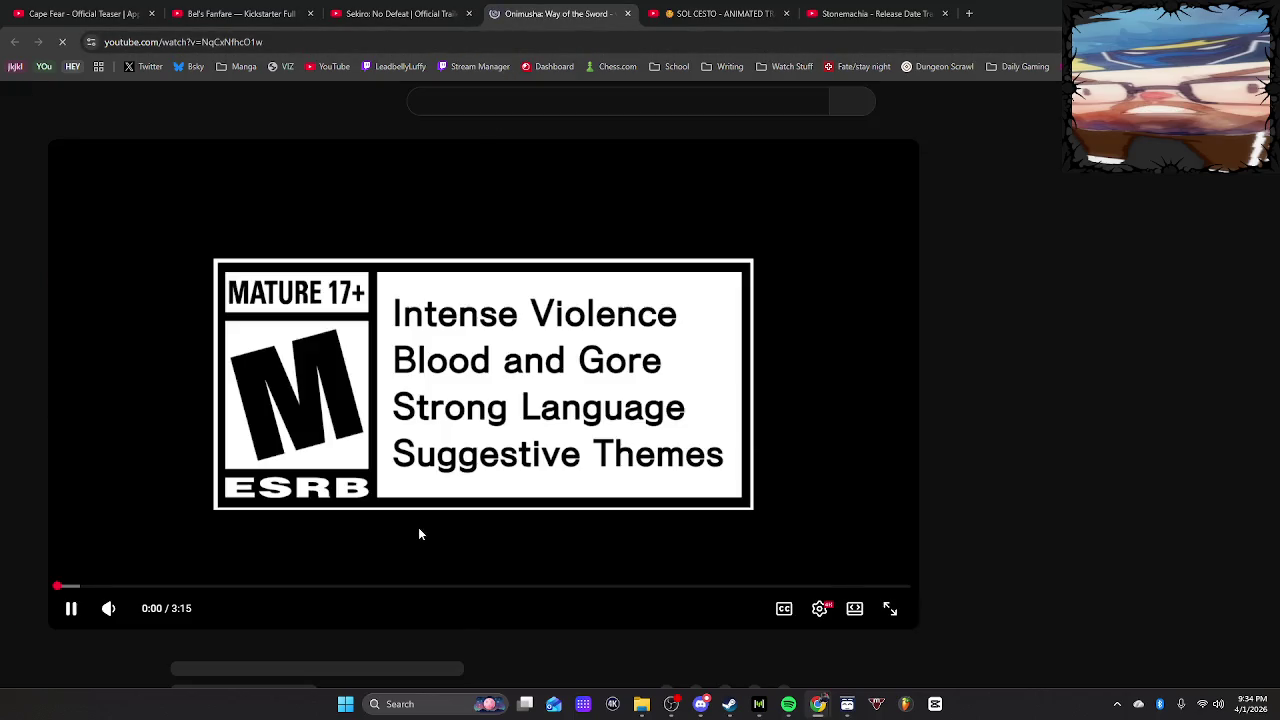
# Skip ahead and pause Onimusha, then pause SOL CESTO at 1:24 and open its Steam page
pyautogui.click(89, 587)
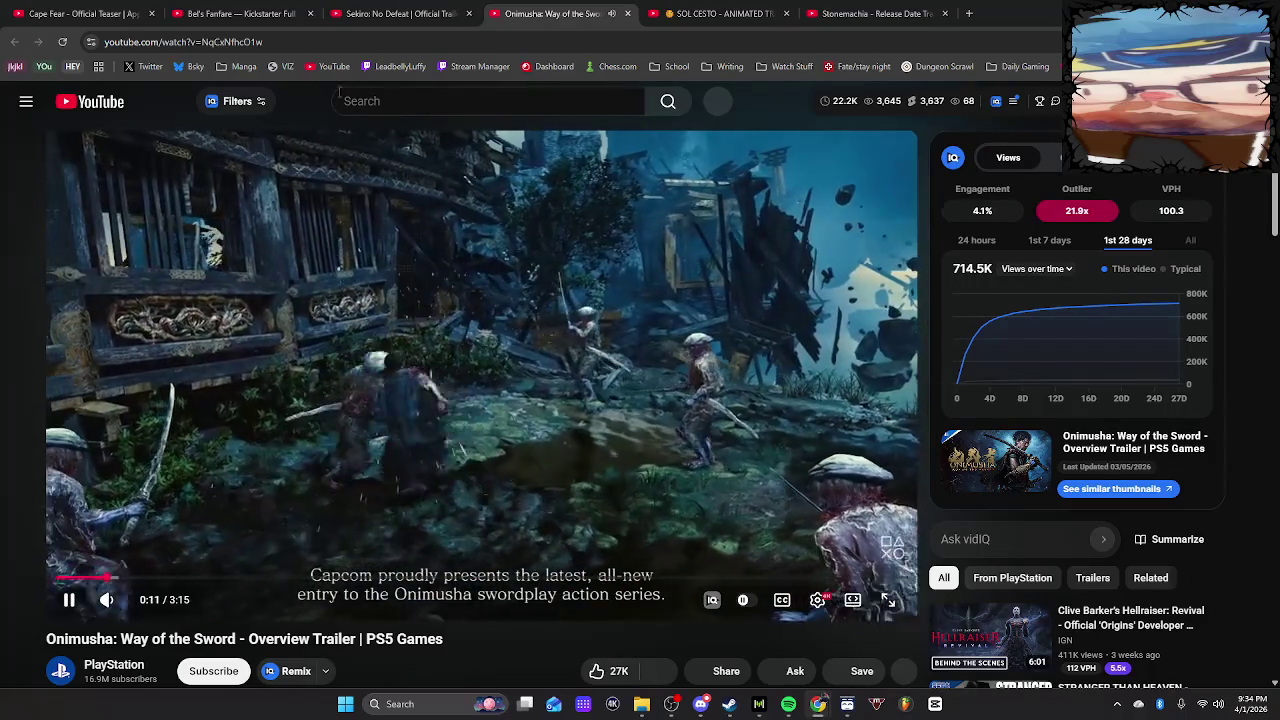
pyautogui.press('space')
pyautogui.click(708, 15)
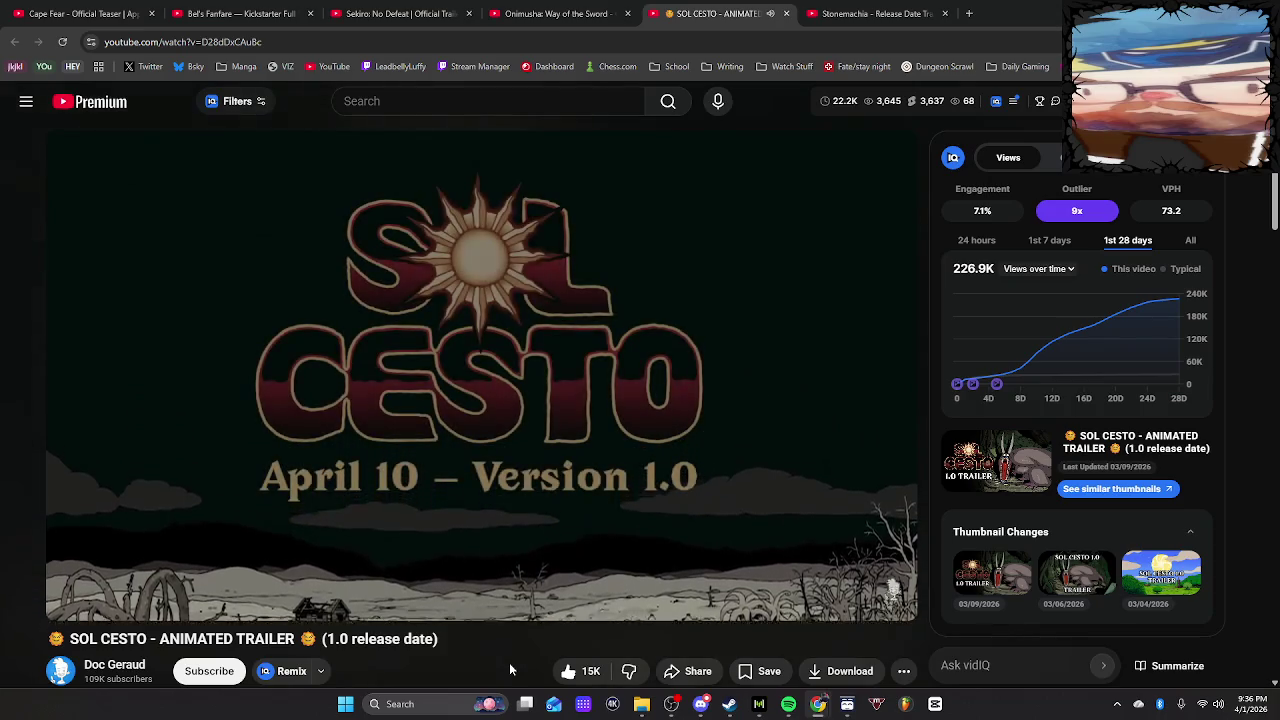
pyautogui.click(555, 443)
pyautogui.scroll(-3, 538, 490)
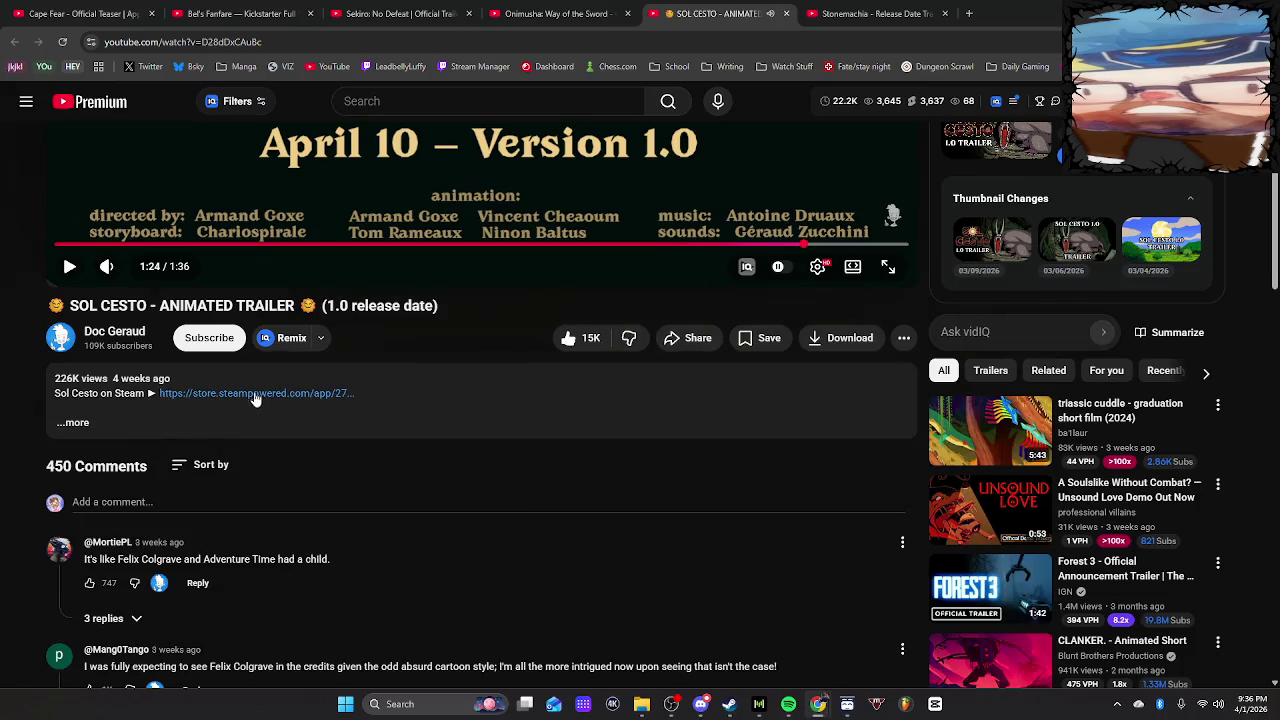
pyautogui.click(254, 391)
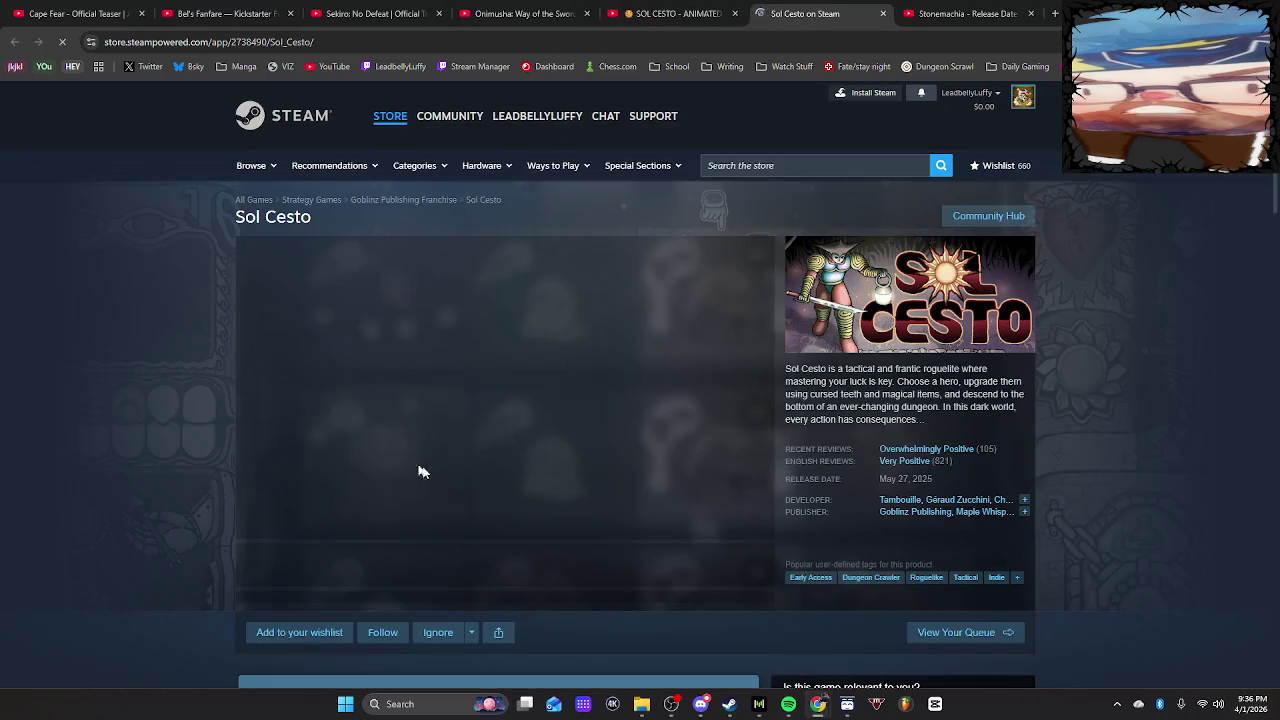
# Wishlist Sol Cesto, view its night-sky and monster-encounter screenshots, then close the store page
pyautogui.click(262, 632)
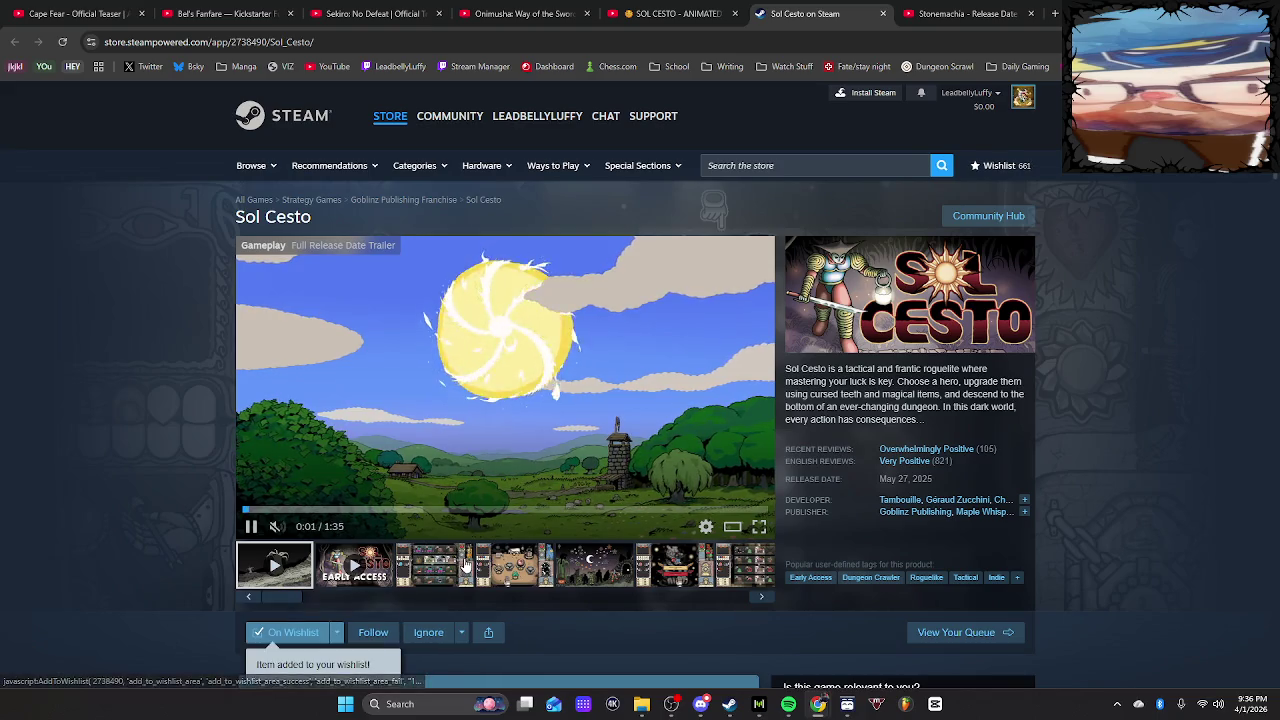
pyautogui.click(516, 567)
pyautogui.click(611, 583)
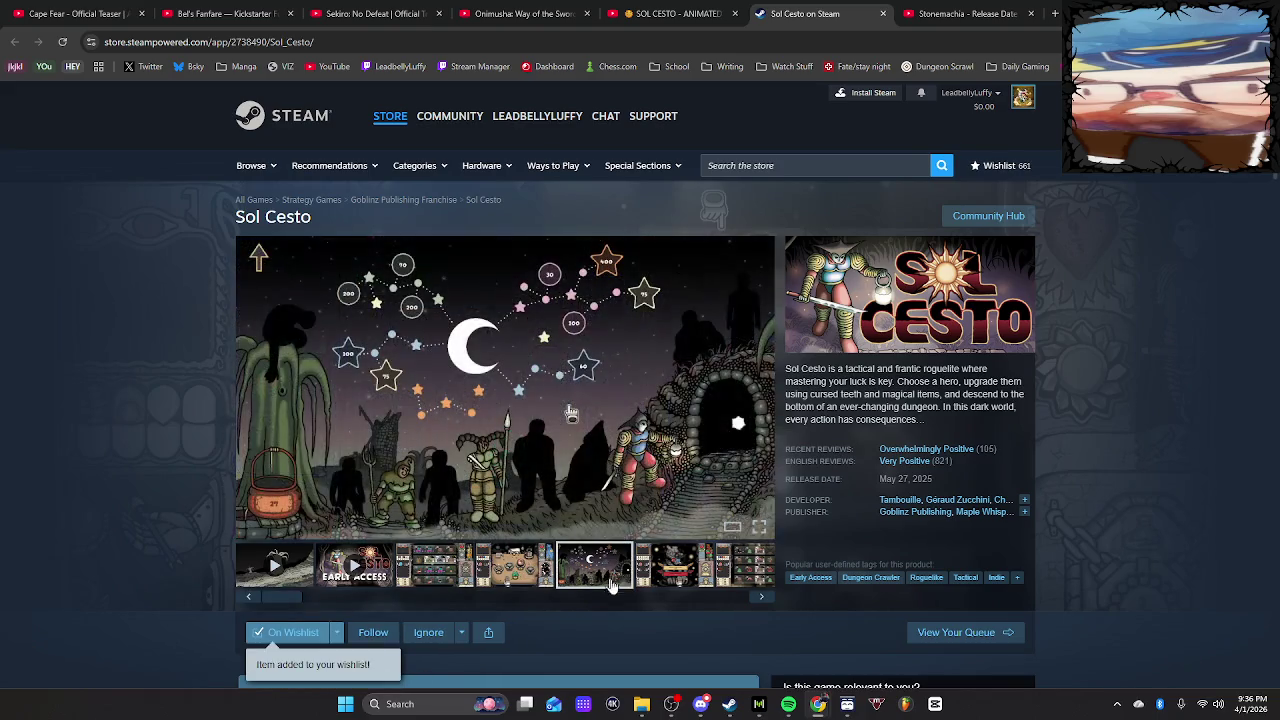
pyautogui.click(682, 573)
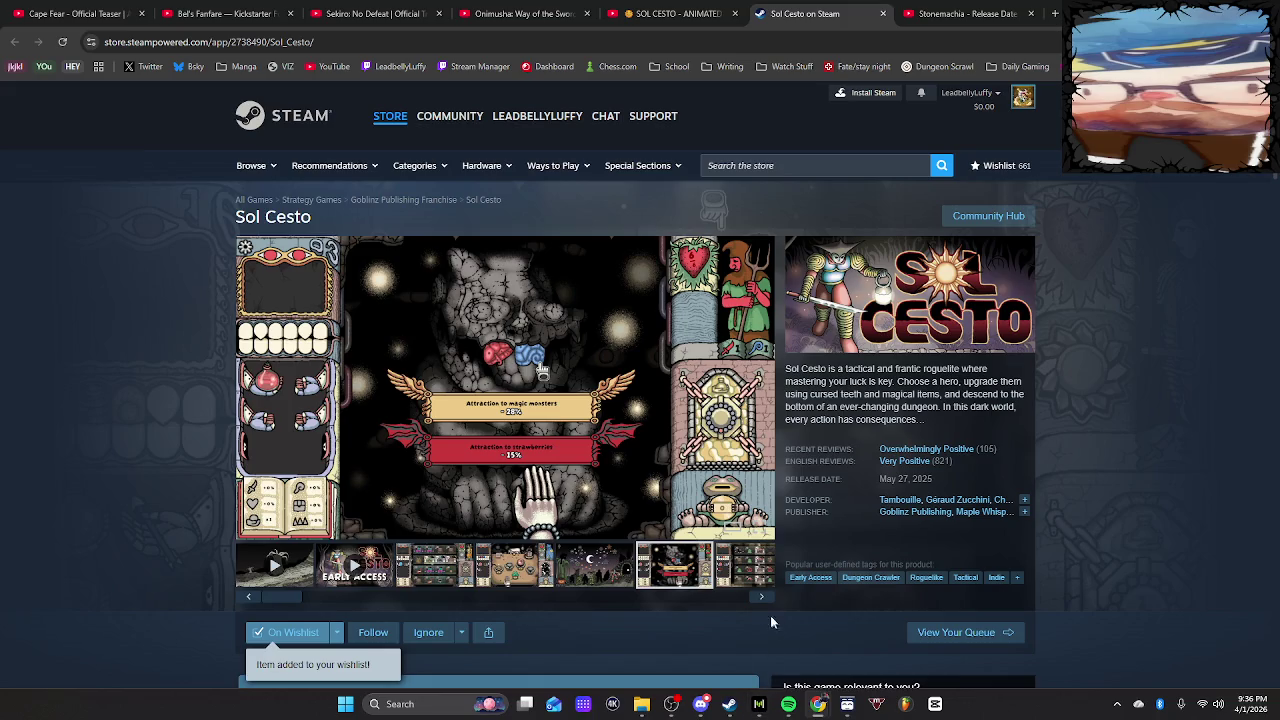
pyautogui.click(728, 570)
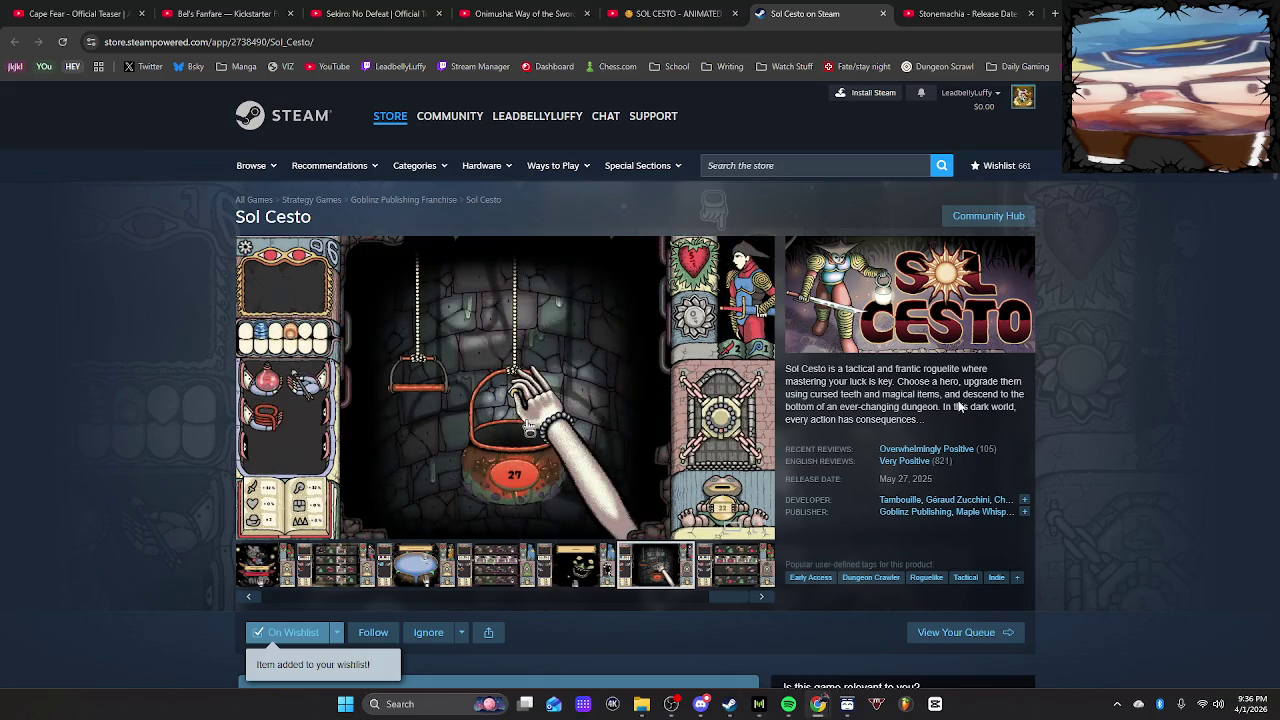
pyautogui.click(881, 18)
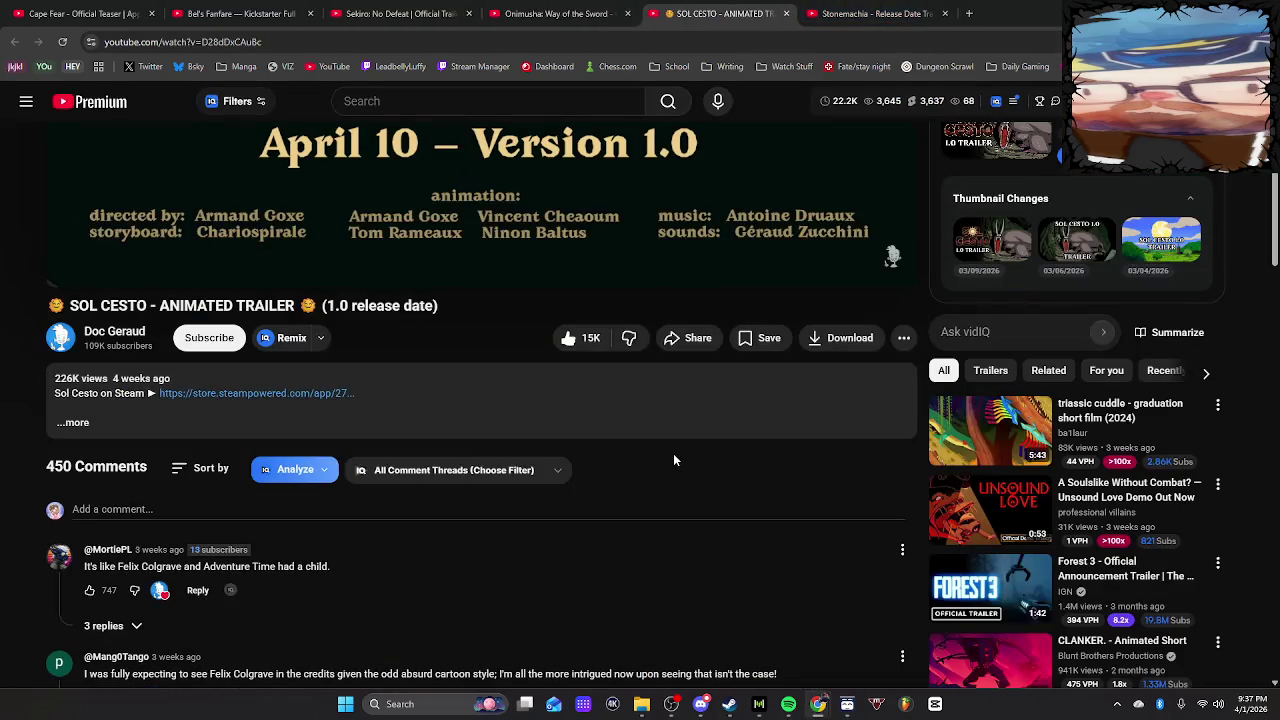
# Scroll the YouTube page back up to the SOL CESTO trailer player
pyautogui.scroll(3, 673, 453)
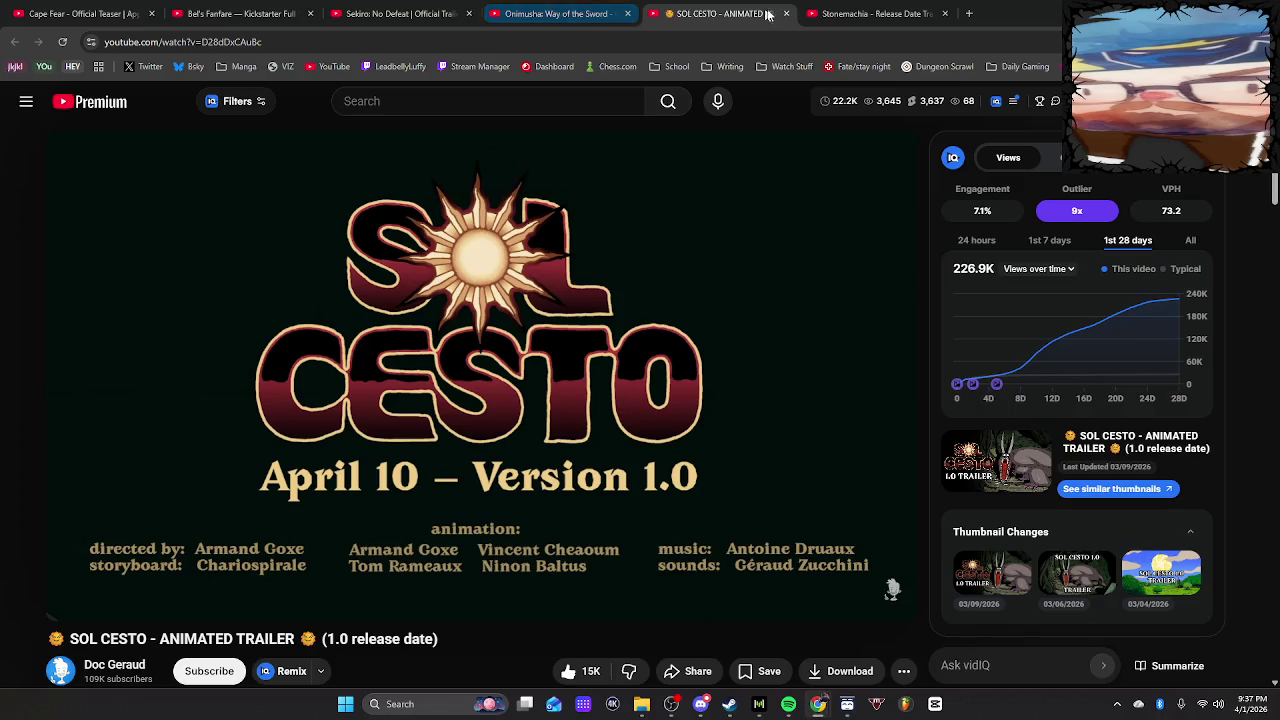
# Switch to the Stonemachia trailer tab, like the video, and bring up paste options in the search box
pyautogui.hotkey('ctrl', 'Tab')
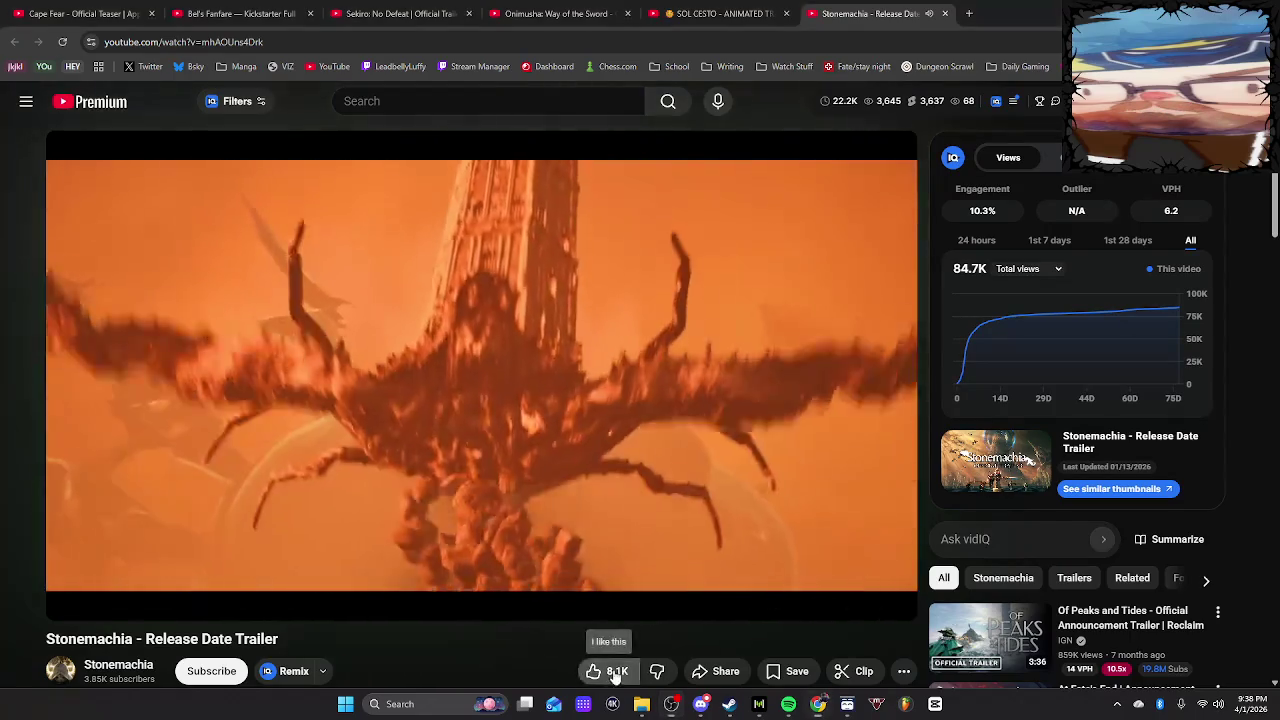
pyautogui.click(615, 672)
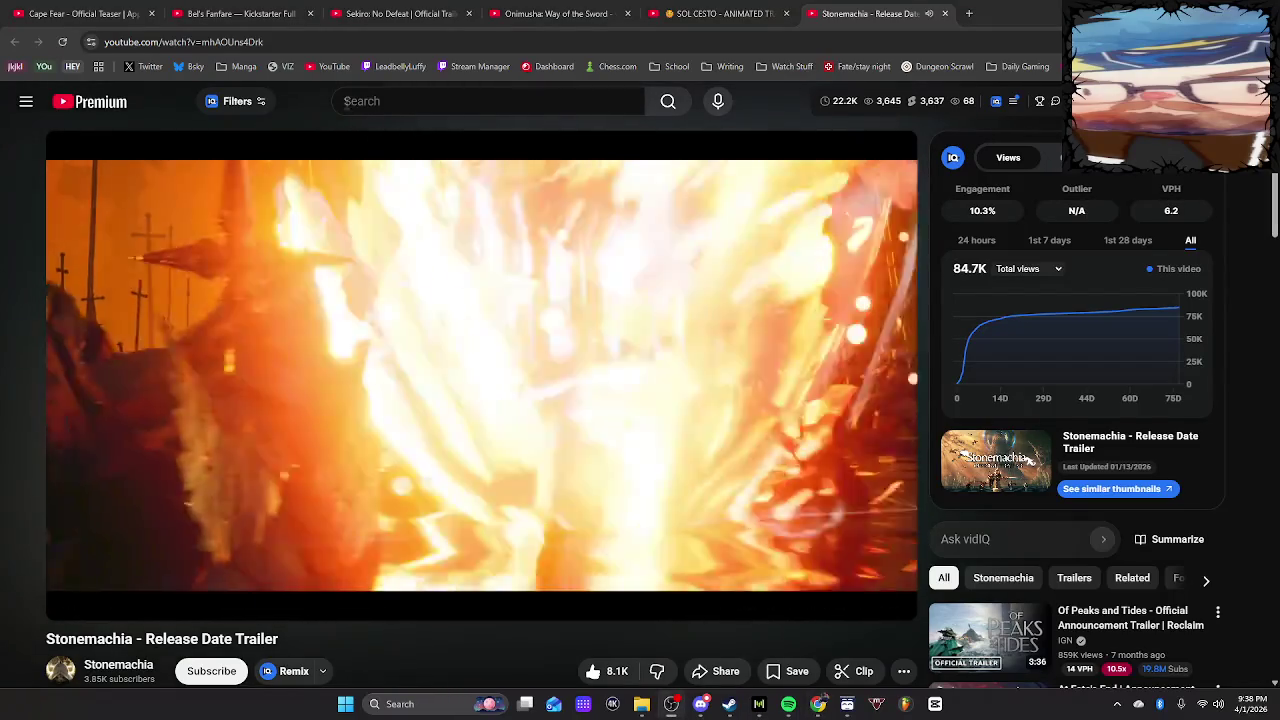
pyautogui.rightClick(371, 104)
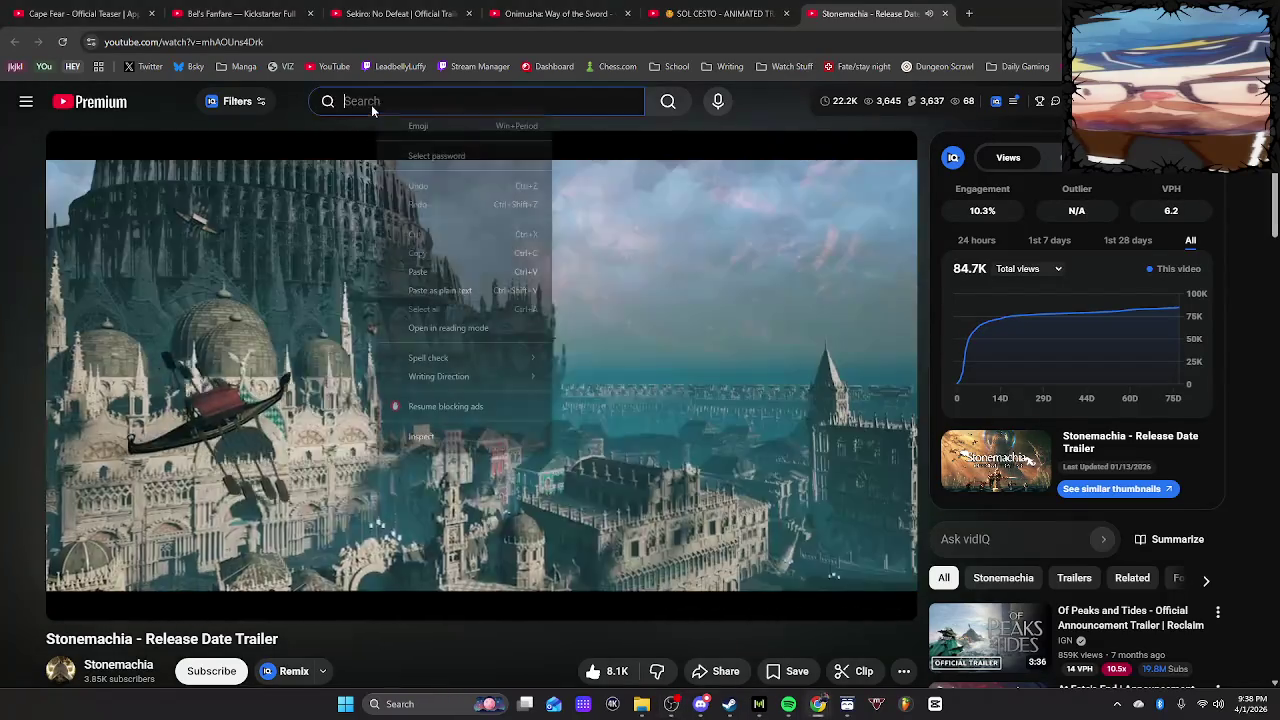
# Search YouTube for Mortal Shell 2 and open the Mortal Shell II gameplay reveal
pyautogui.click(417, 271)
pyautogui.click(668, 101)
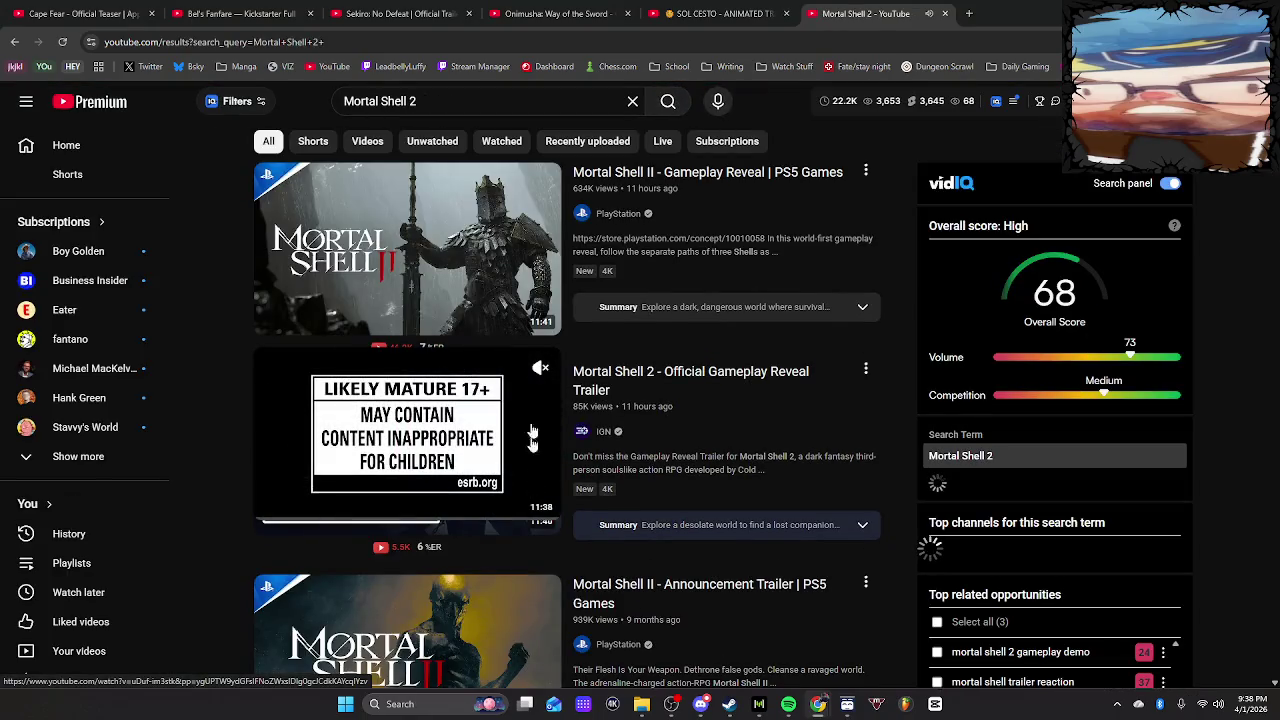
pyautogui.click(482, 240)
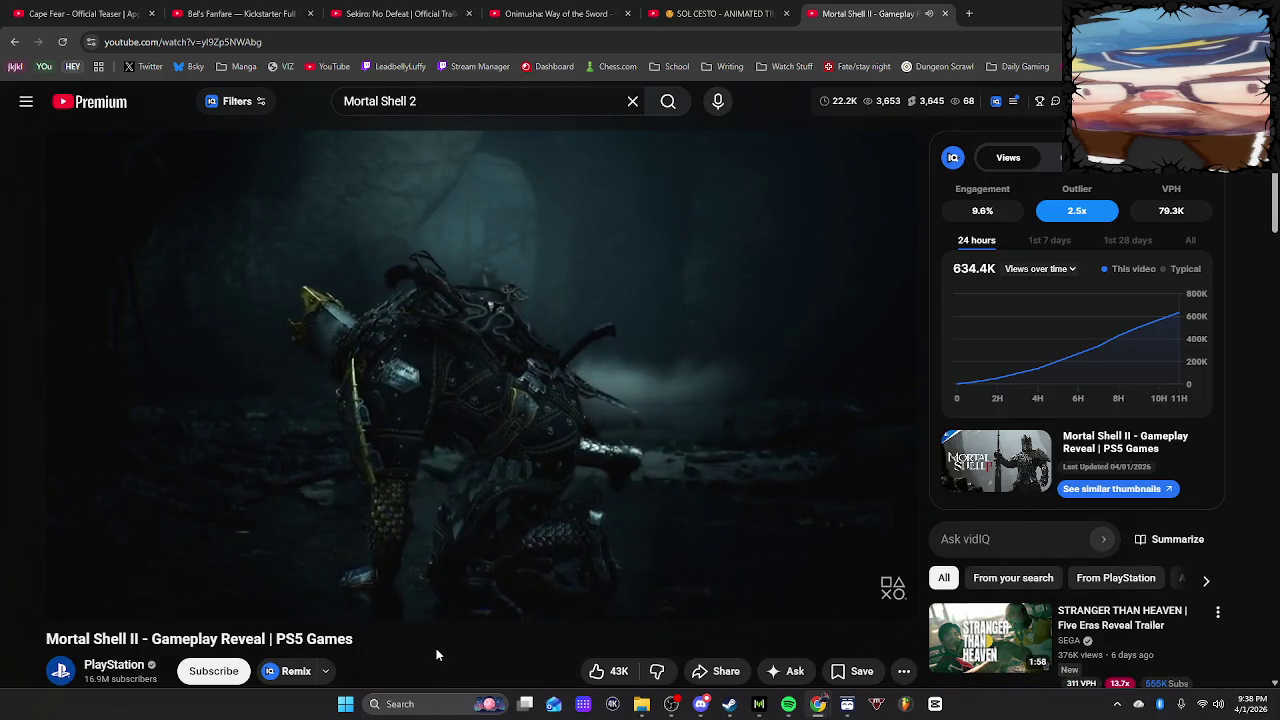
# Close the Bel's Fanfare, Sekiro, Onimusha and SOL CESTO tabs, then pause the reveal video
pyautogui.click(310, 14)
pyautogui.click(310, 14)
pyautogui.click(310, 14)
pyautogui.click(310, 14)
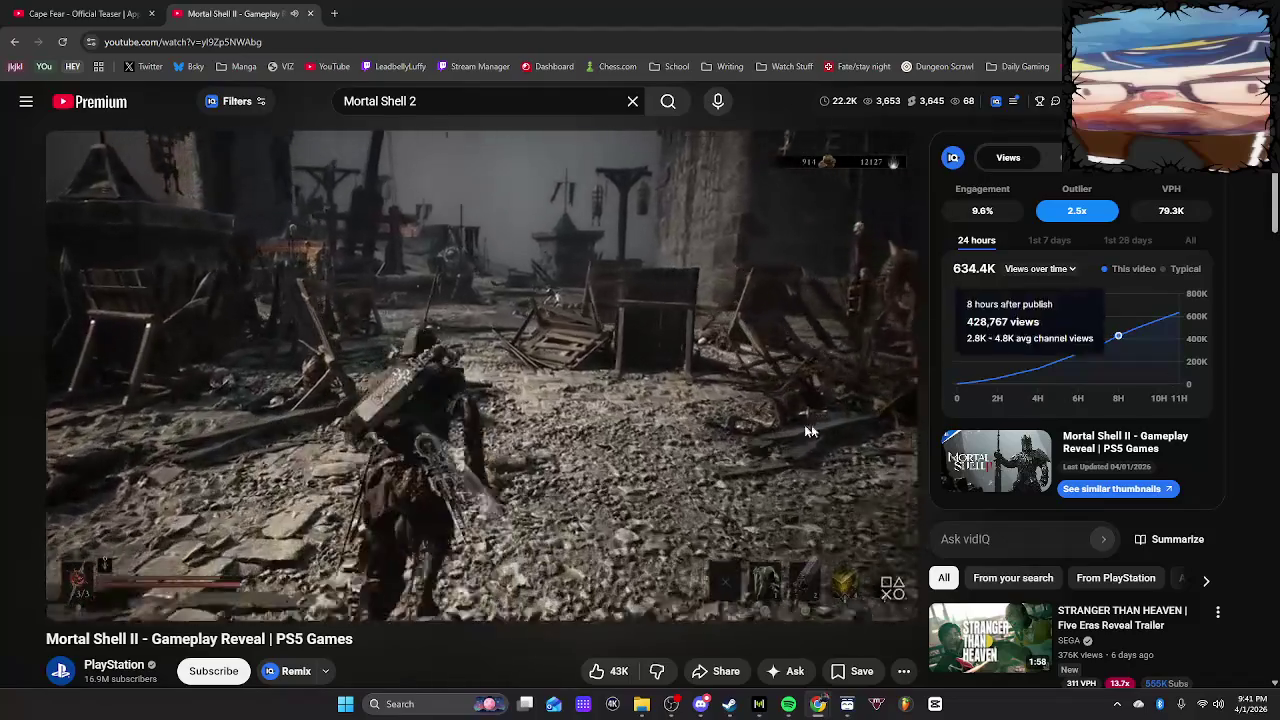
pyautogui.click(682, 384)
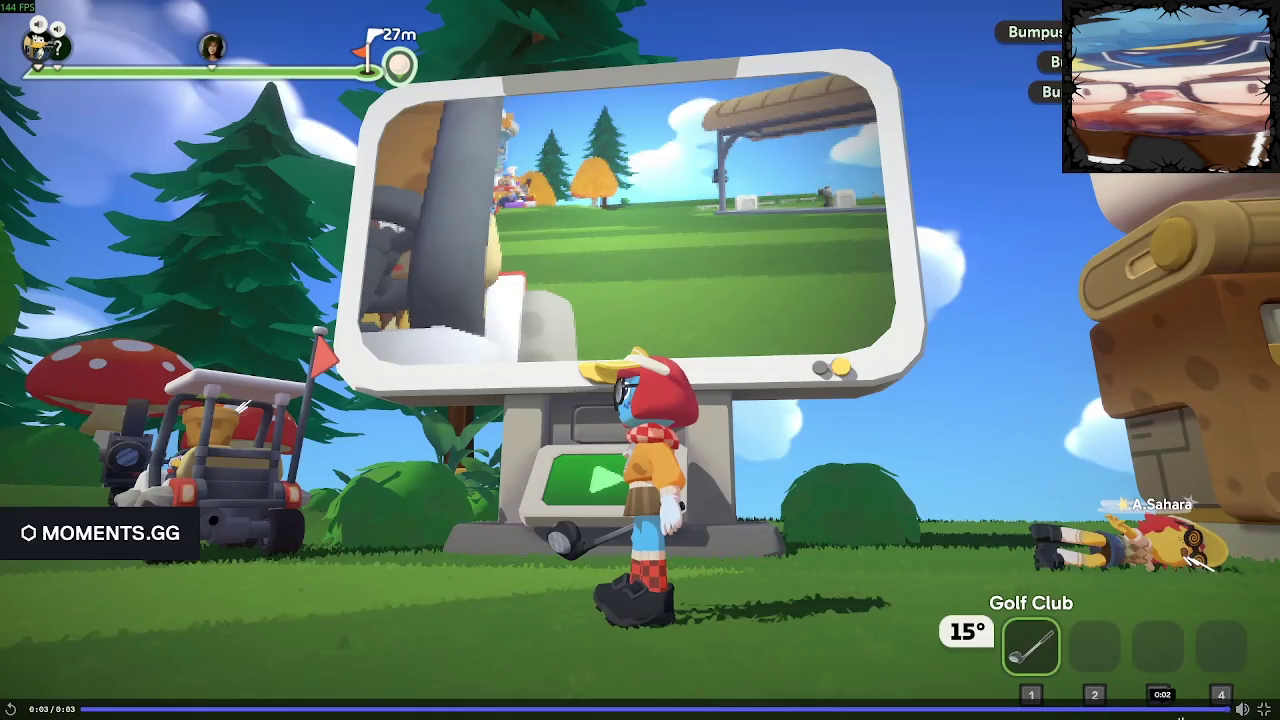
# Leave the golf clip viewer, open #wild-chat-messages, then return to the Mortal Shell II video
pyautogui.click(1264, 708)
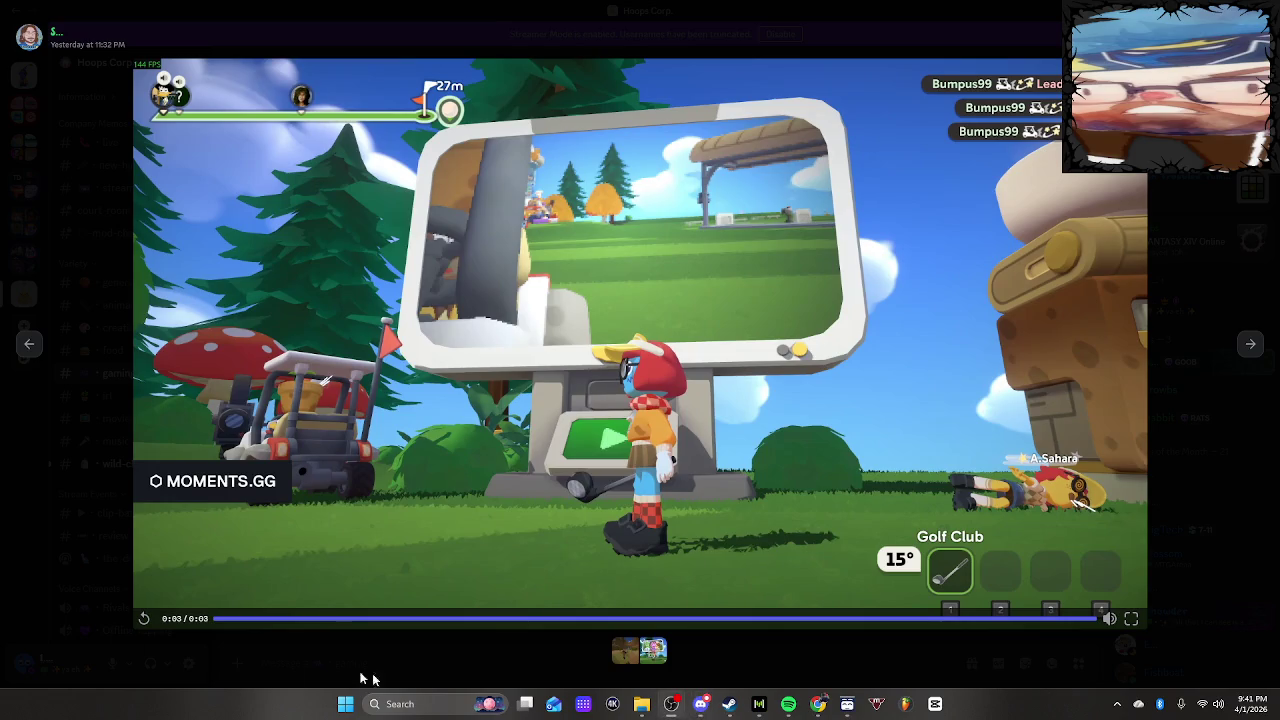
pyautogui.click(131, 480)
pyautogui.click(128, 468)
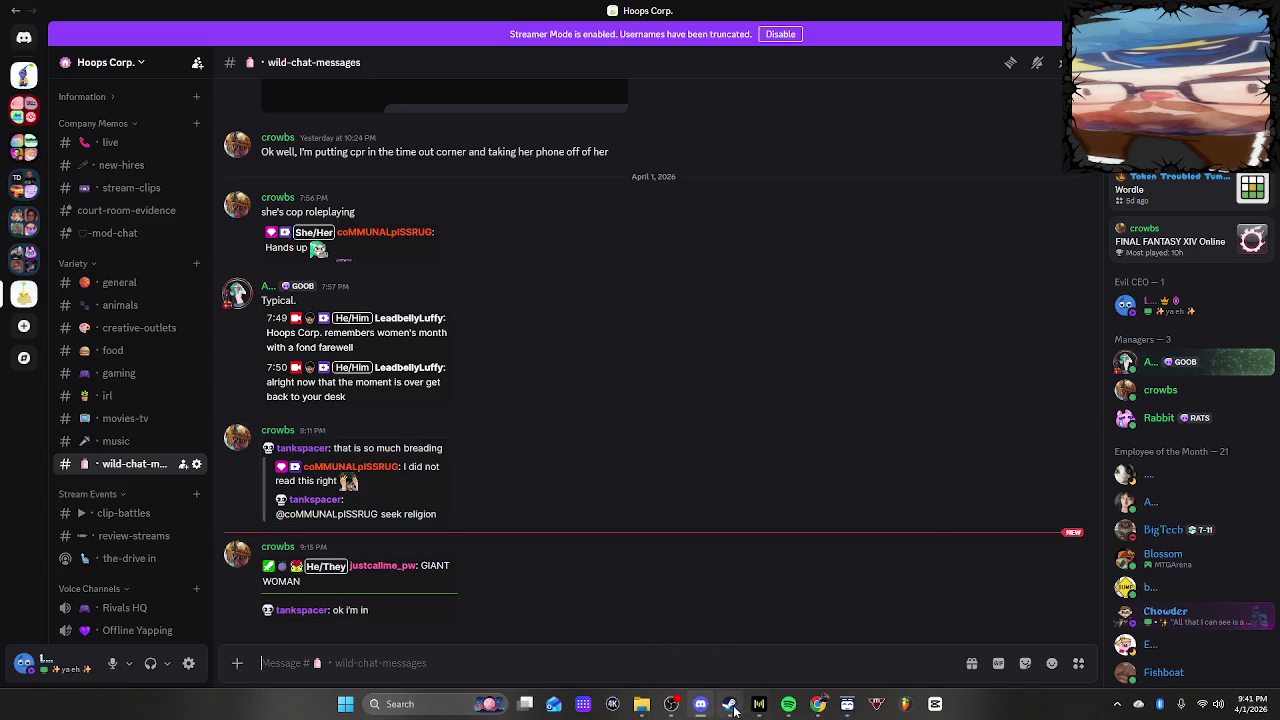
pyautogui.moveTo(729, 704)
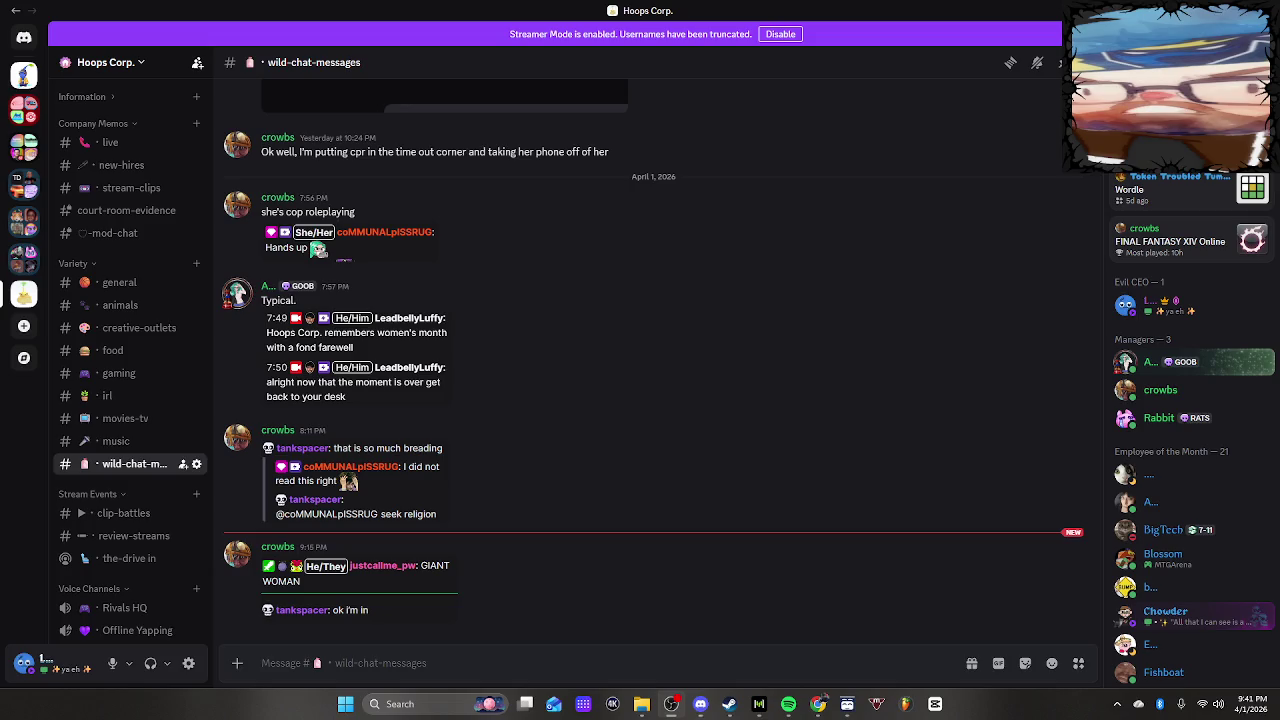
pyautogui.hotkey('alt', 'Tab')
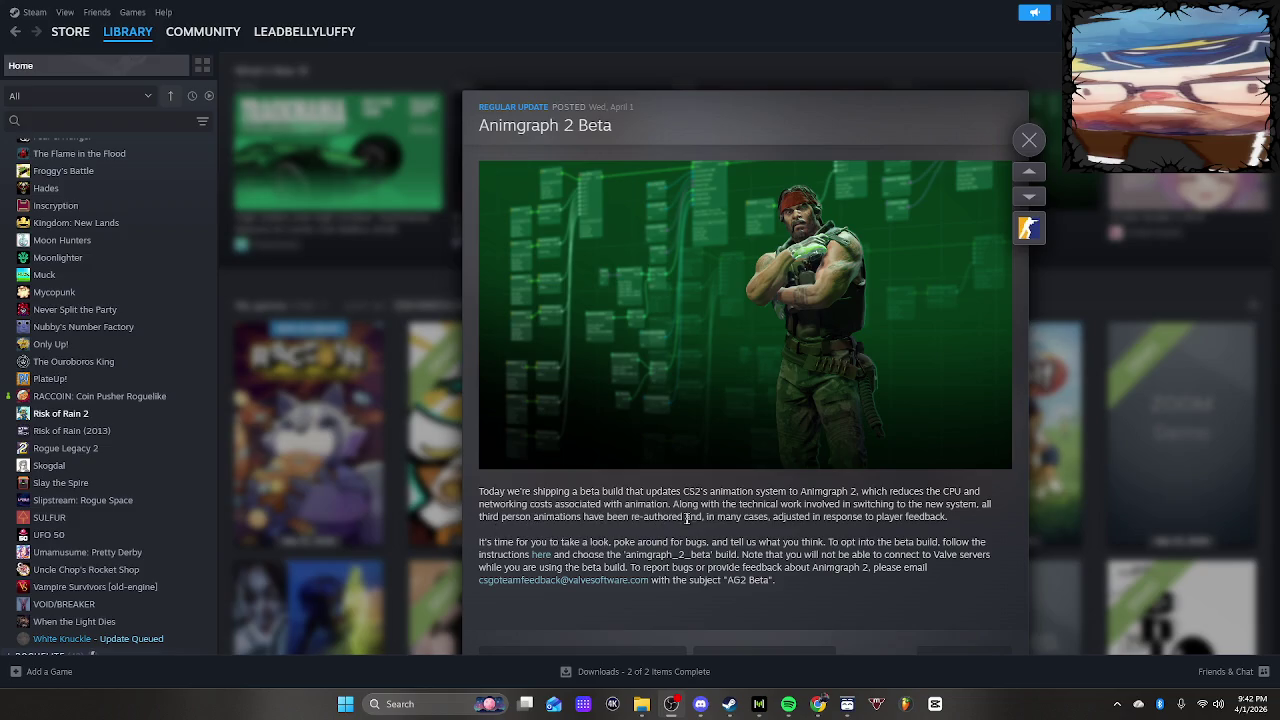
pyautogui.scroll(-2, 850, 516)
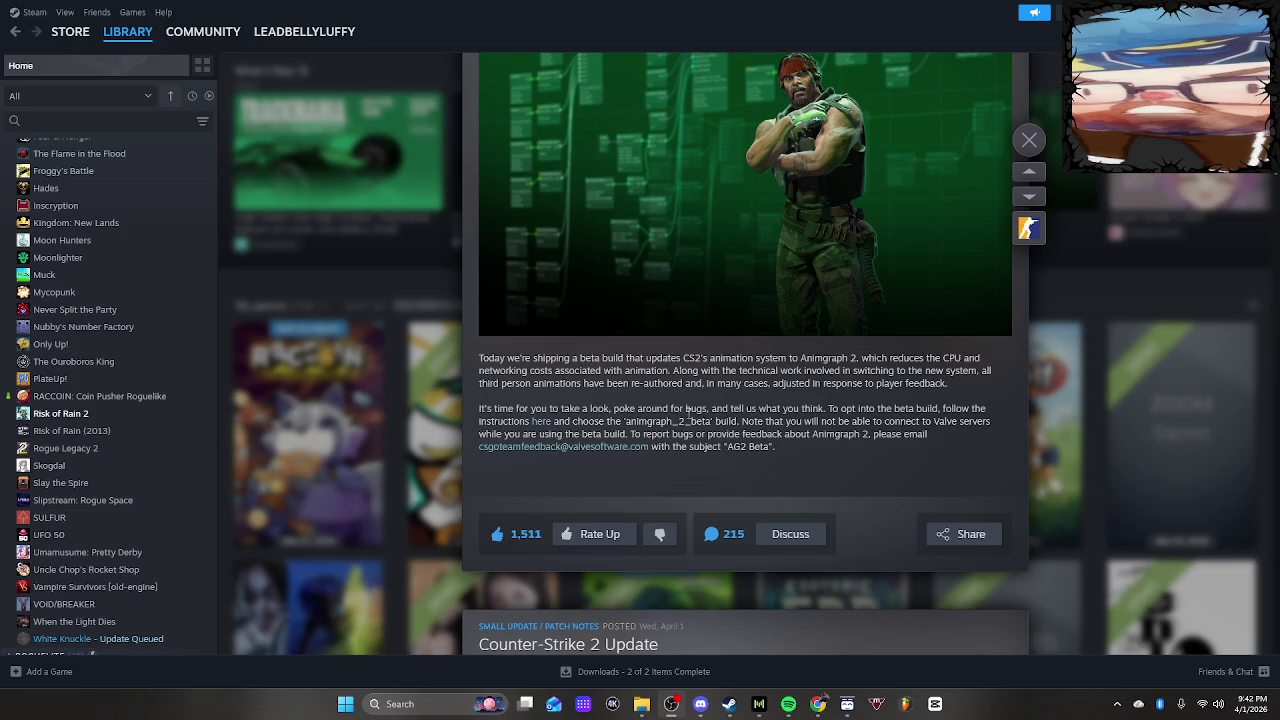
pyautogui.scroll(2, 782, 368)
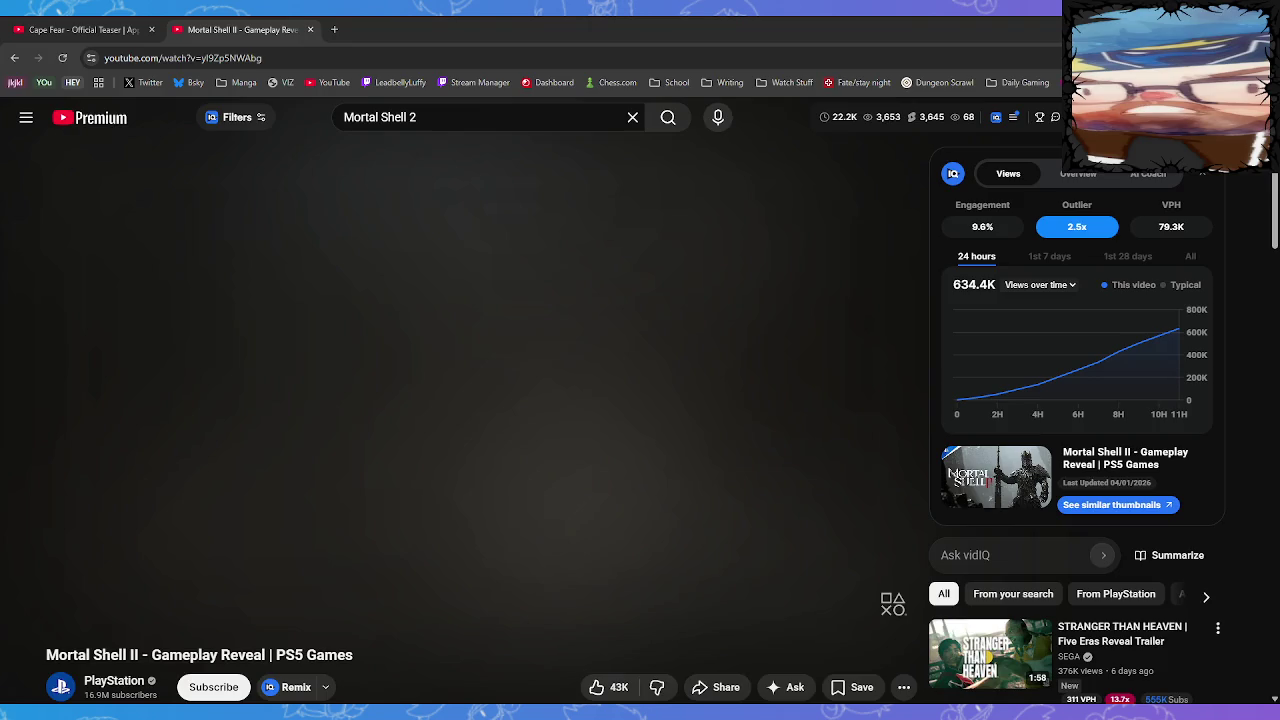
# Switch to the Steam store and scroll back to the top of the page
pyautogui.hotkey('alt', 'Tab')
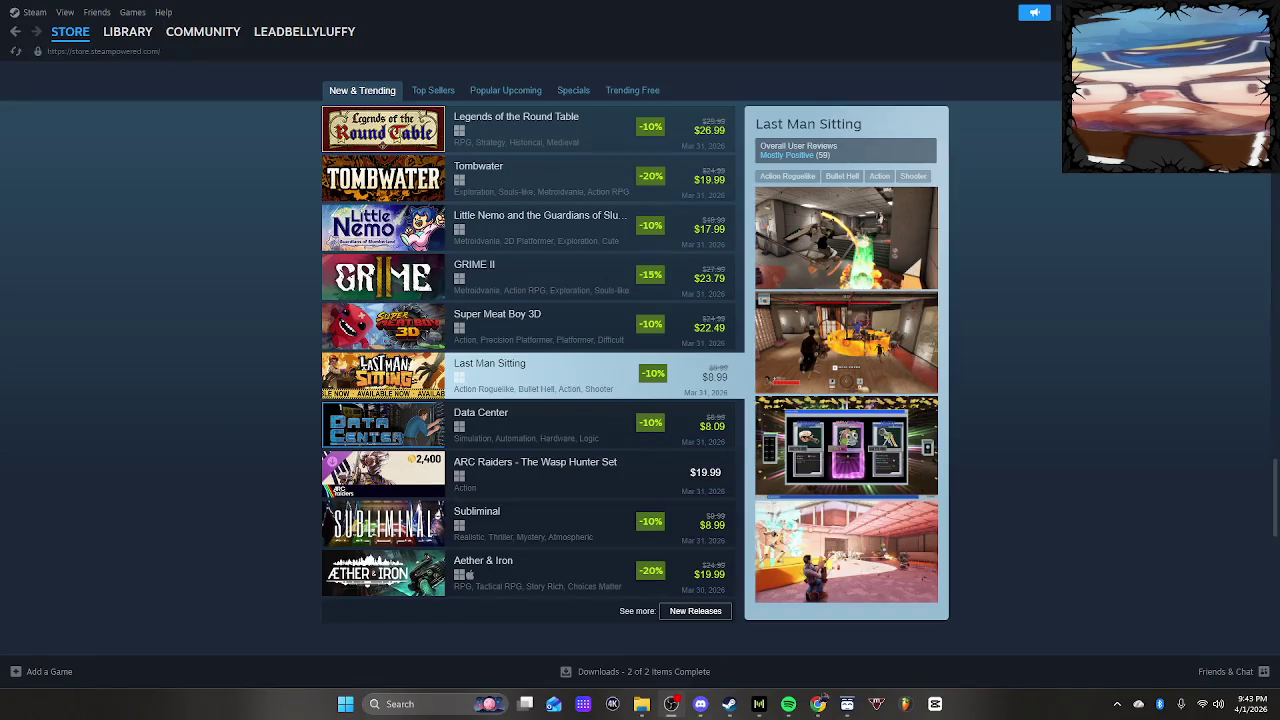
pyautogui.scroll(6, 1040, 446)
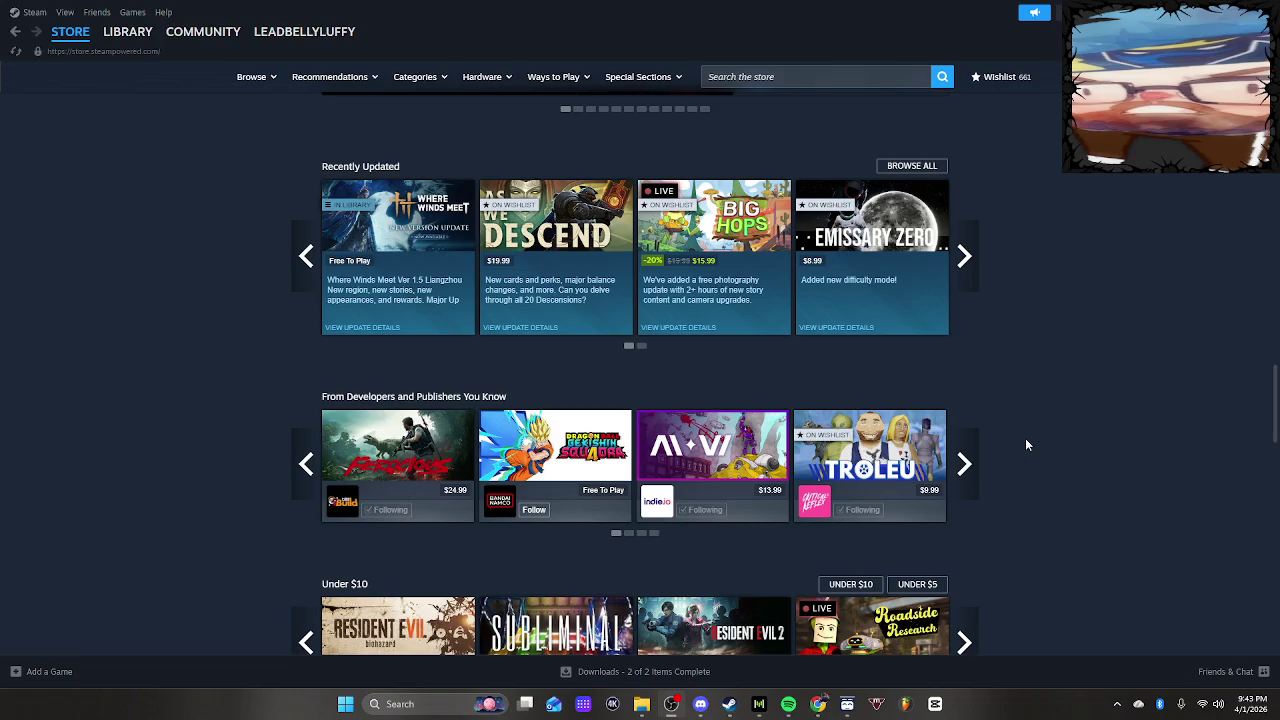
pyautogui.scroll(-5, 1025, 444)
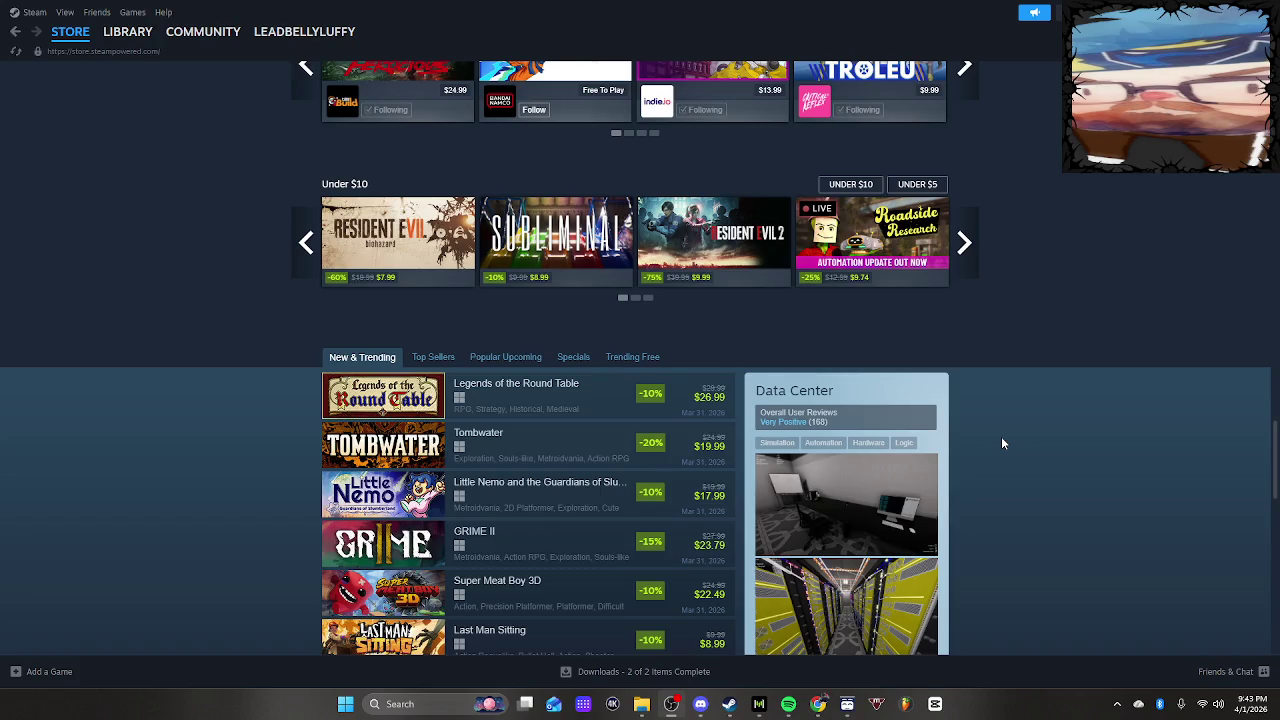
pyautogui.scroll(4, 1001, 436)
pyautogui.scroll(15, 996, 426)
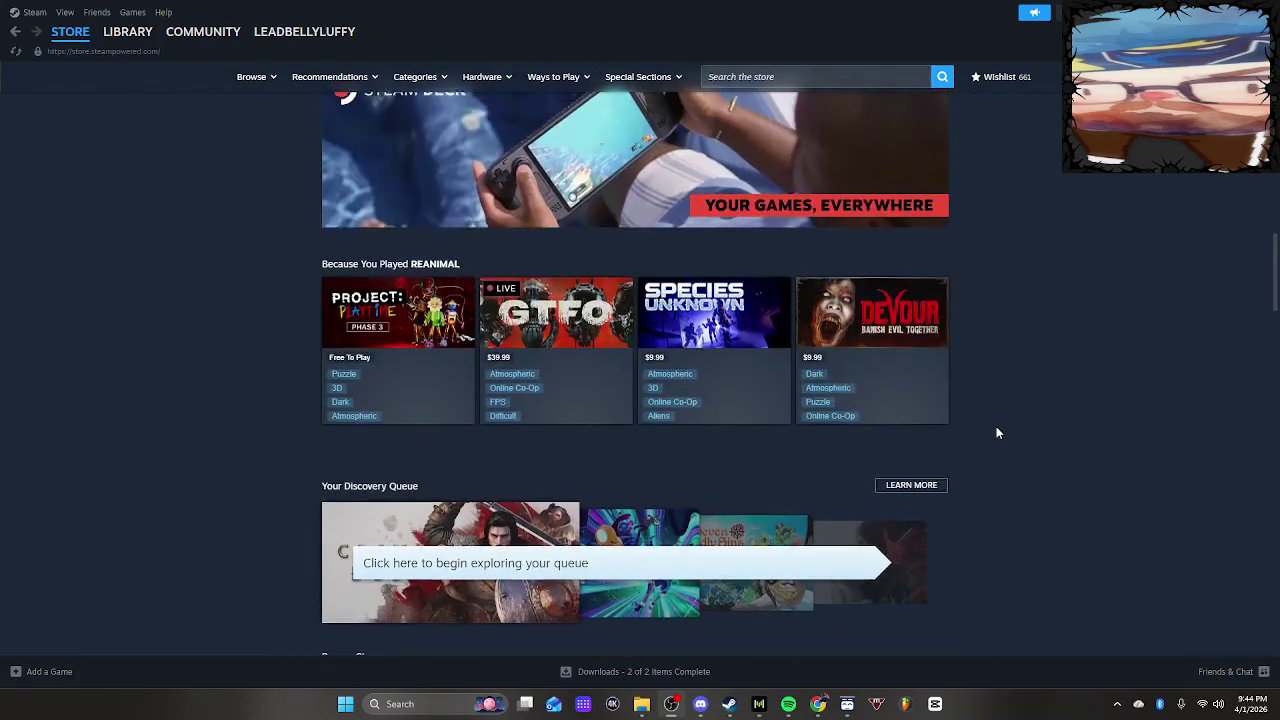
pyautogui.scroll(5, 995, 424)
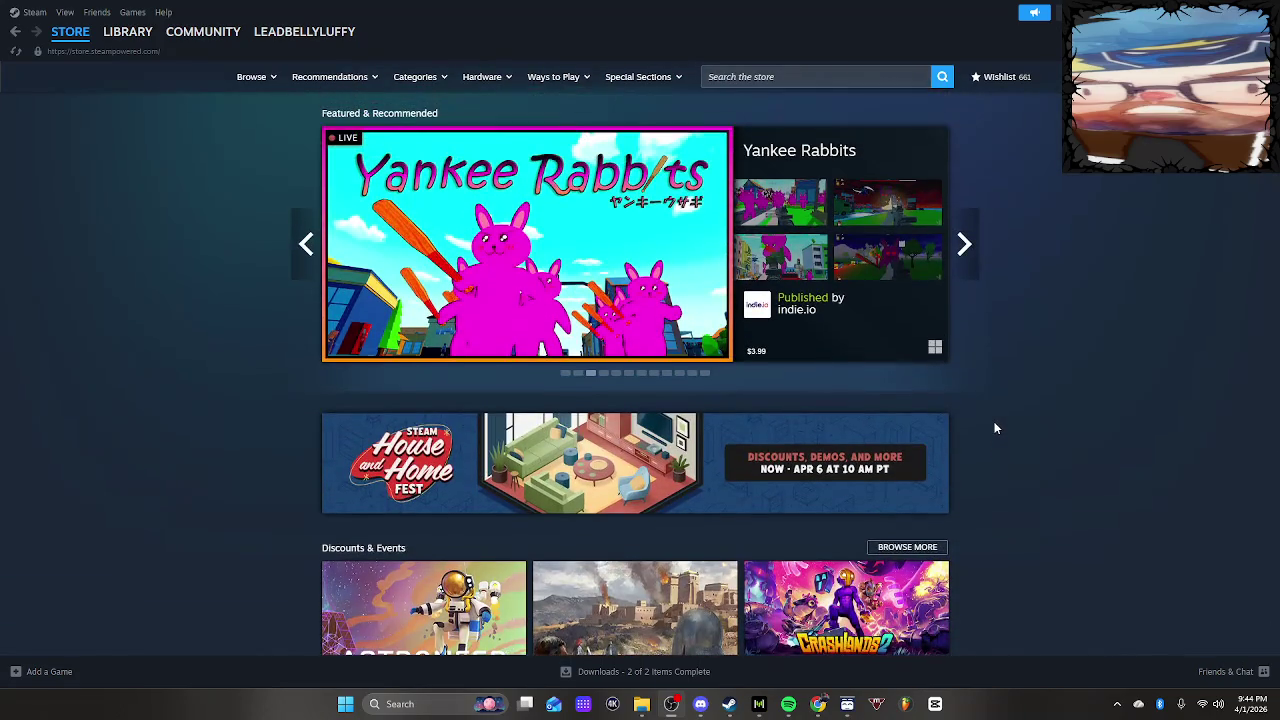
# Cycle the Featured & Recommended carousel to Resident Evil 2 (1998) and open its store page
pyautogui.click(964, 252)
pyautogui.click(964, 256)
pyautogui.click(314, 255)
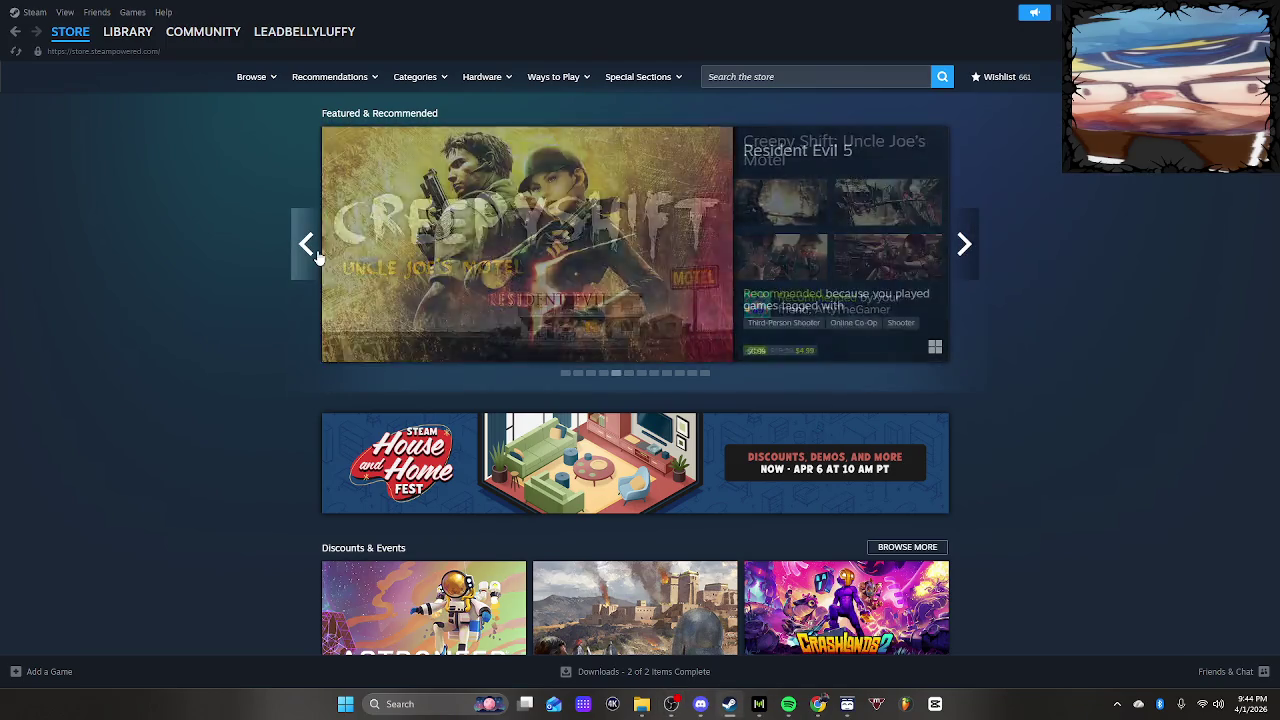
pyautogui.click(314, 255)
pyautogui.click(314, 255)
pyautogui.click(314, 255)
pyautogui.click(314, 255)
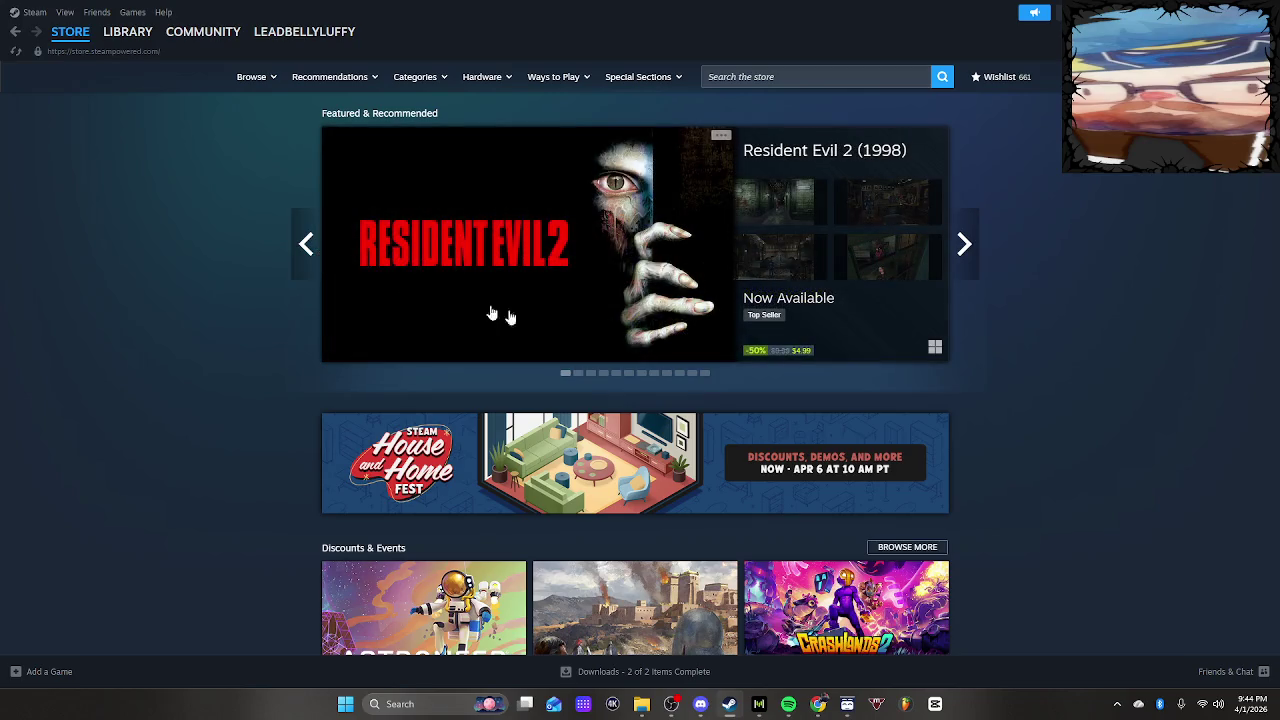
pyautogui.moveTo(798, 342)
pyautogui.click(804, 268)
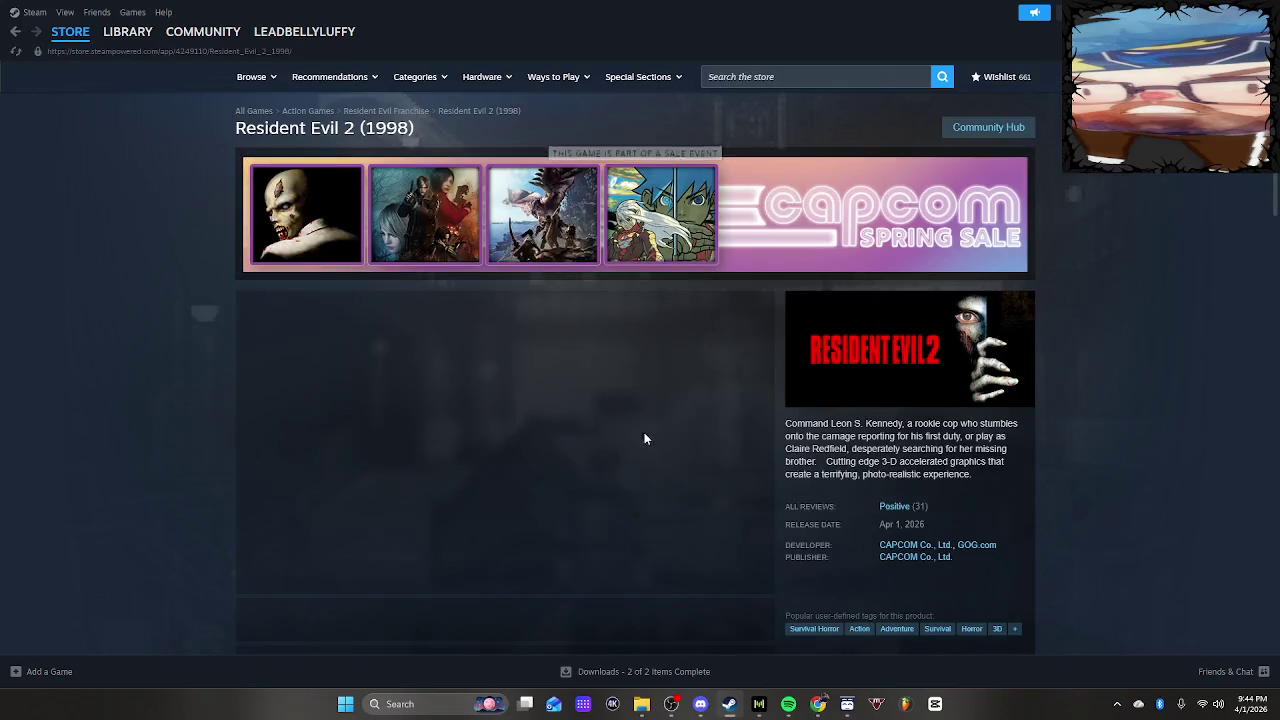
# Scroll through the Resident Evil 2 page and open Capcom's publisher page
pyautogui.scroll(-5, 644, 432)
pyautogui.scroll(-15, 640, 440)
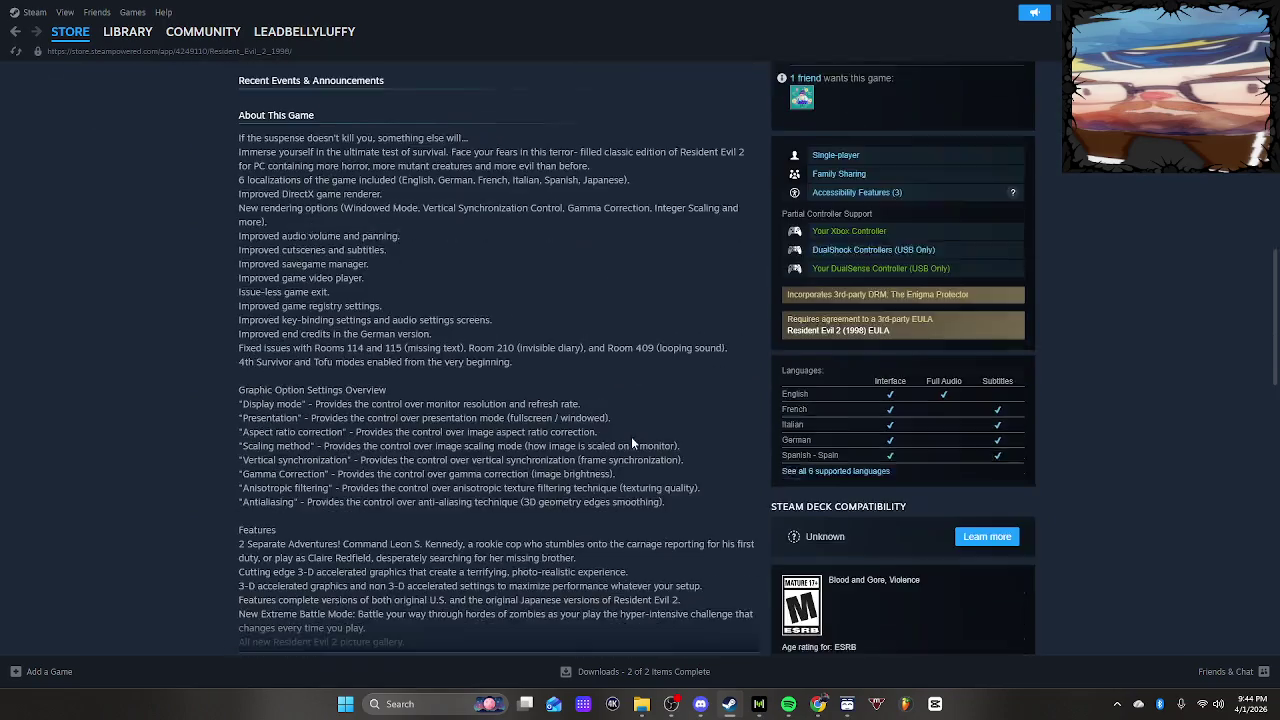
pyautogui.scroll(15, 536, 425)
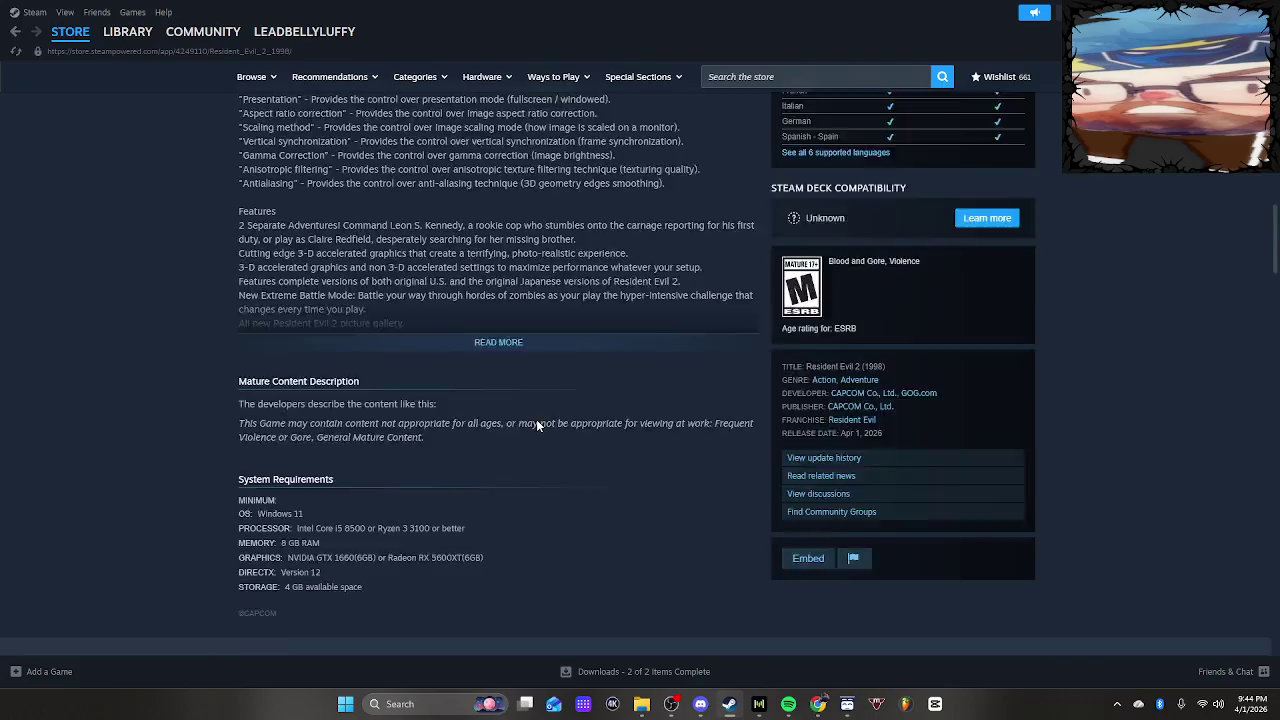
pyautogui.scroll(3, 539, 420)
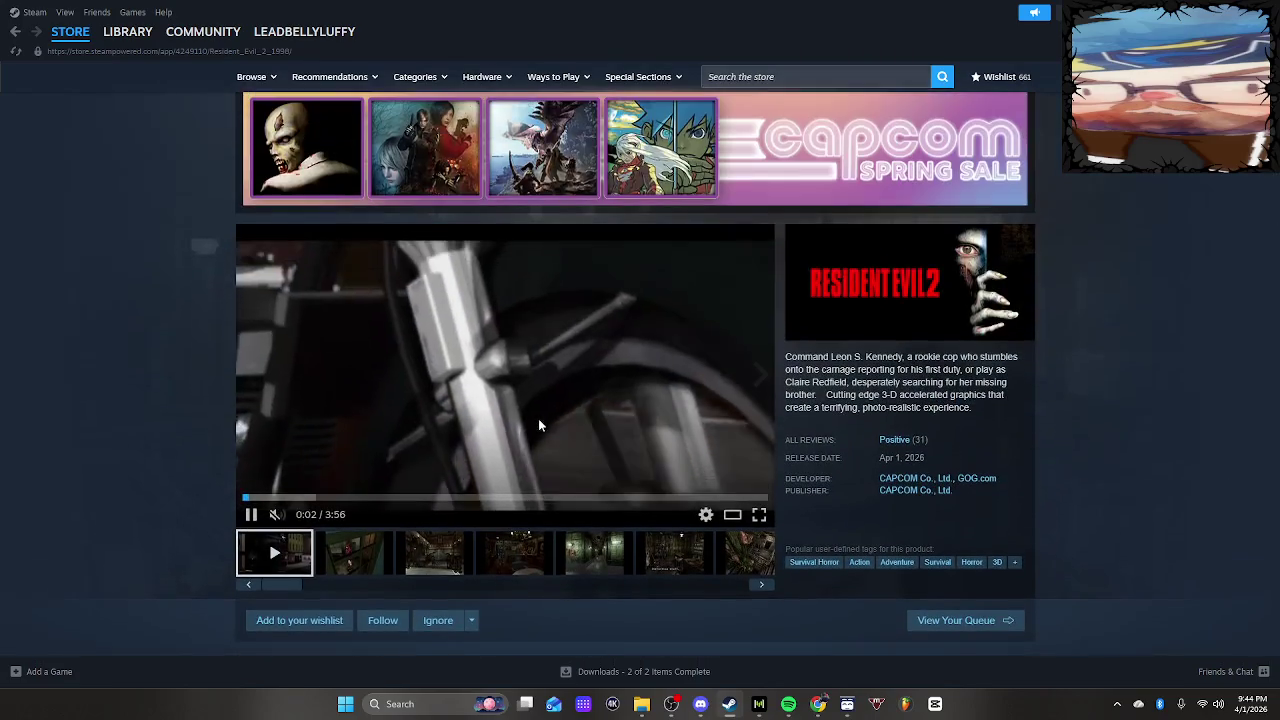
pyautogui.click(907, 491)
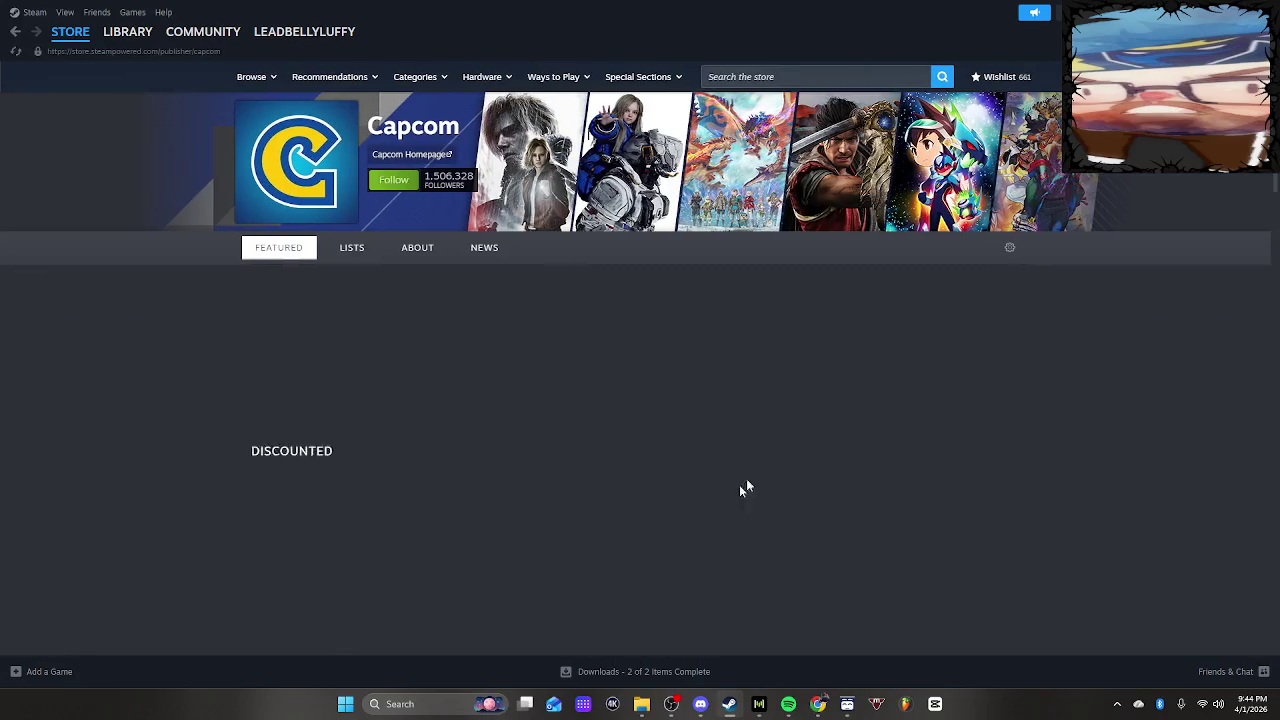
# Scroll down Capcom's game list and open the Breath of Fire IV store page
pyautogui.scroll(-12, 667, 472)
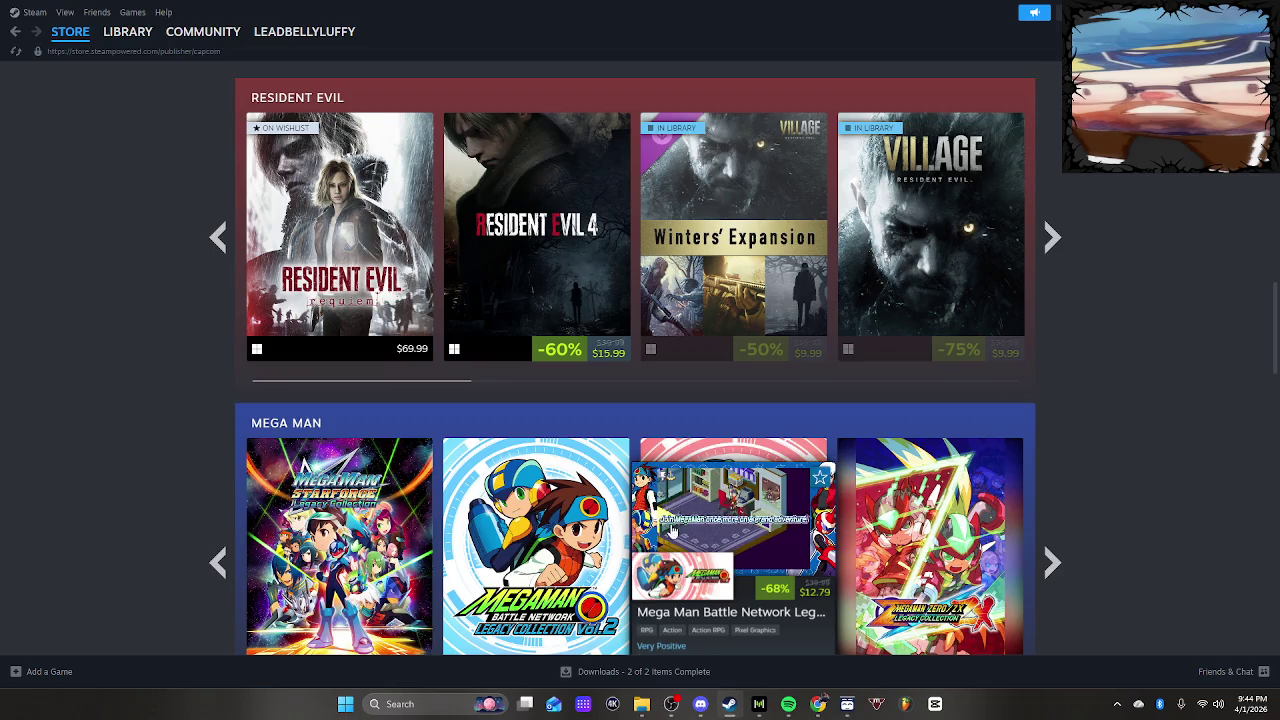
pyautogui.scroll(-5, 670, 510)
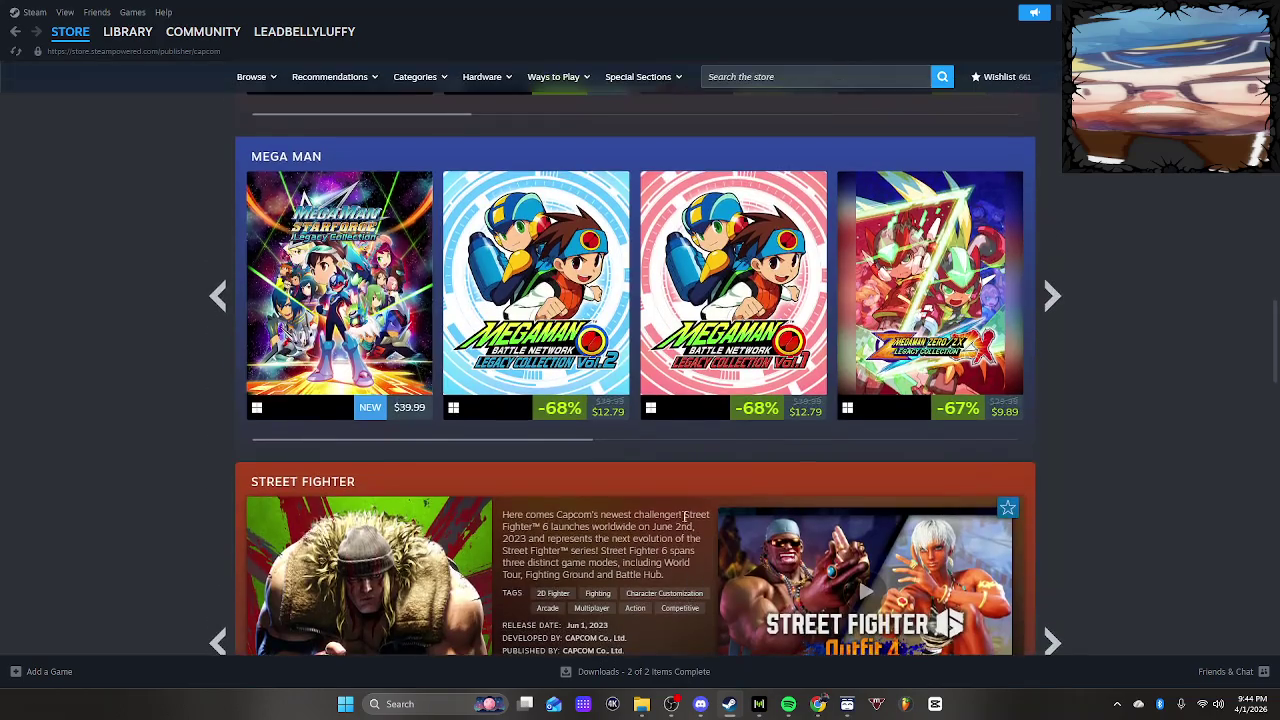
pyautogui.scroll(-5, 660, 519)
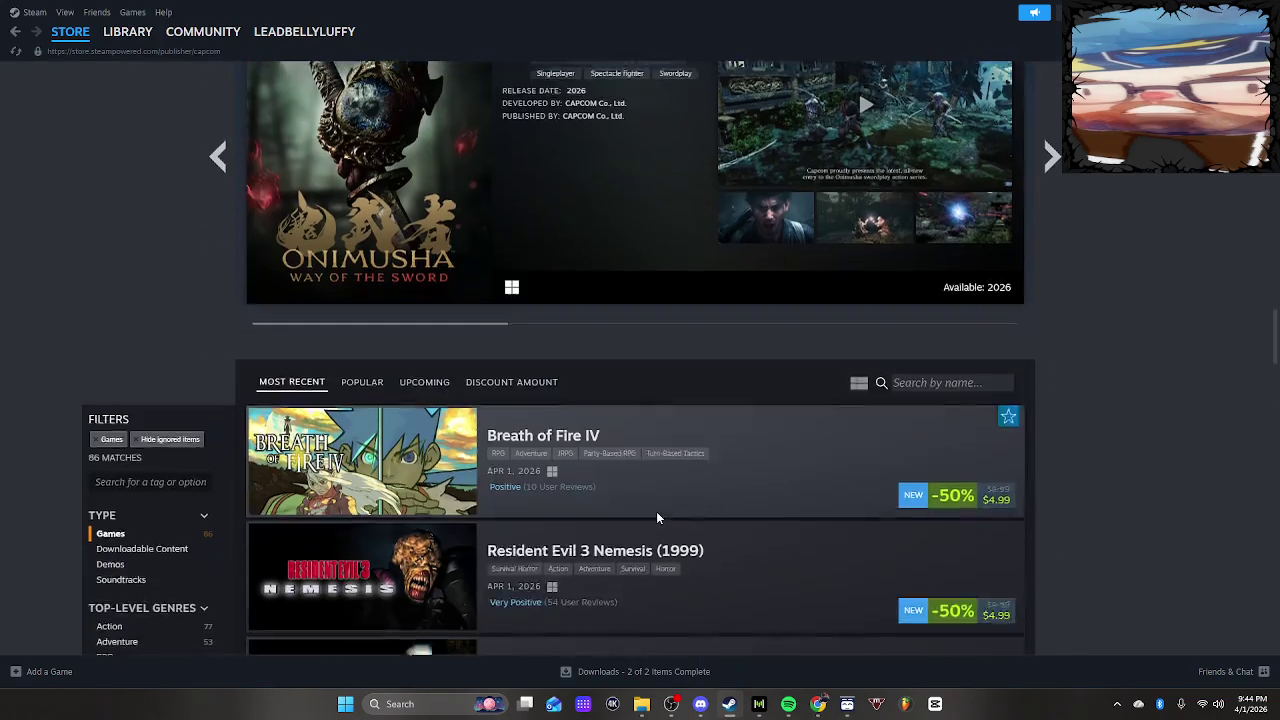
pyautogui.scroll(-3, 648, 520)
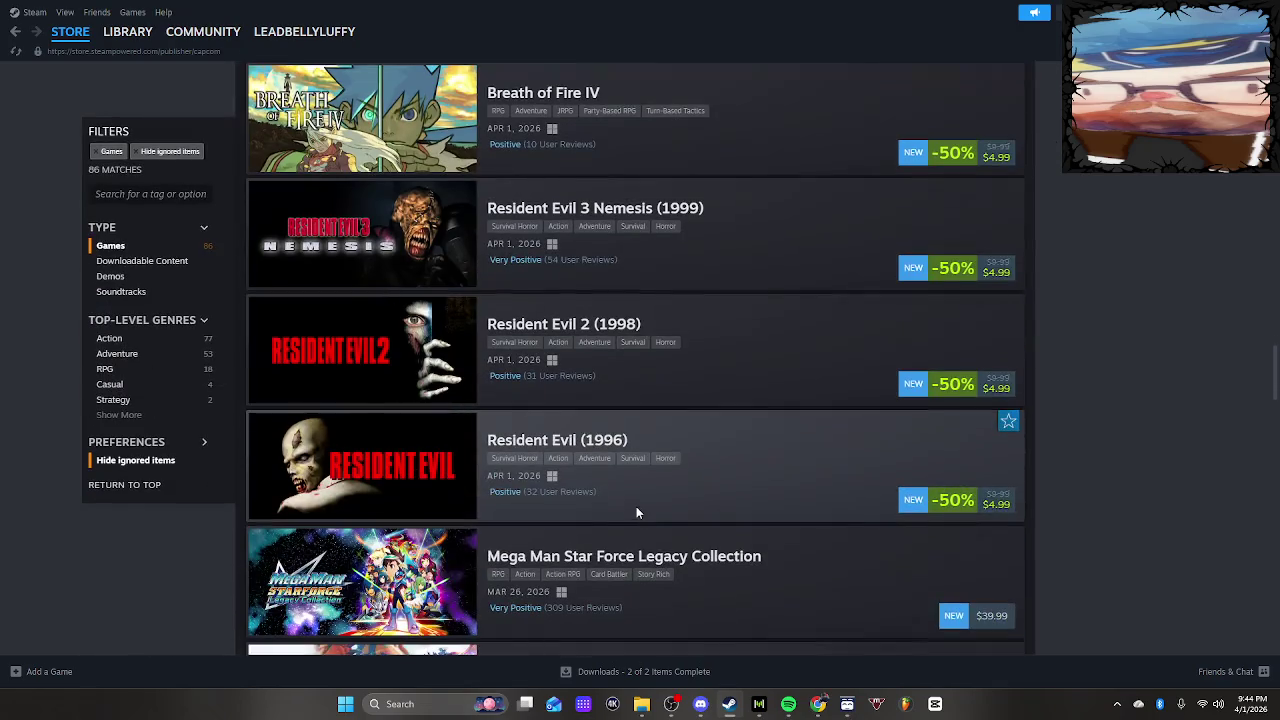
pyautogui.moveTo(455, 135)
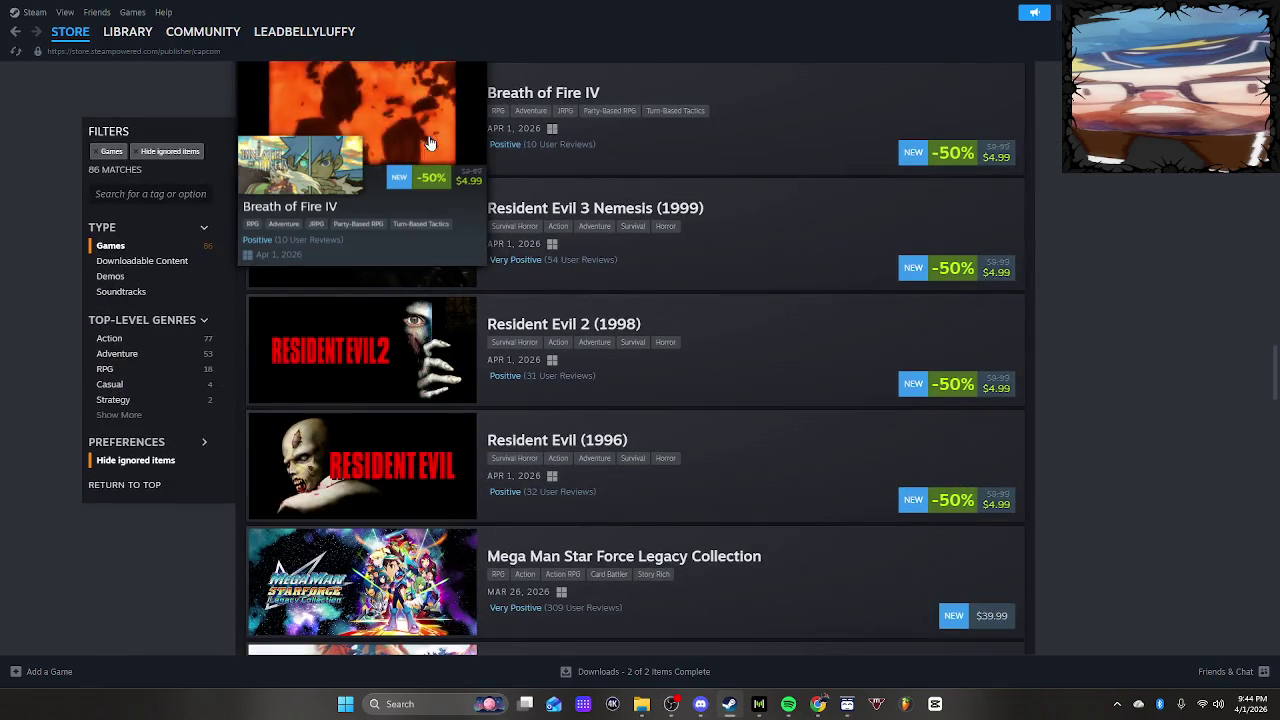
pyautogui.scroll(1, 468, 222)
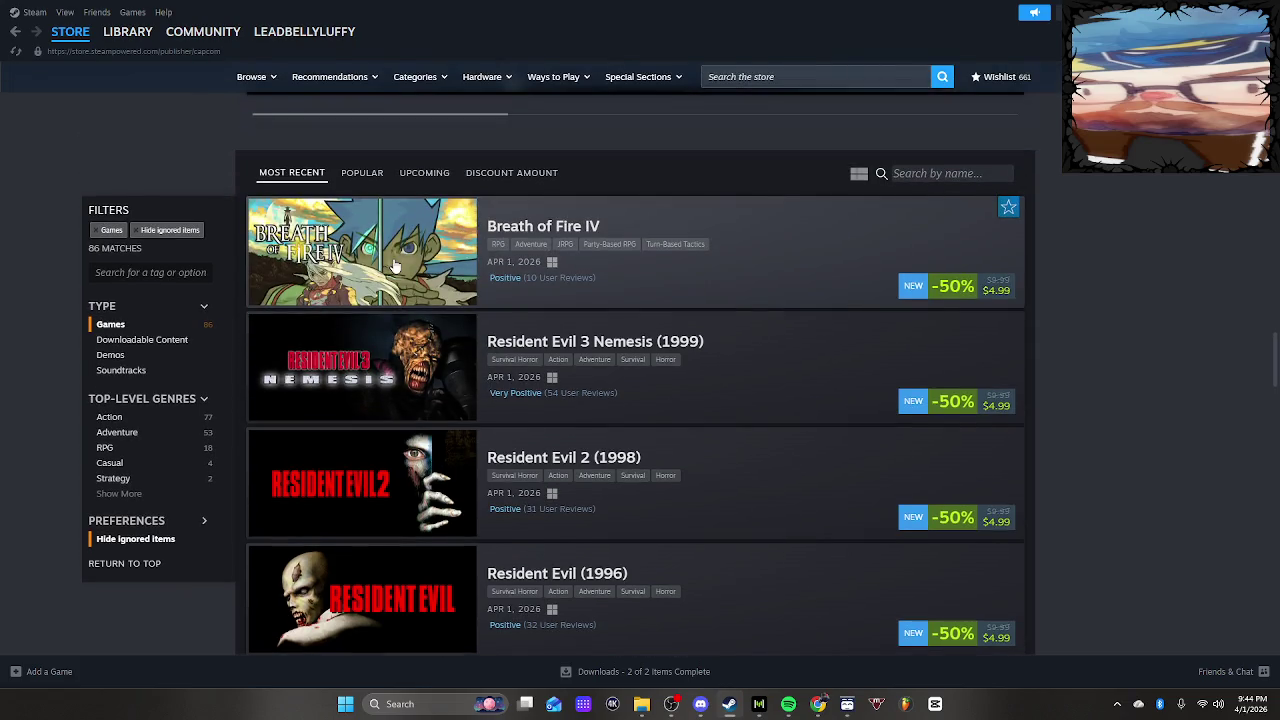
pyautogui.moveTo(445, 244)
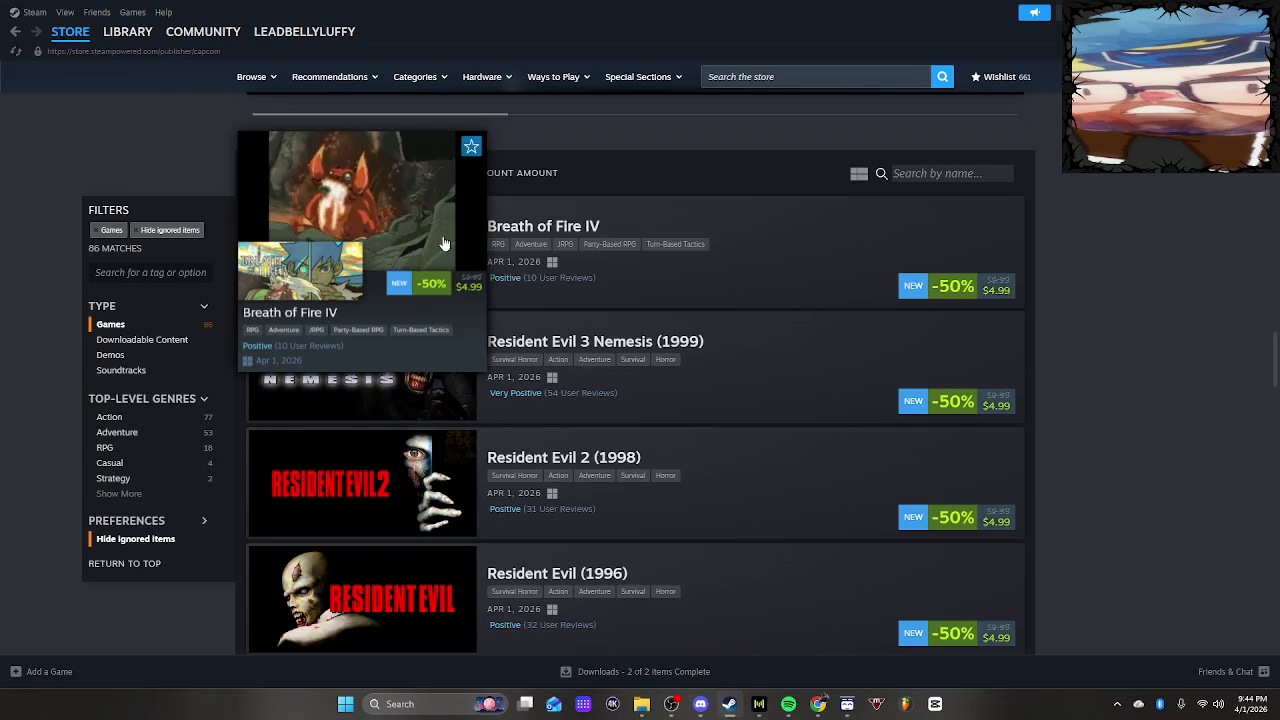
pyautogui.click(442, 235)
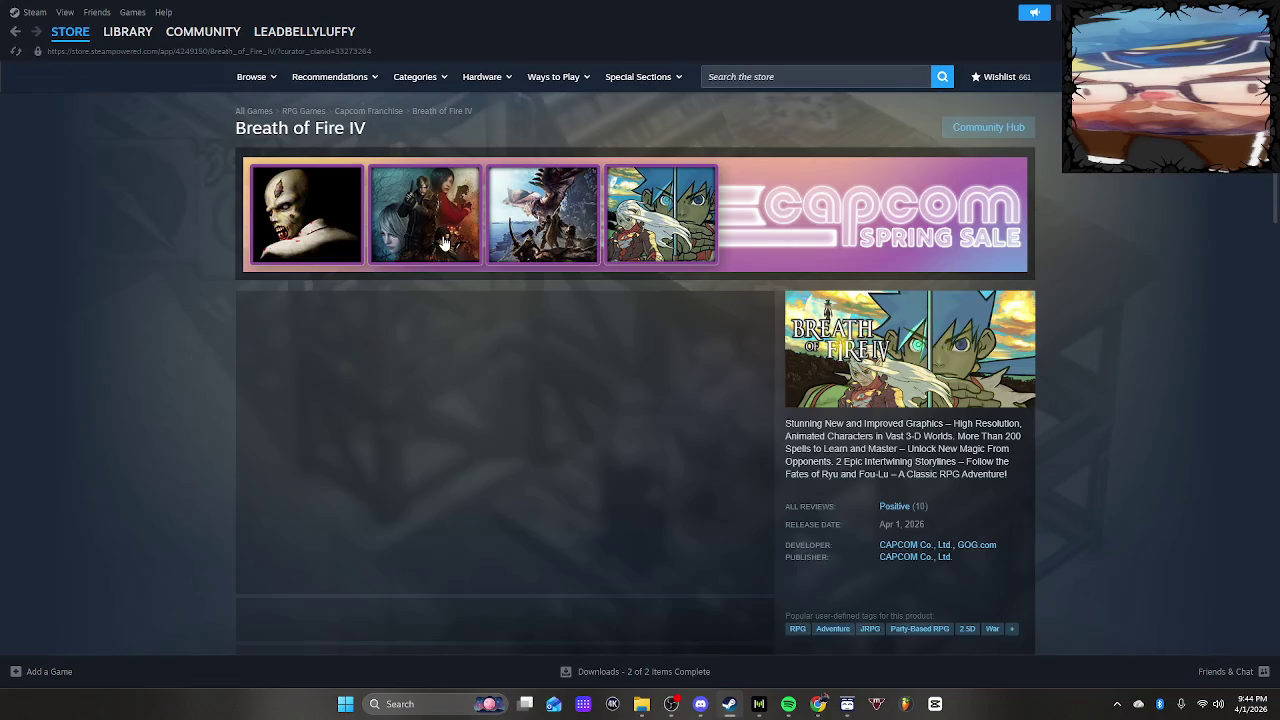
# Browse Breath of Fire IV's screenshots, including the forest battle, blue beam and town interior
pyautogui.scroll(-1, 628, 492)
pyautogui.click(354, 487)
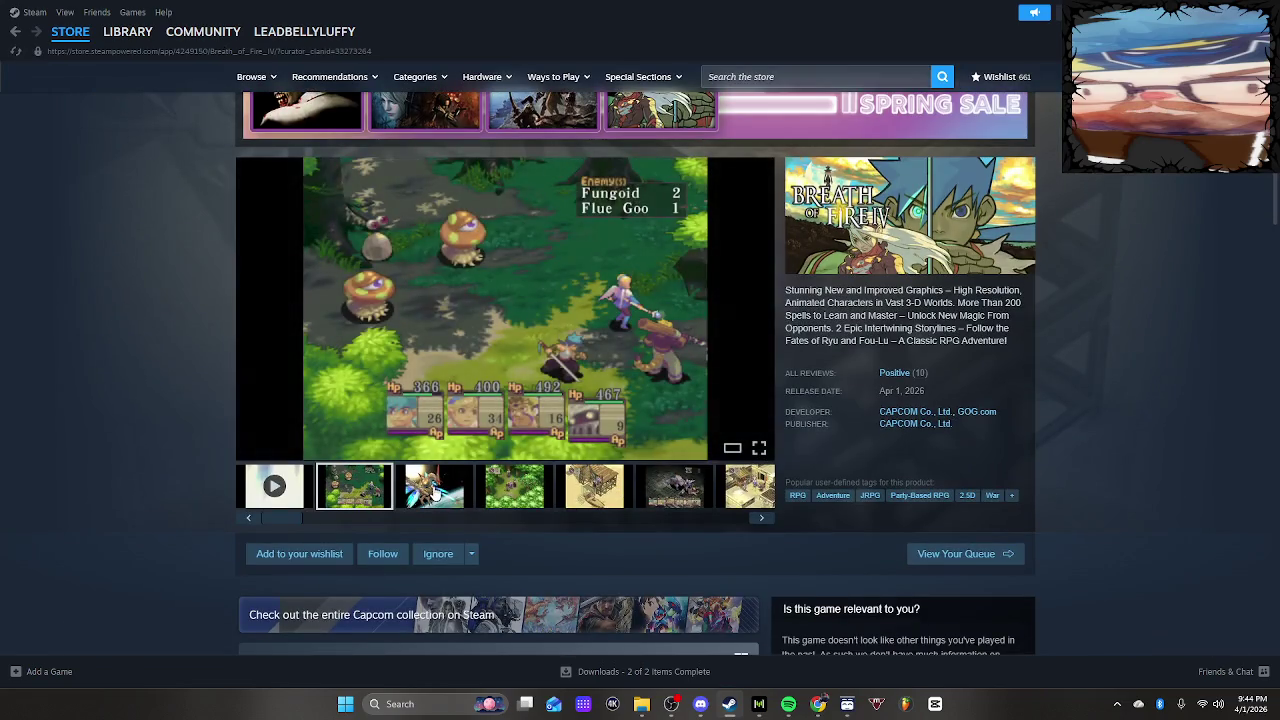
pyautogui.click(435, 490)
pyautogui.click(517, 489)
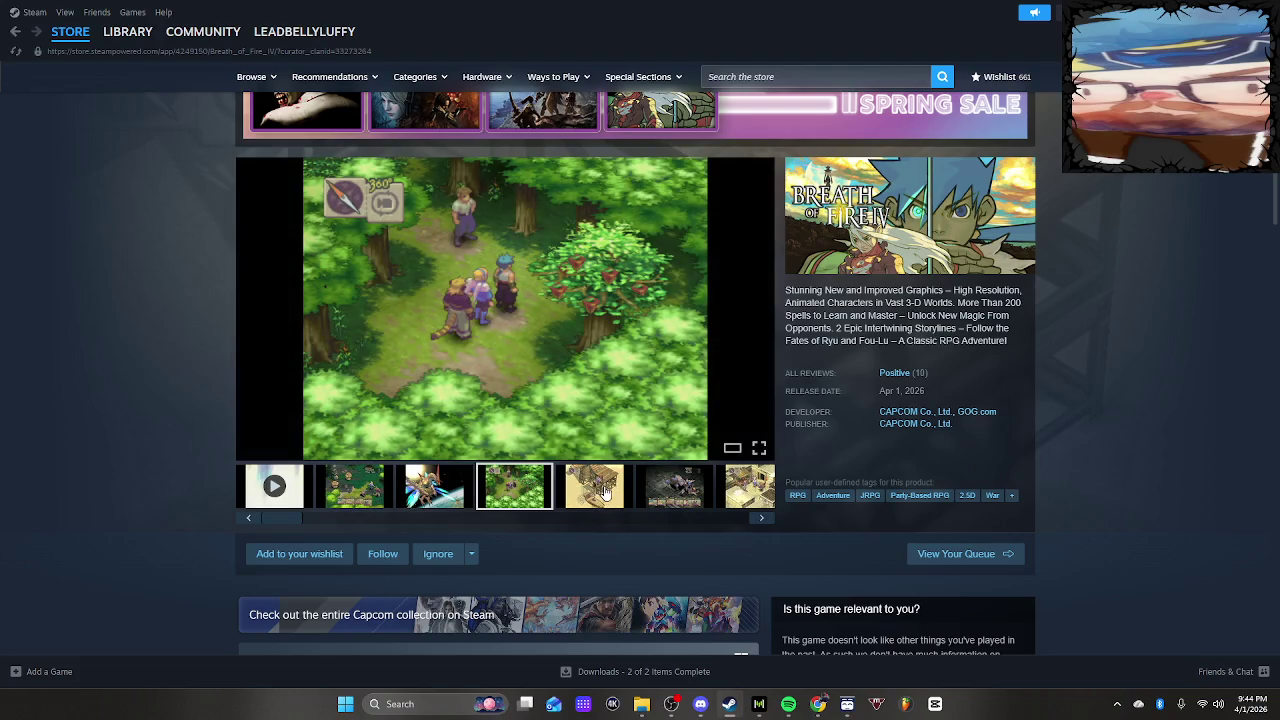
pyautogui.click(605, 492)
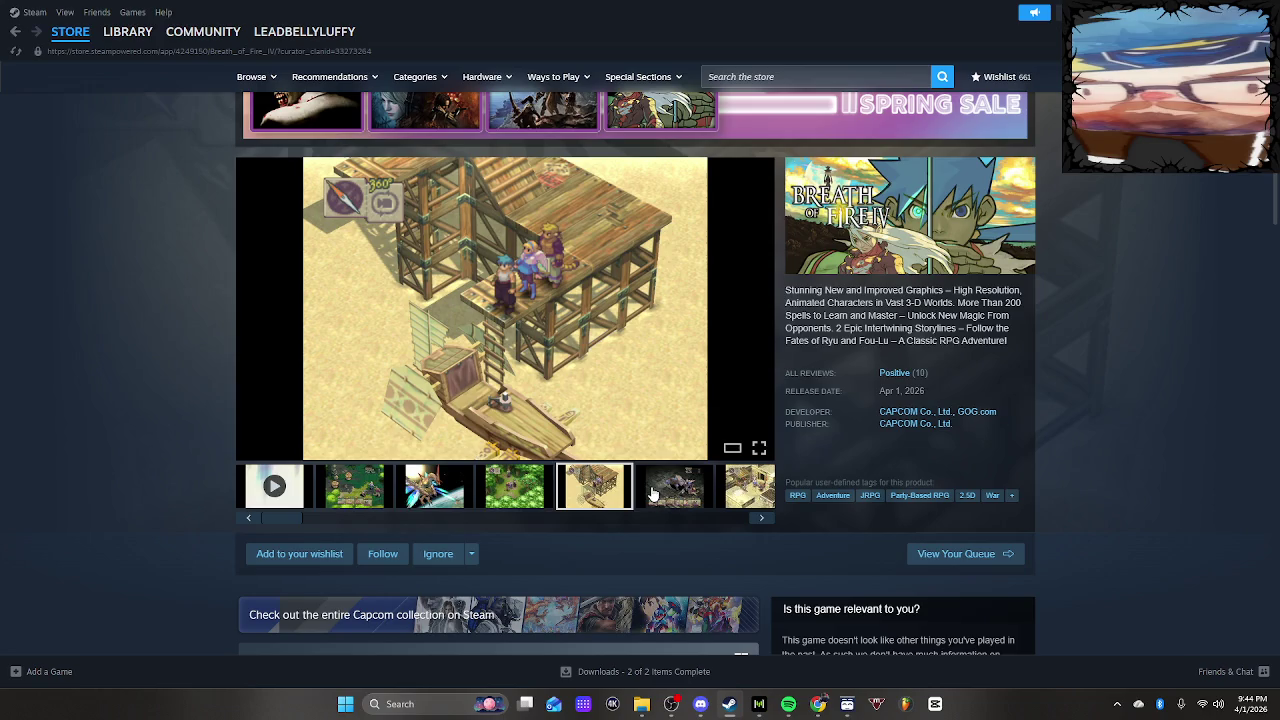
pyautogui.click(673, 500)
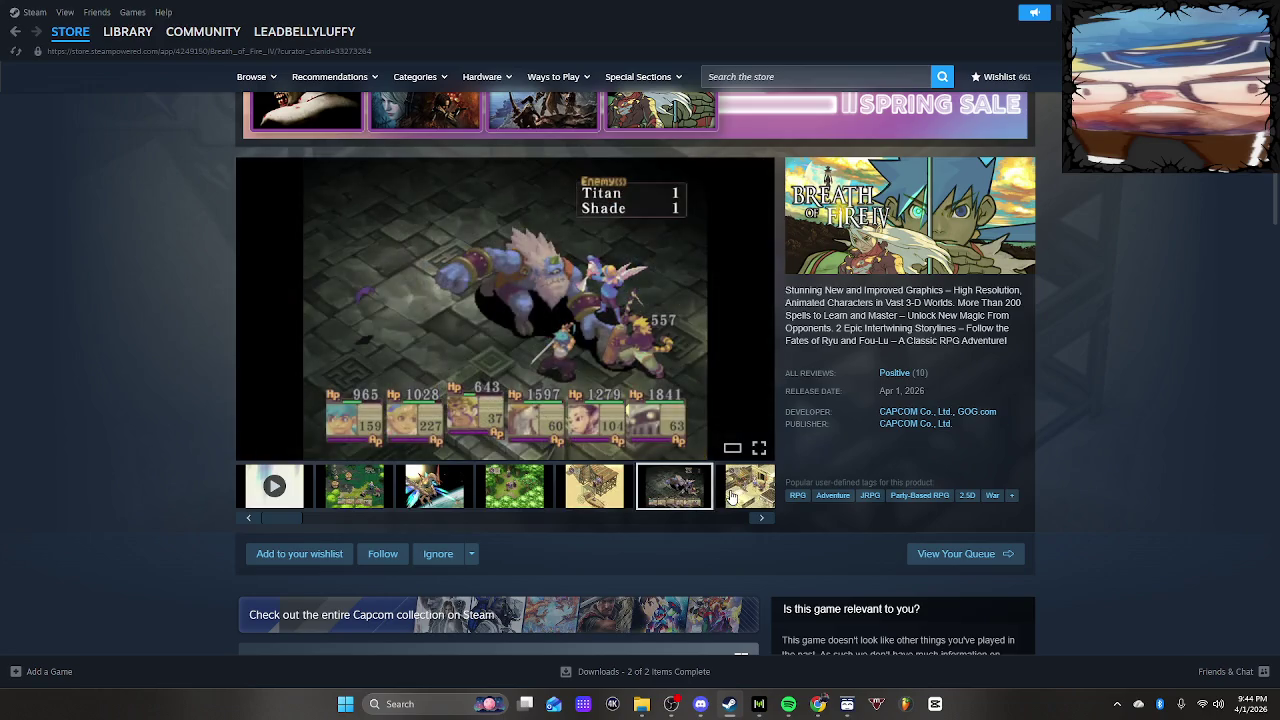
pyautogui.click(731, 497)
pyautogui.click(381, 495)
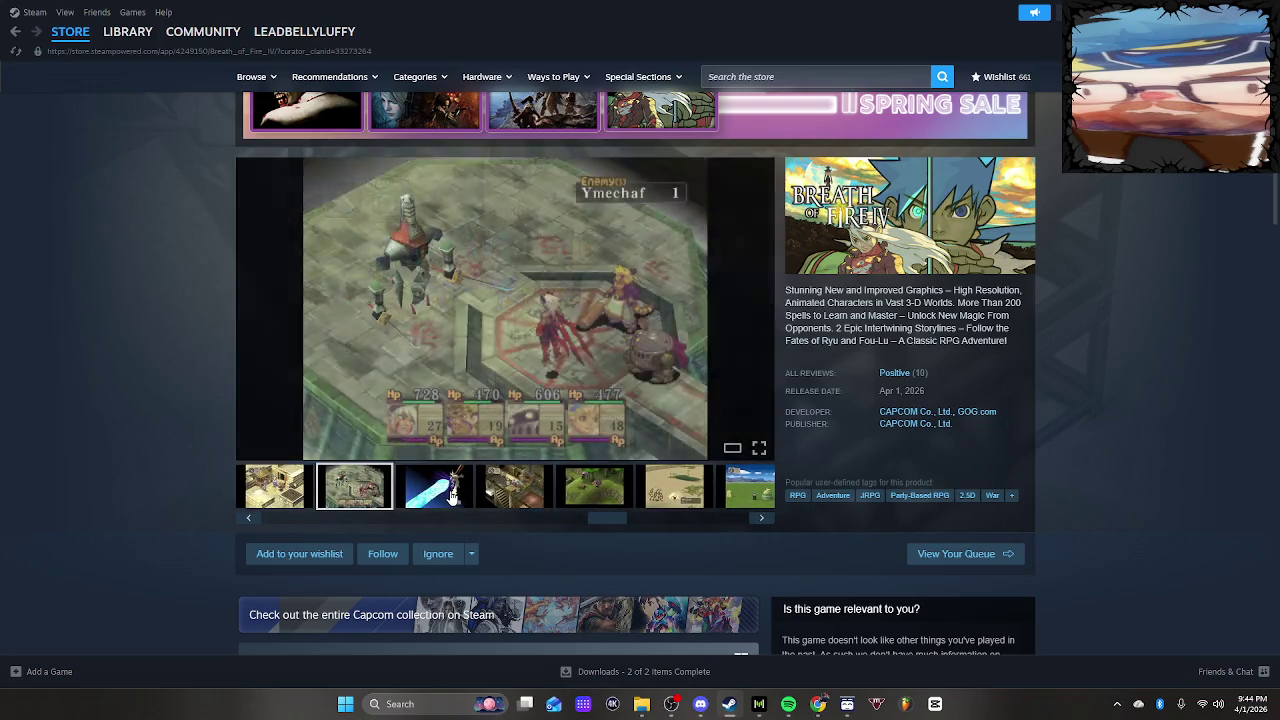
pyautogui.click(462, 497)
pyautogui.click(504, 502)
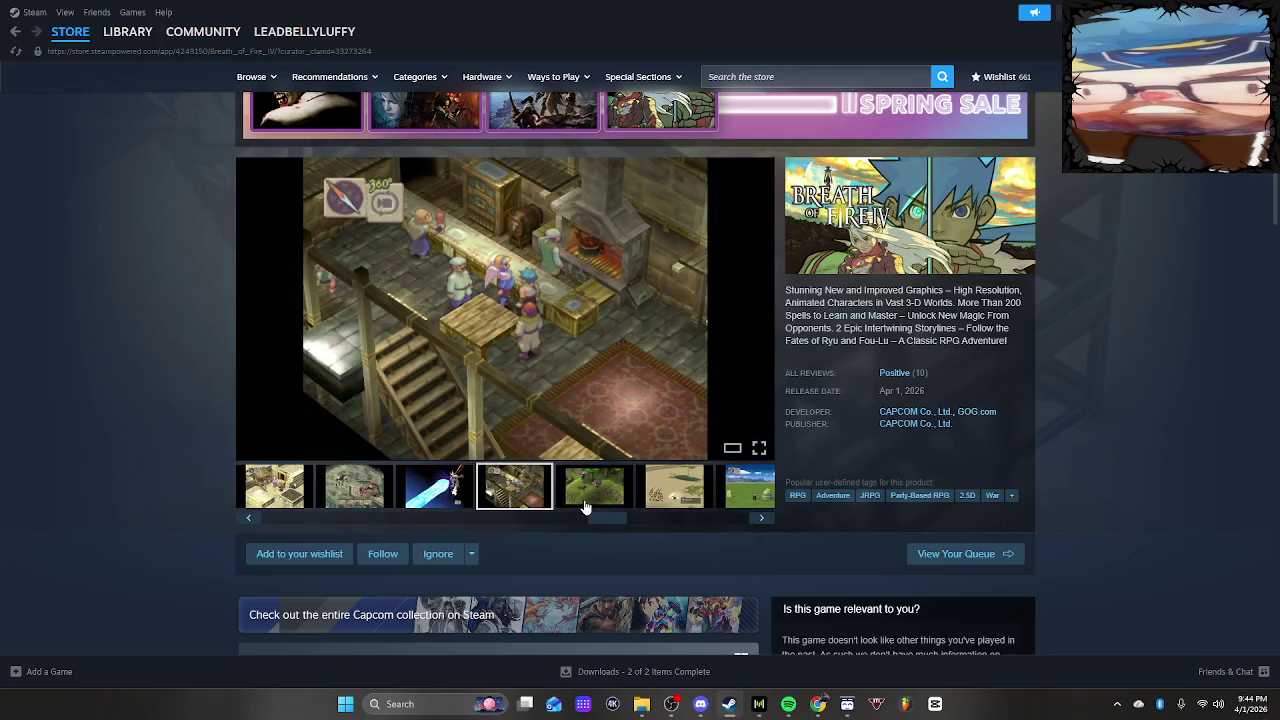
# Expand Breath of Fire IV's full description, then add the game to the wishlist
pyautogui.scroll(-15, 580, 495)
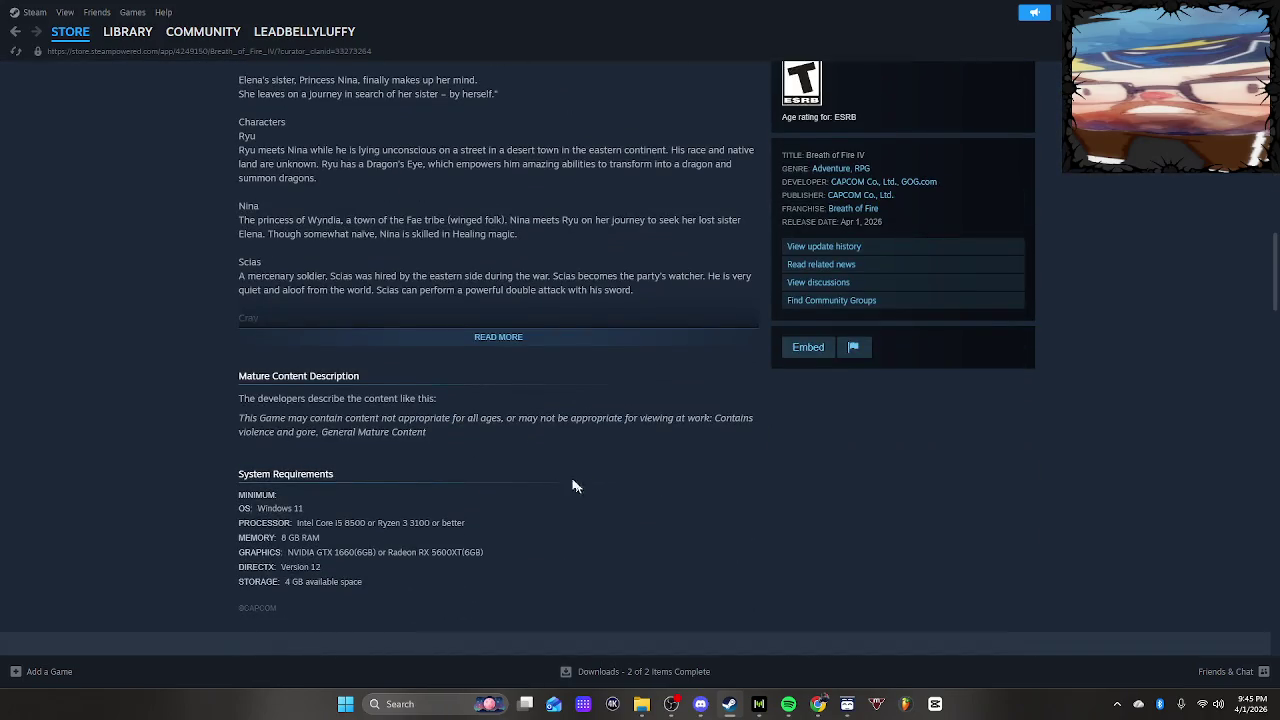
pyautogui.click(491, 340)
pyautogui.scroll(-9, 516, 438)
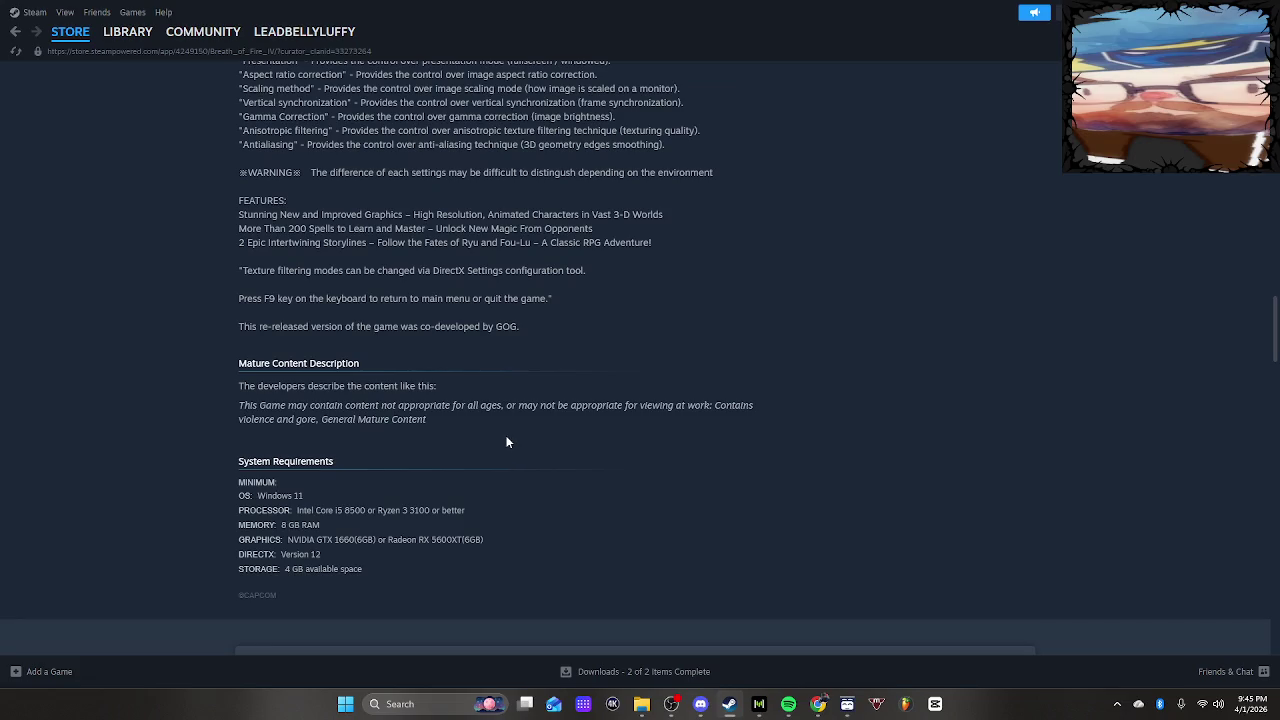
pyautogui.scroll(15, 506, 438)
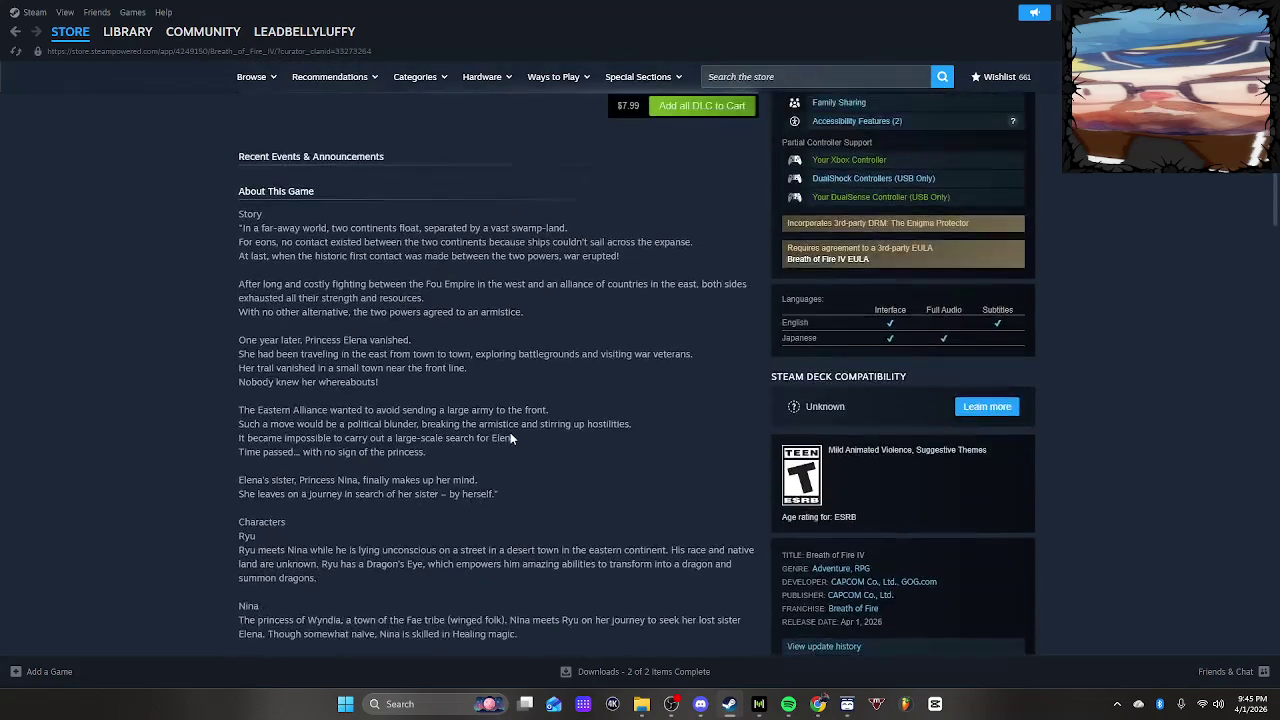
pyautogui.scroll(10, 510, 438)
pyautogui.click(288, 554)
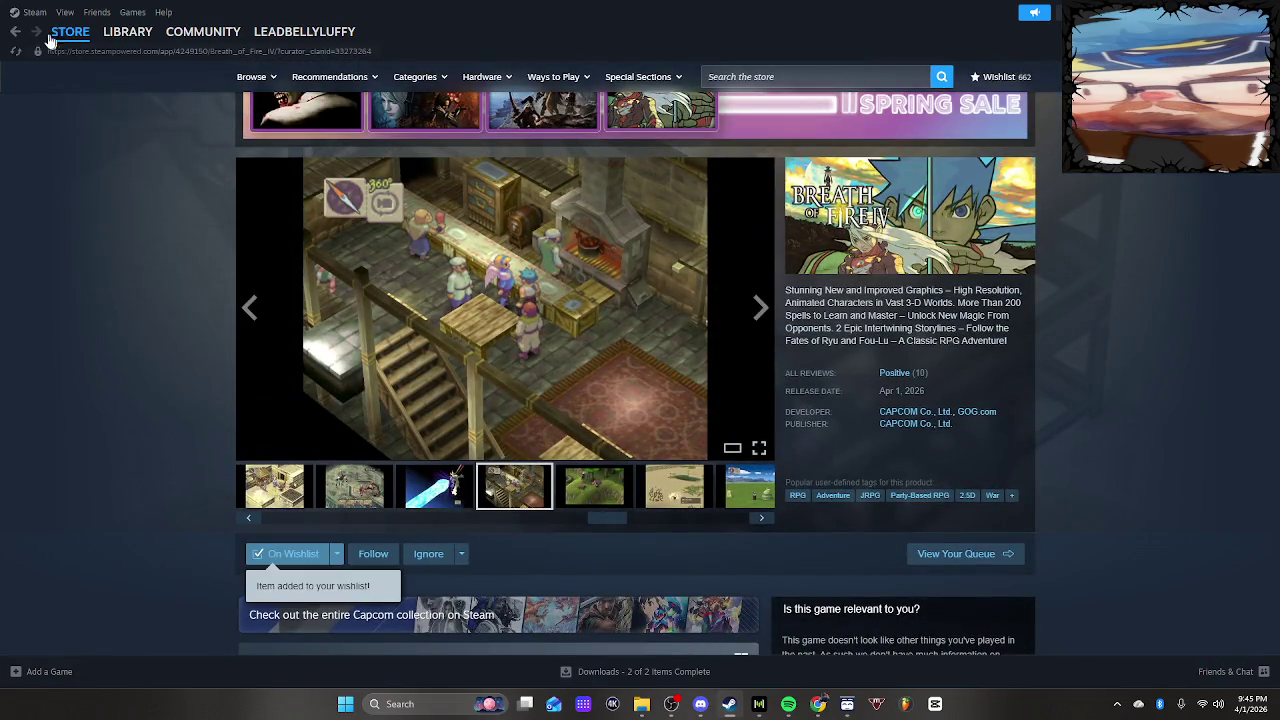
pyautogui.click(16, 32)
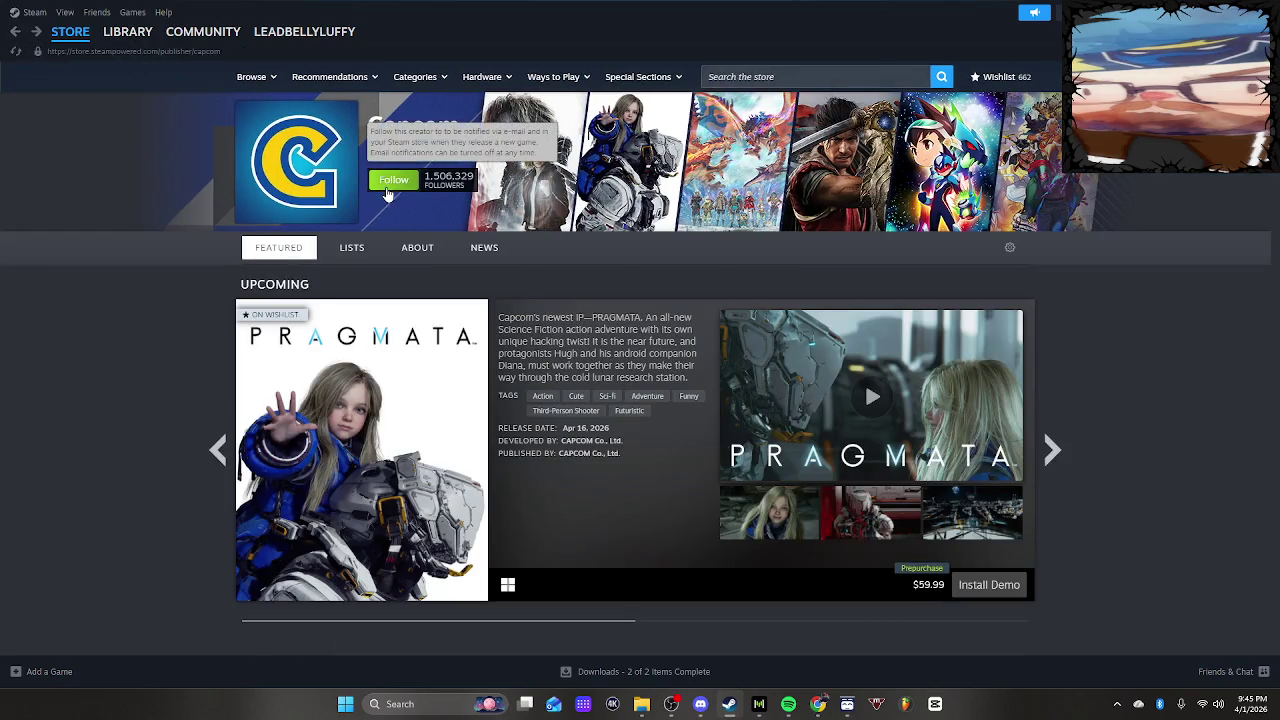
# Scroll Capcom's publisher page down to its list of 86 games, including Resident Evil titles at $4.99
pyautogui.scroll(-3, 130, 300)
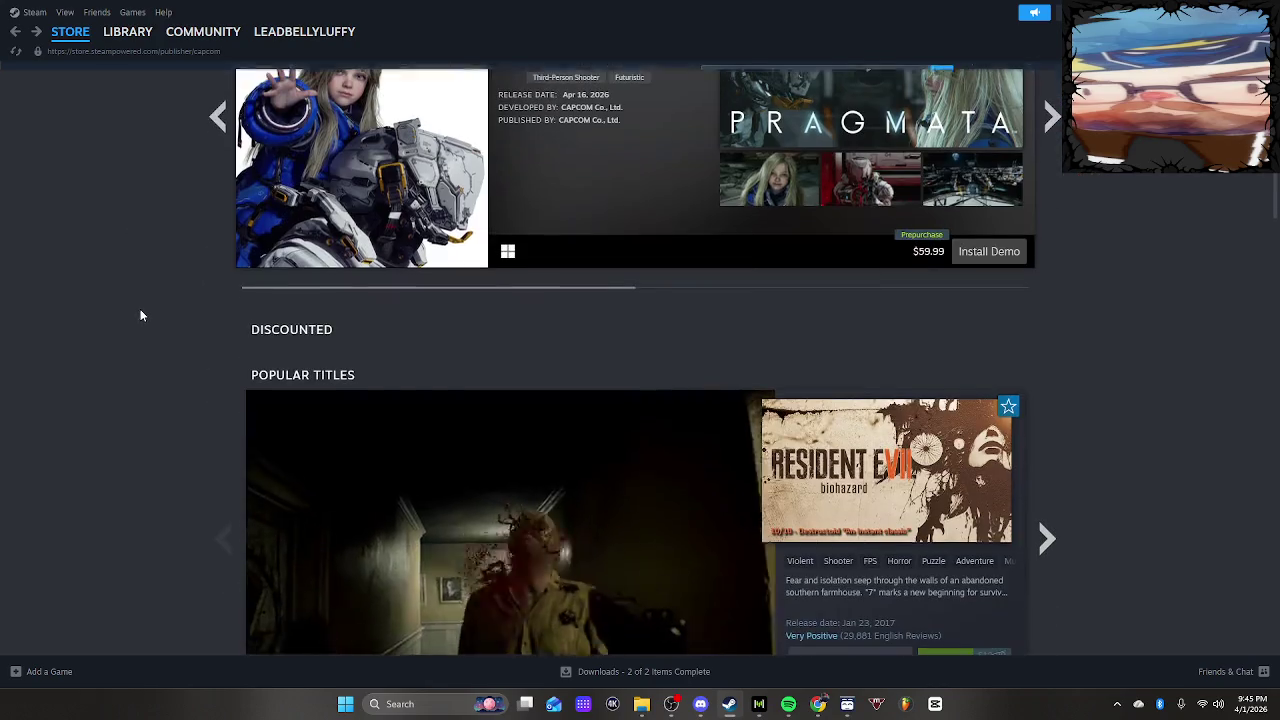
pyautogui.scroll(-10, 136, 305)
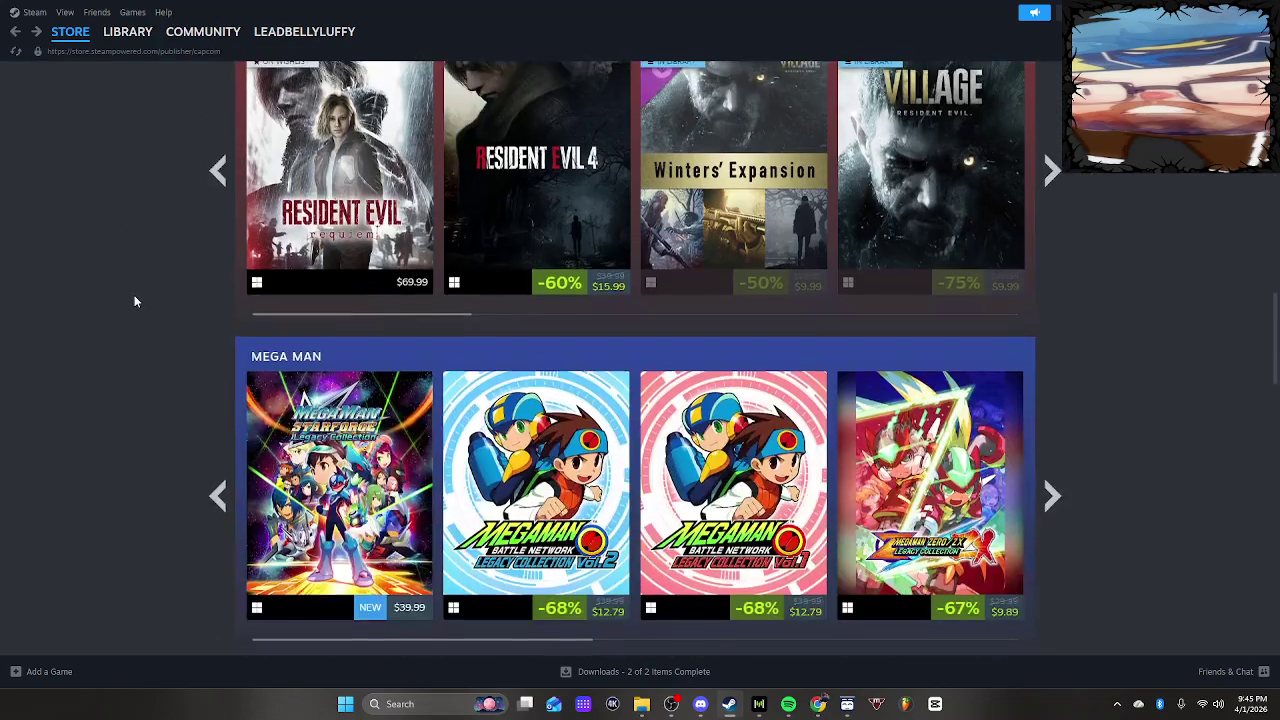
pyautogui.scroll(-15, 134, 301)
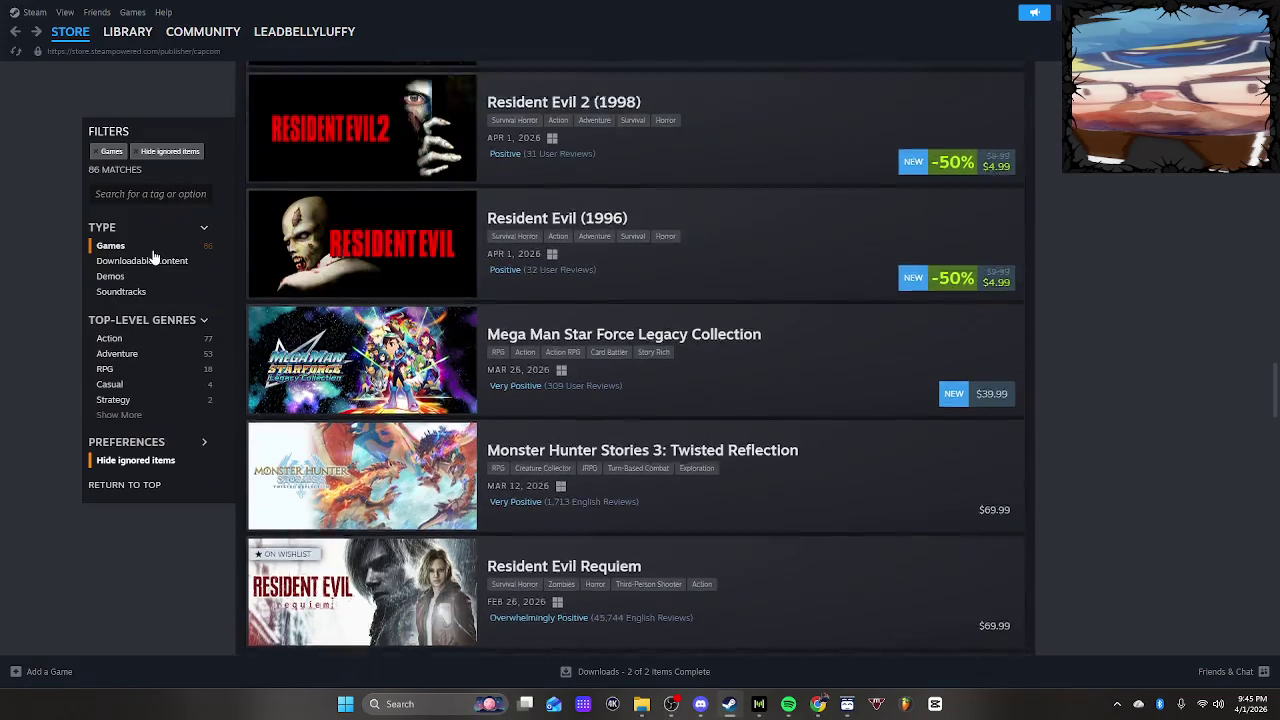
pyautogui.scroll(-1, 153, 258)
pyautogui.scroll(2, 153, 258)
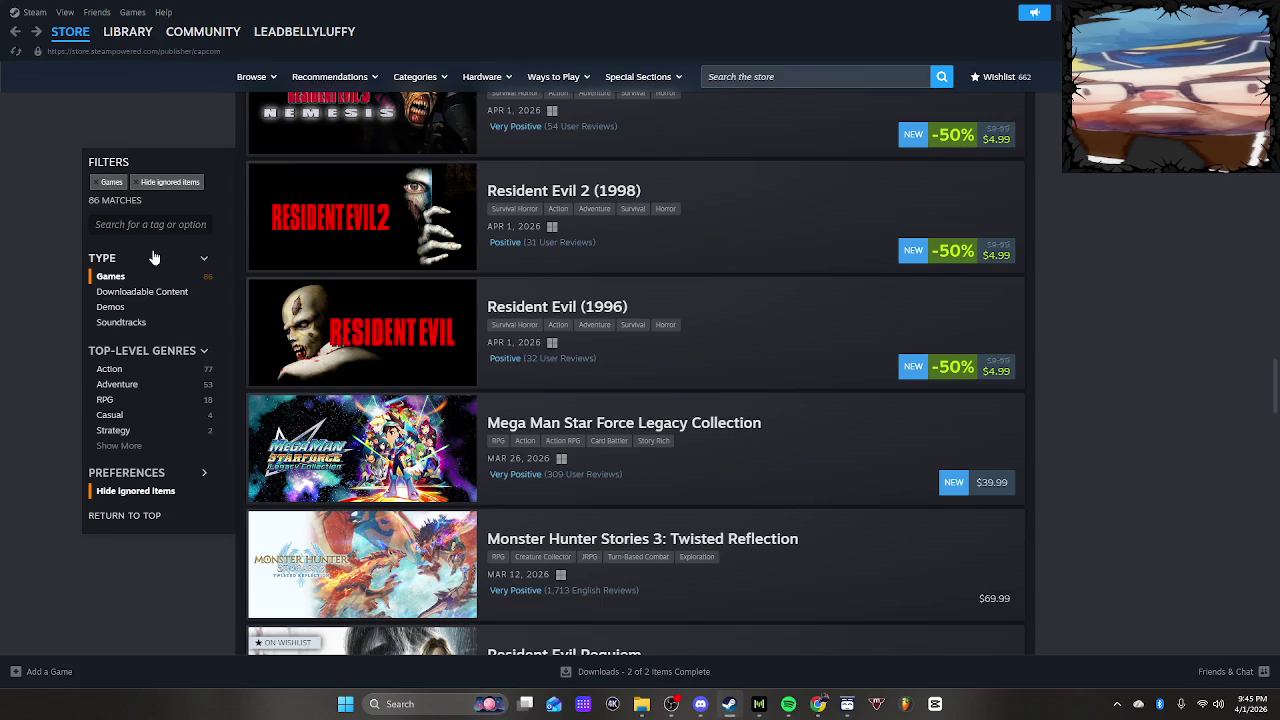
# Open Resident Evil (1996) from Capcom's list and view its fourth, fifth and sixth screenshots
pyautogui.moveTo(457, 354)
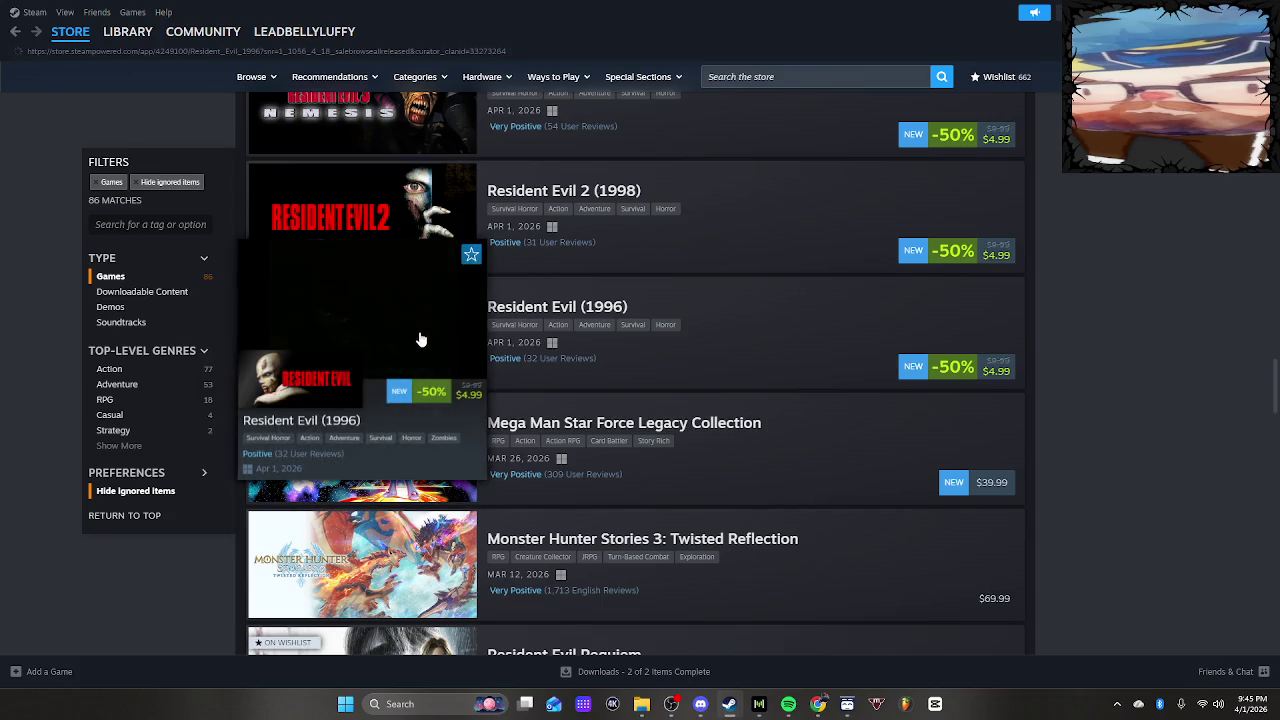
pyautogui.click(421, 340)
pyautogui.scroll(-2, 446, 509)
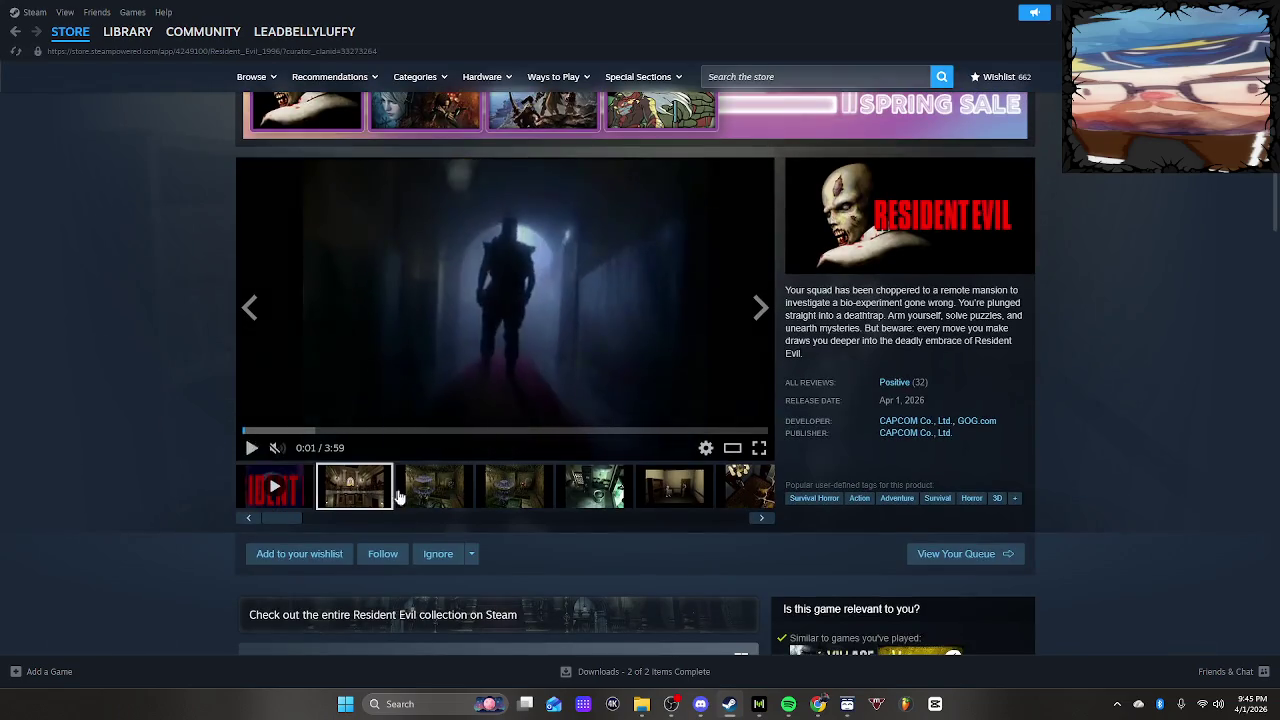
pyautogui.click(491, 502)
pyautogui.click(595, 502)
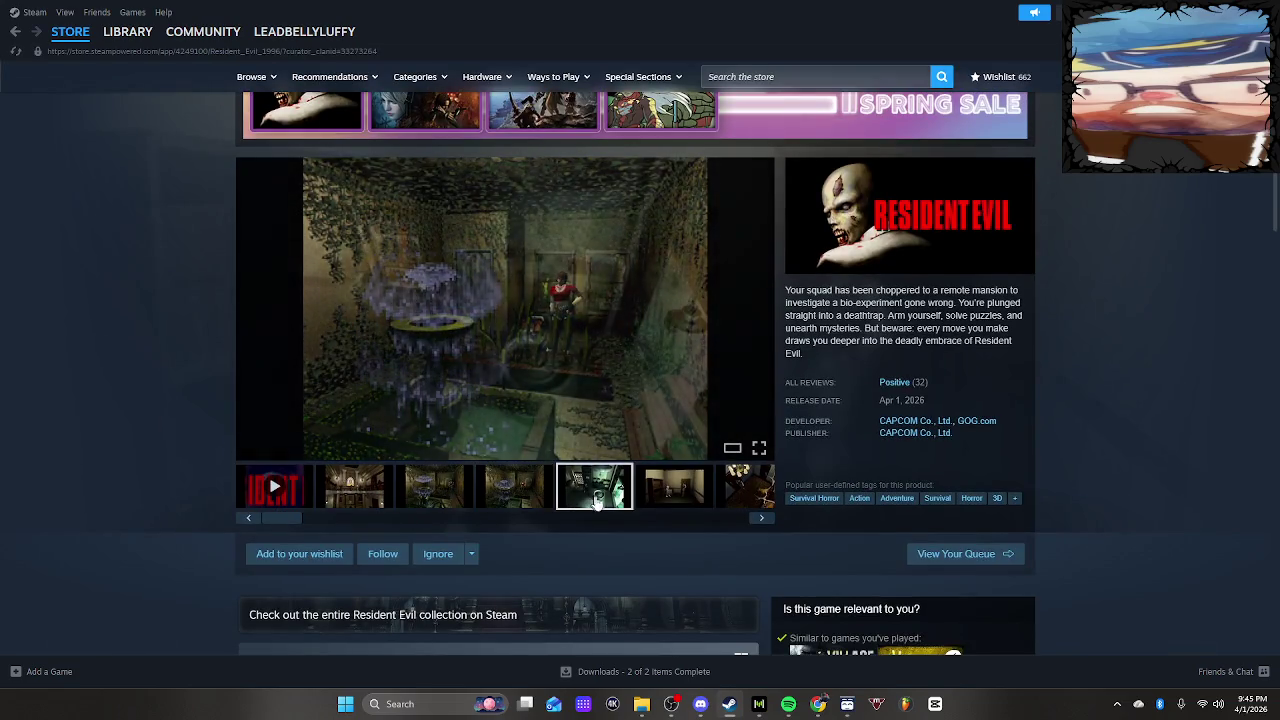
pyautogui.click(678, 492)
pyautogui.scroll(-3, 680, 488)
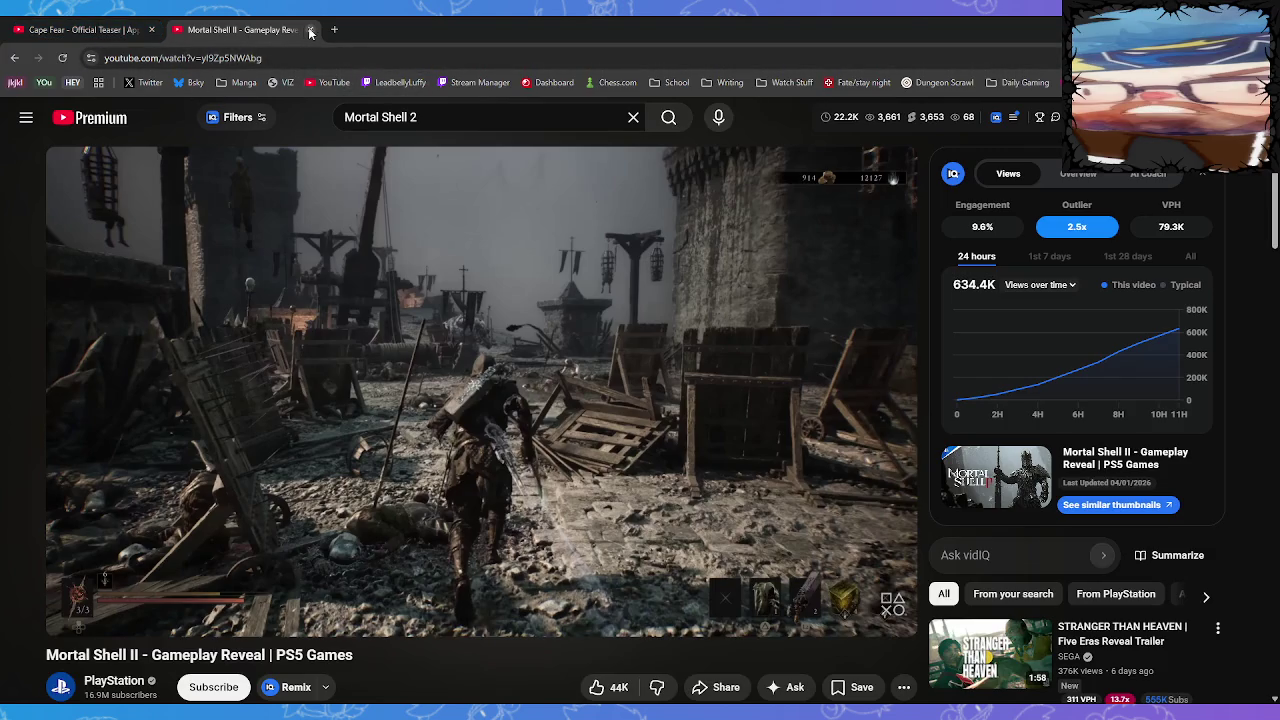
# Search Google for 'wareware' and open the wareware game editor site
pyautogui.click(343, 63)
pyautogui.write('ware')
pyautogui.press('Return')
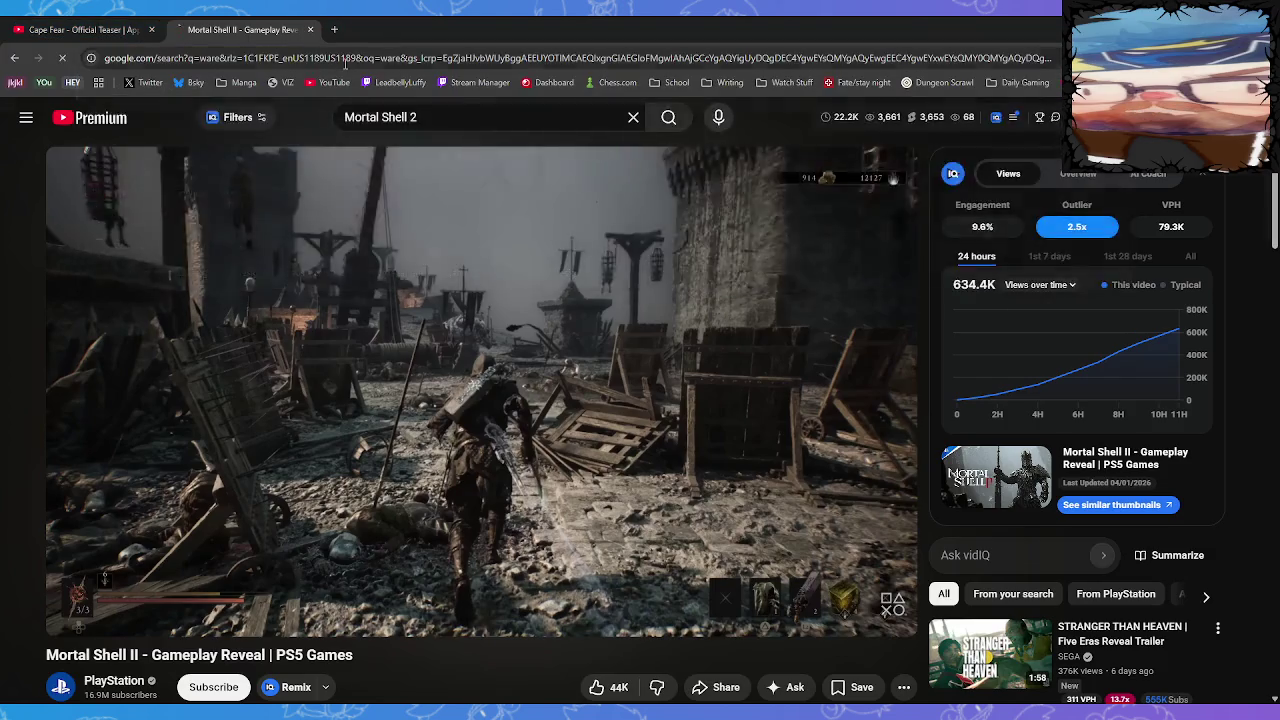
pyautogui.click(246, 58)
pyautogui.write('ware')
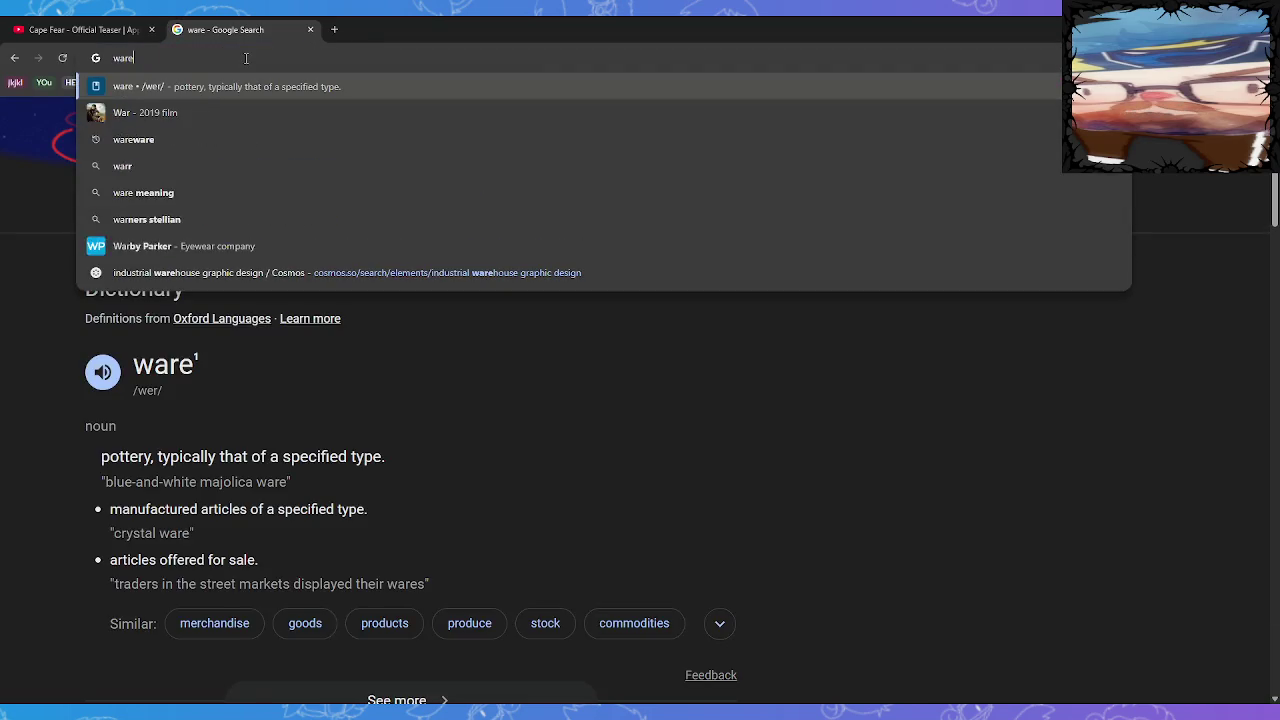
pyautogui.write('ware')
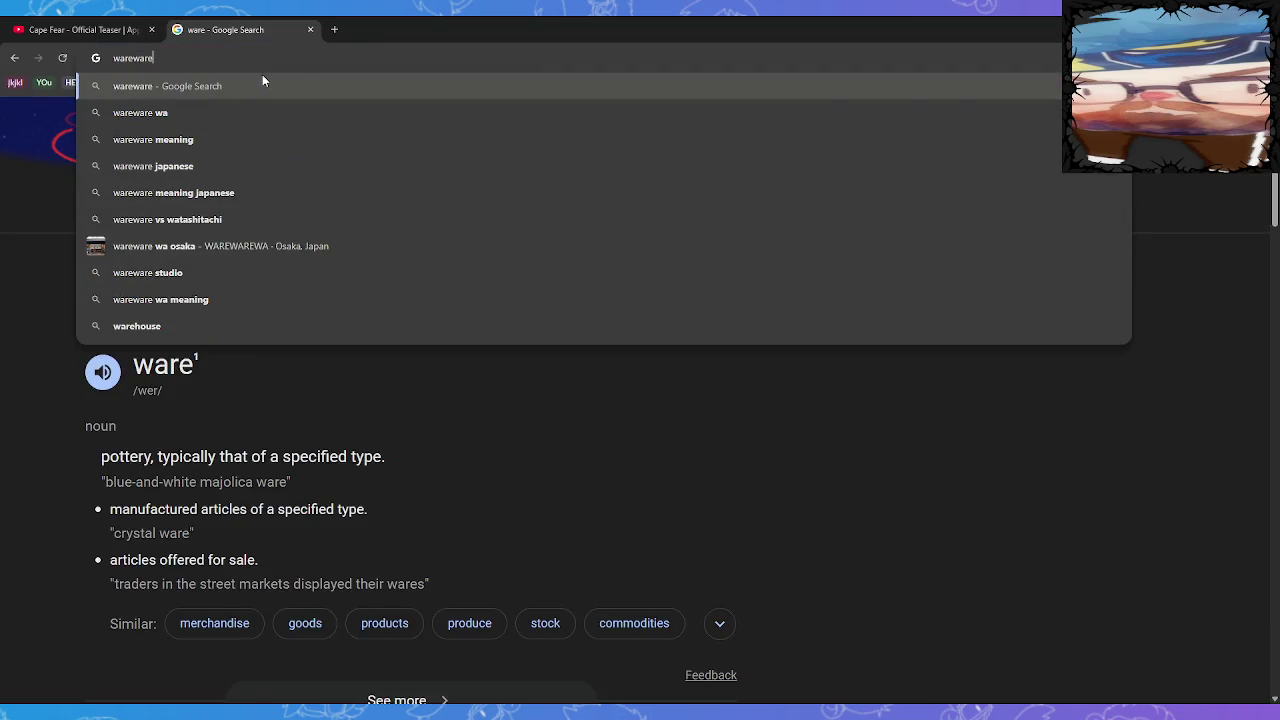
pyautogui.press('Return')
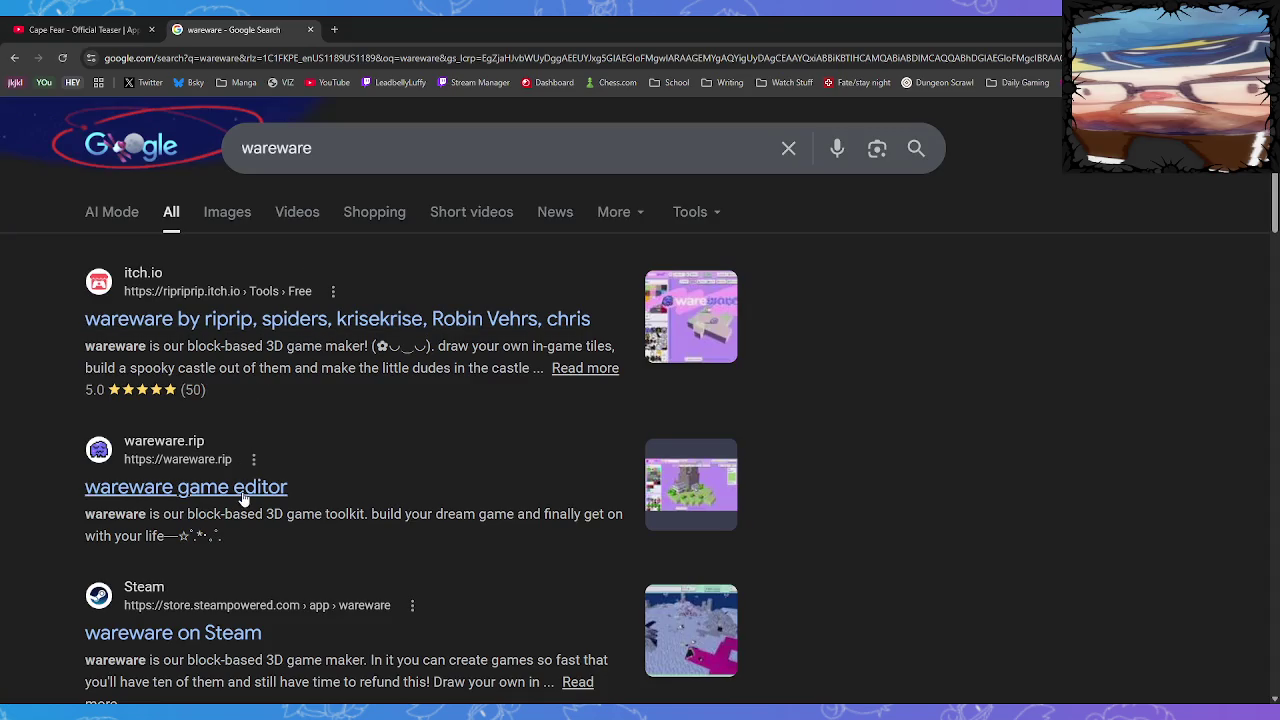
pyautogui.click(246, 487)
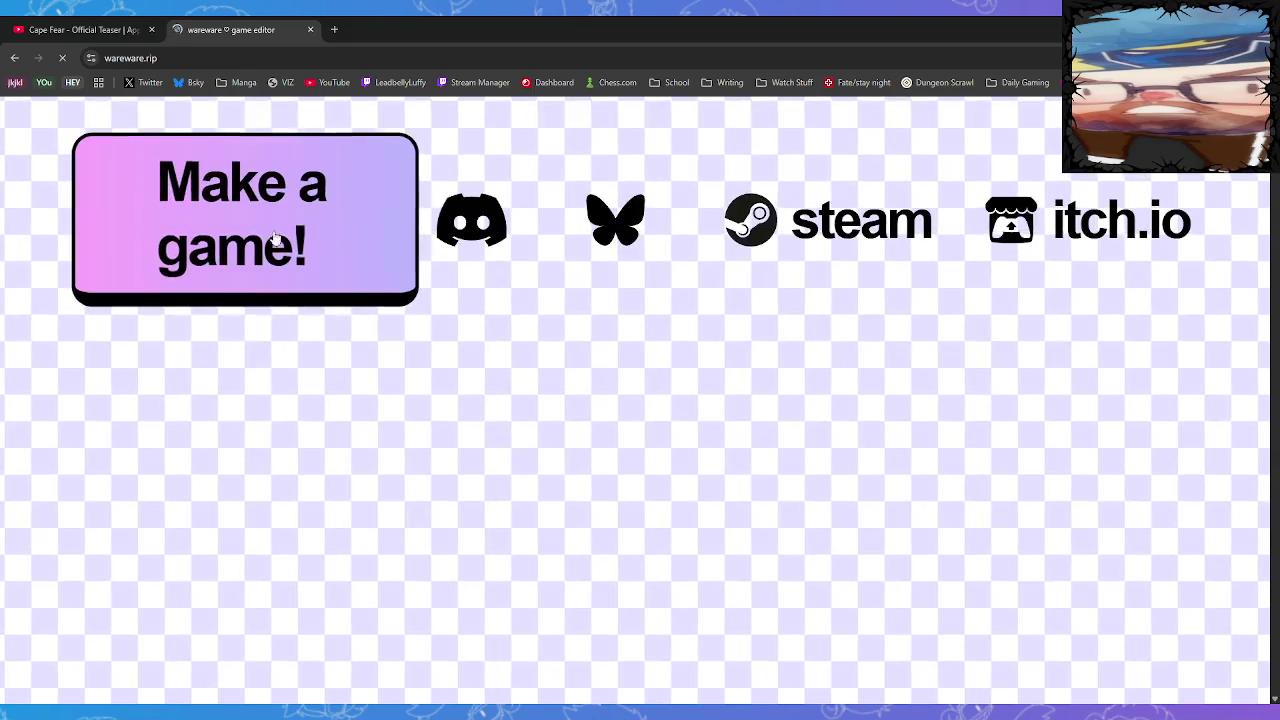
# Launch the wareware editor and load the saved Last Knight game from Save & Export
pyautogui.click(240, 180)
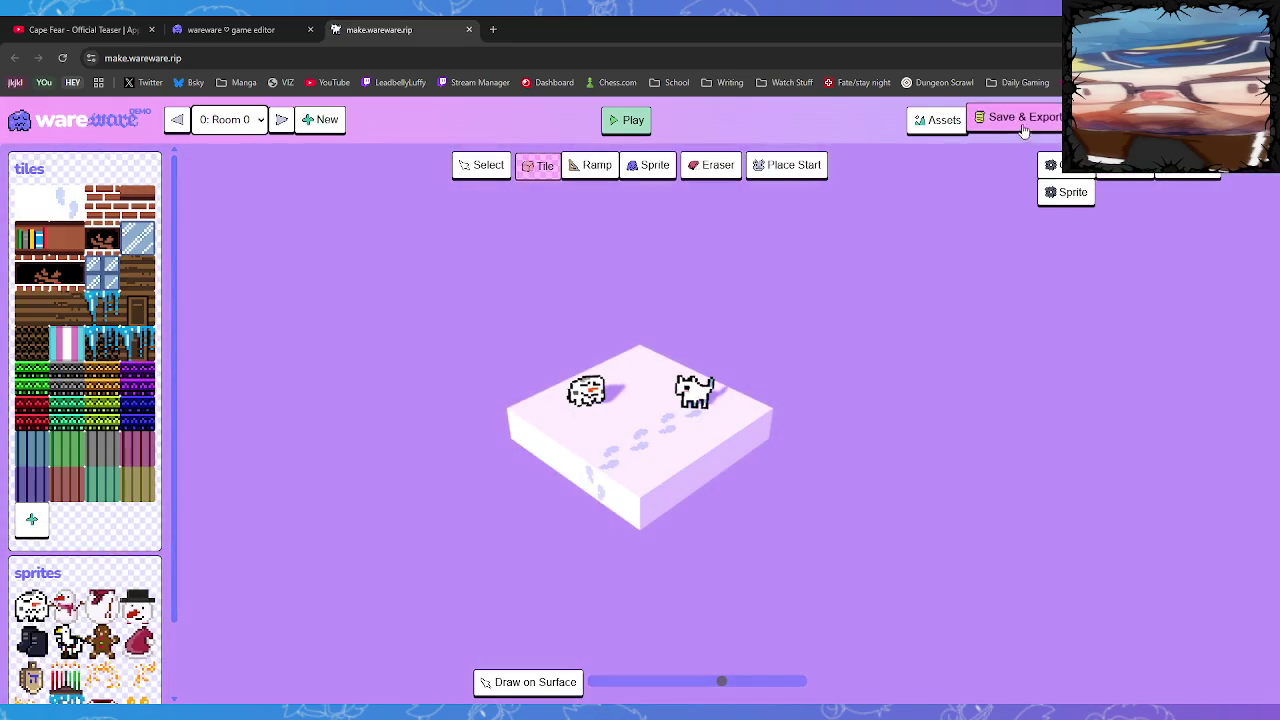
pyautogui.click(995, 120)
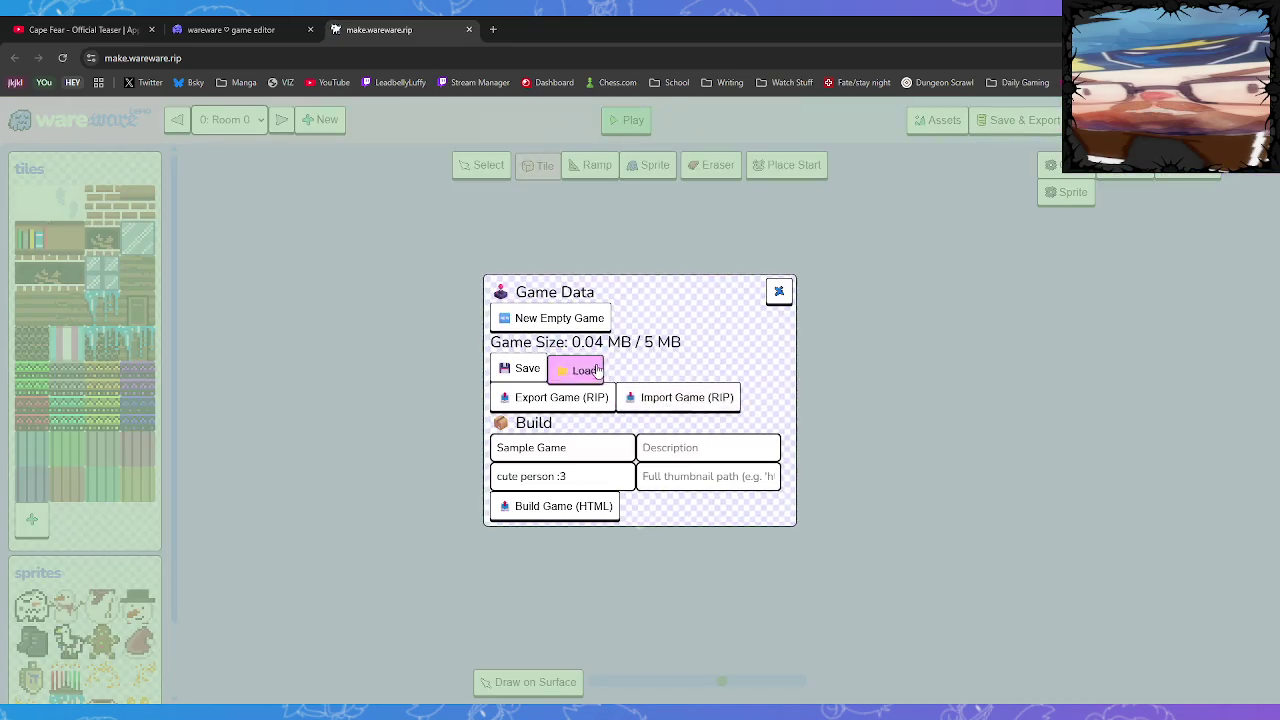
pyautogui.click(580, 368)
pyautogui.click(701, 162)
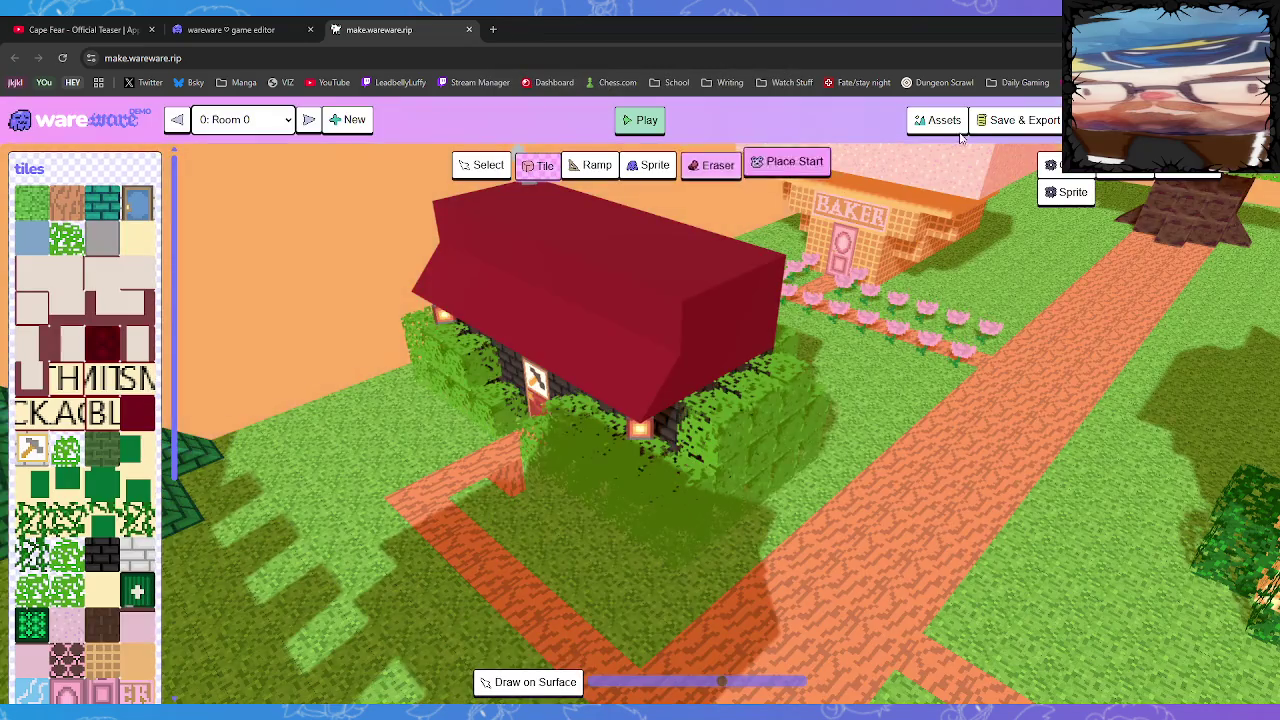
pyautogui.click(1000, 120)
pyautogui.press('Escape')
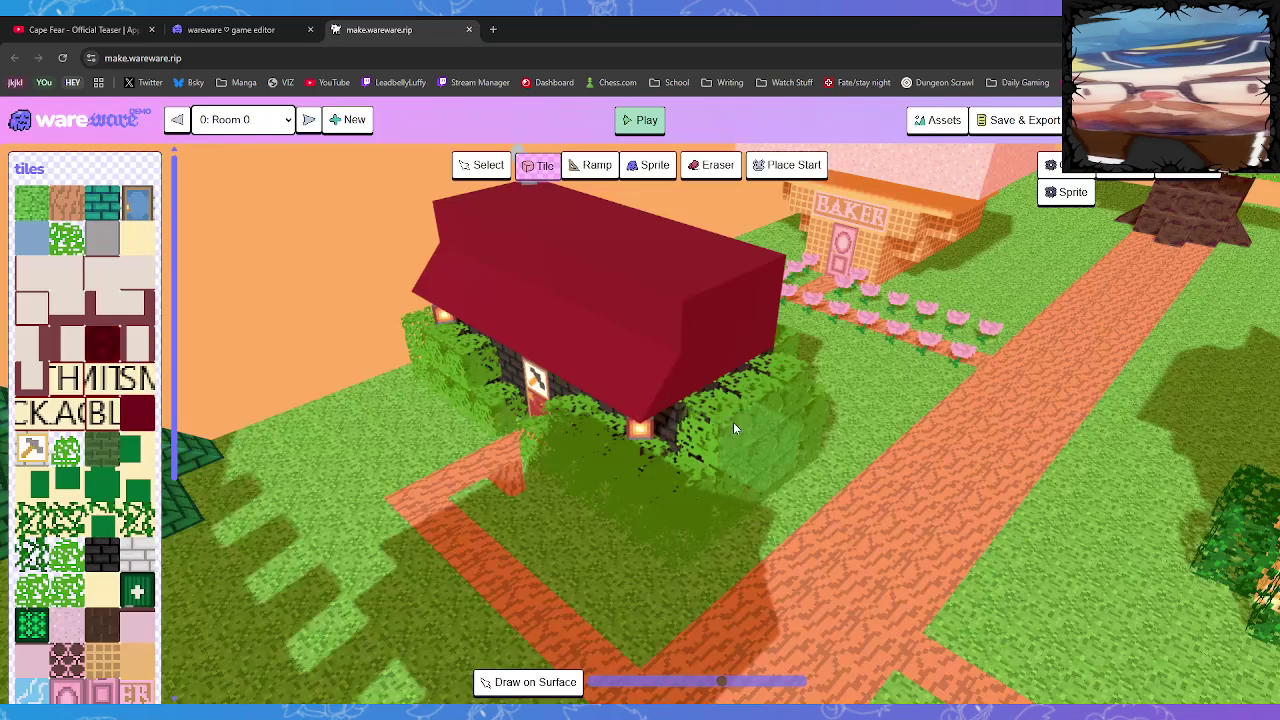
# Advance to room 4, the brick room with the lava pit and red floor
pyautogui.click(309, 119)
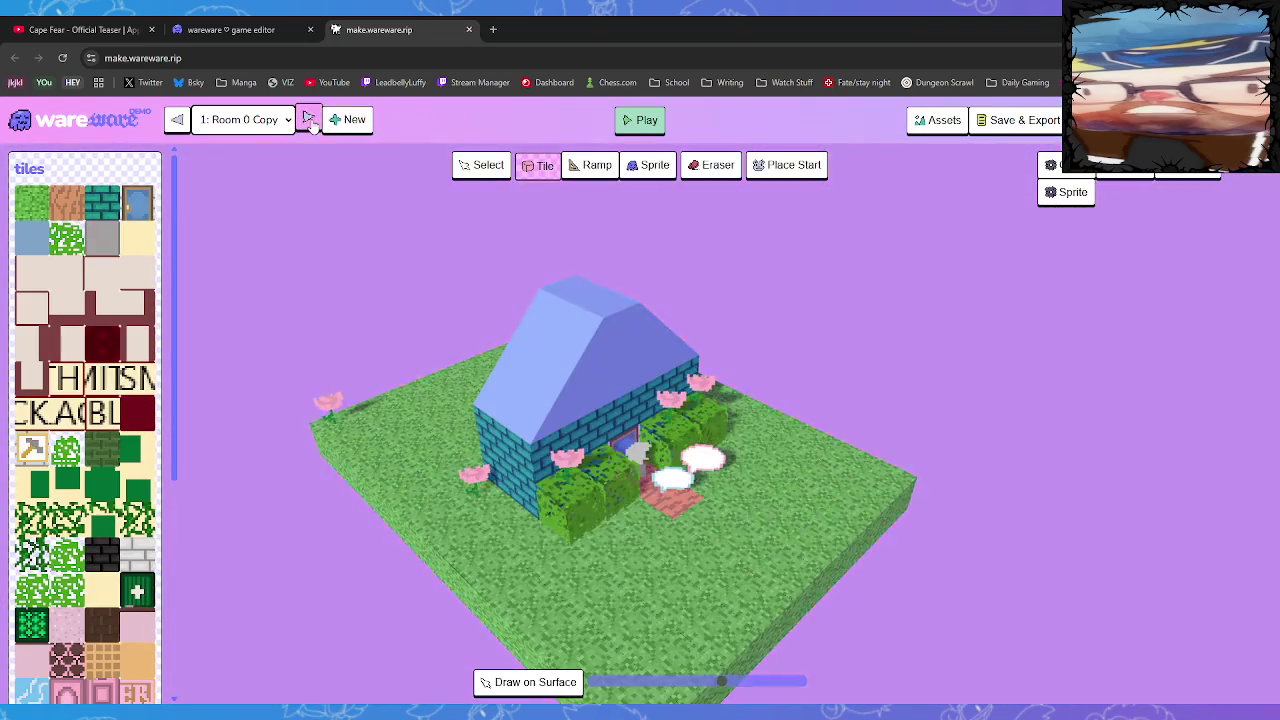
pyautogui.click(309, 119)
pyautogui.click(309, 119)
pyautogui.click(309, 119)
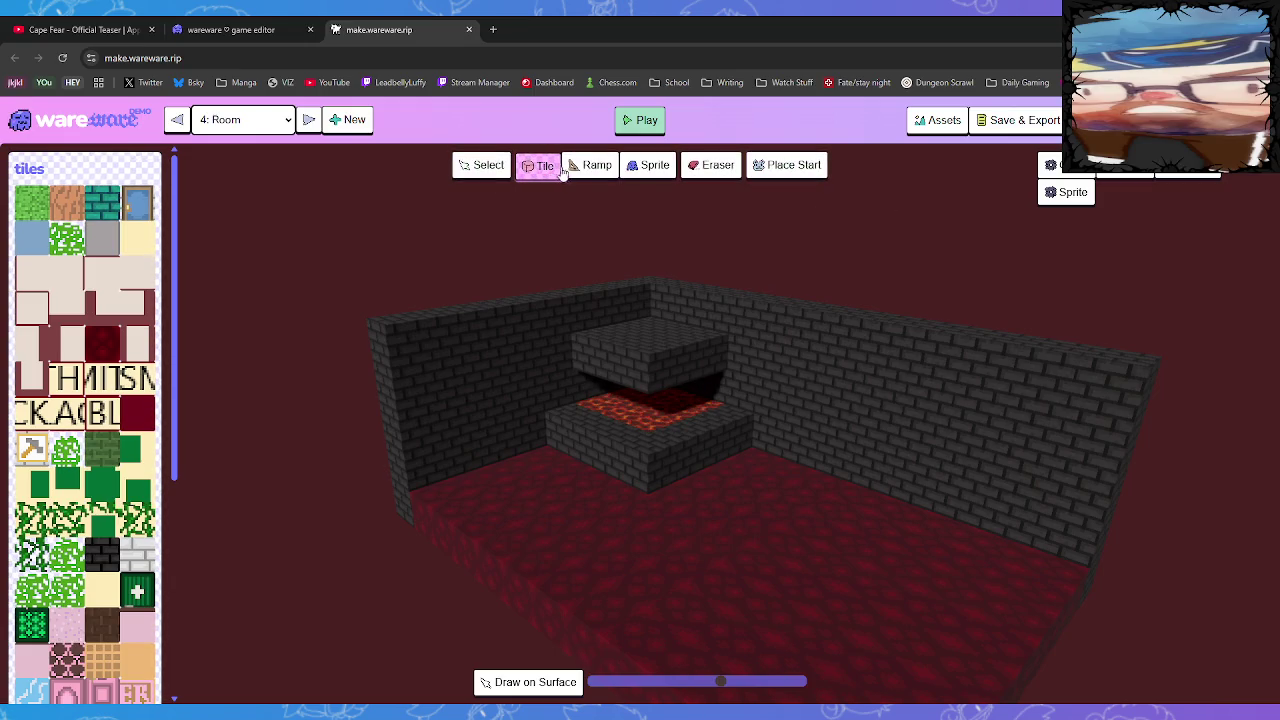
pyautogui.scroll(-4, 88, 517)
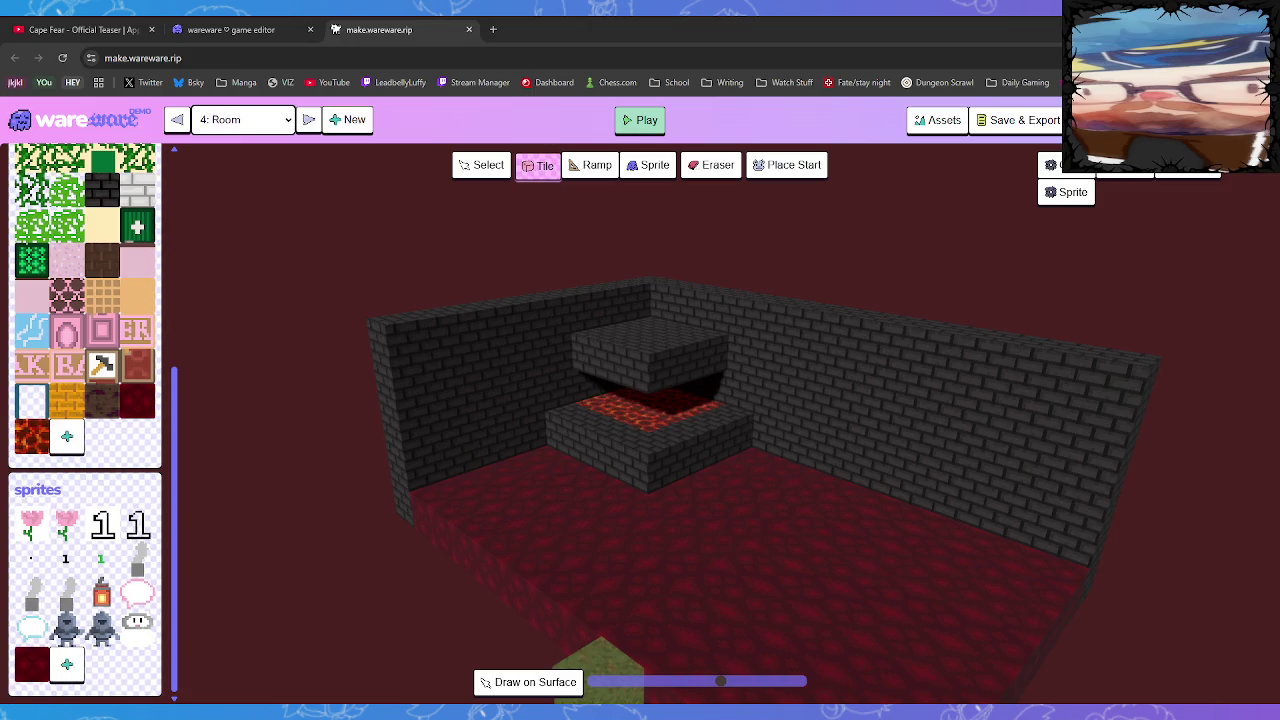
pyautogui.click(492, 29)
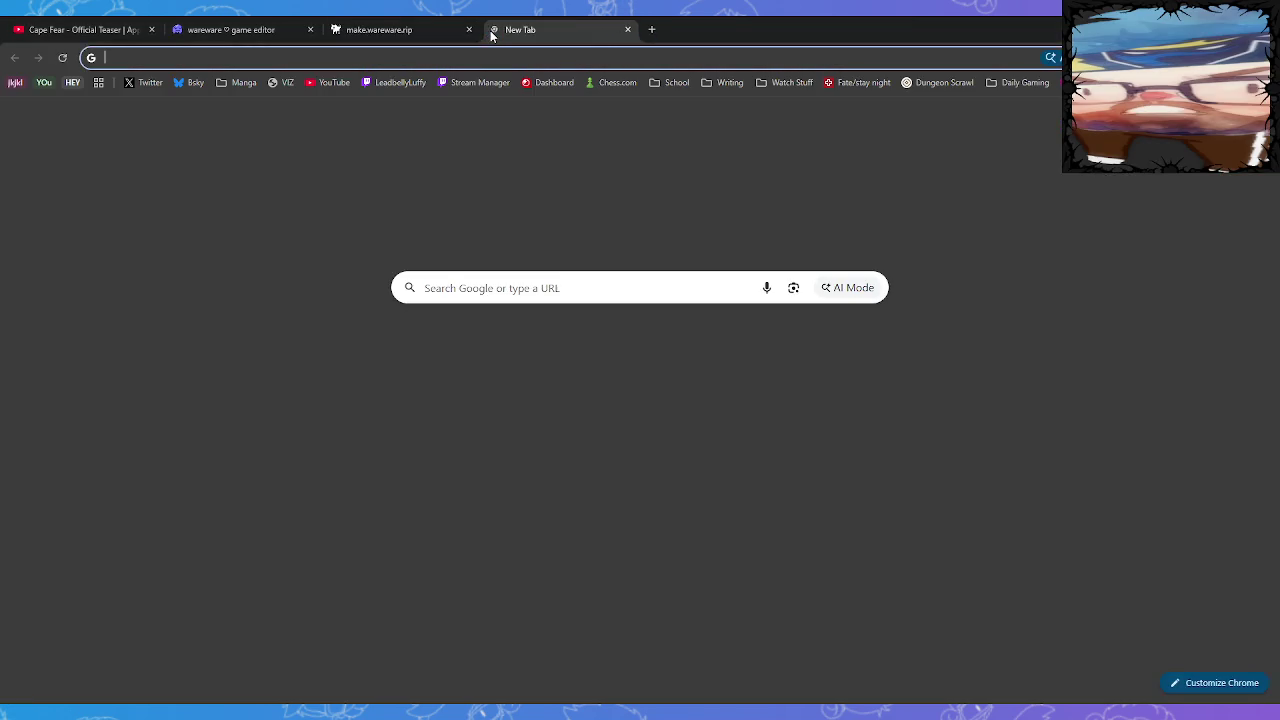
pyautogui.hotkey('ctrl', 'w')
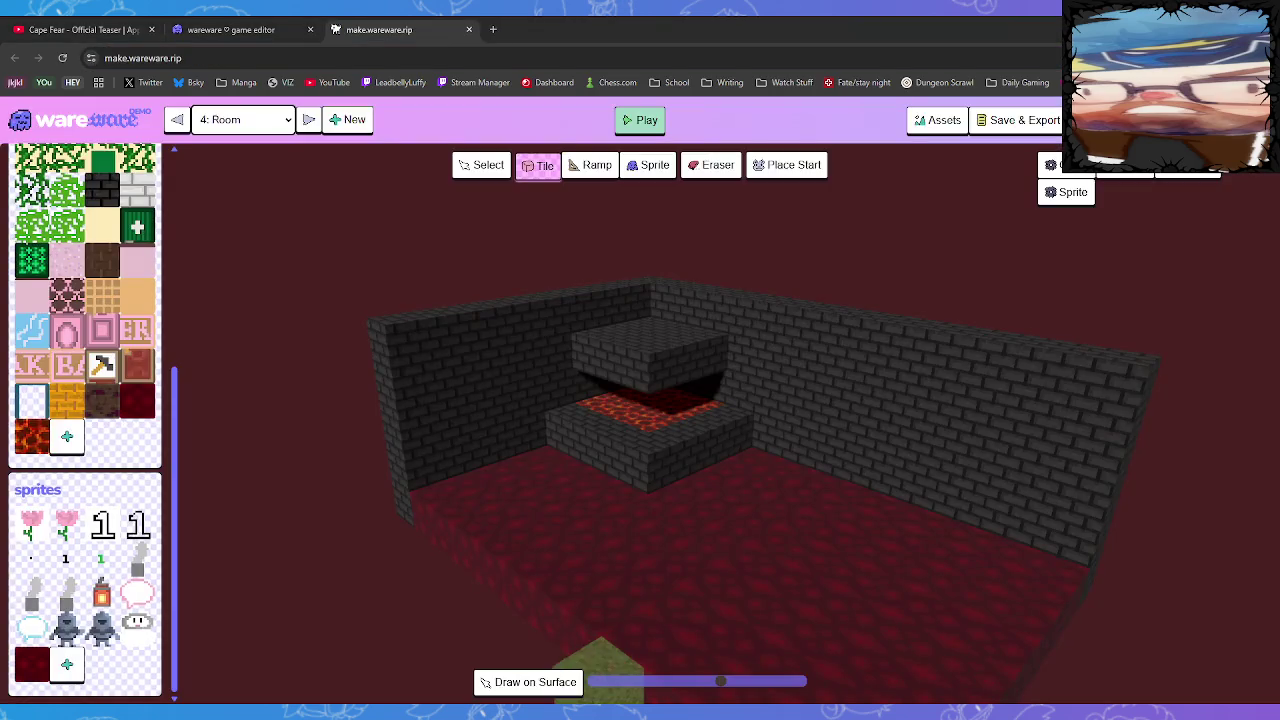
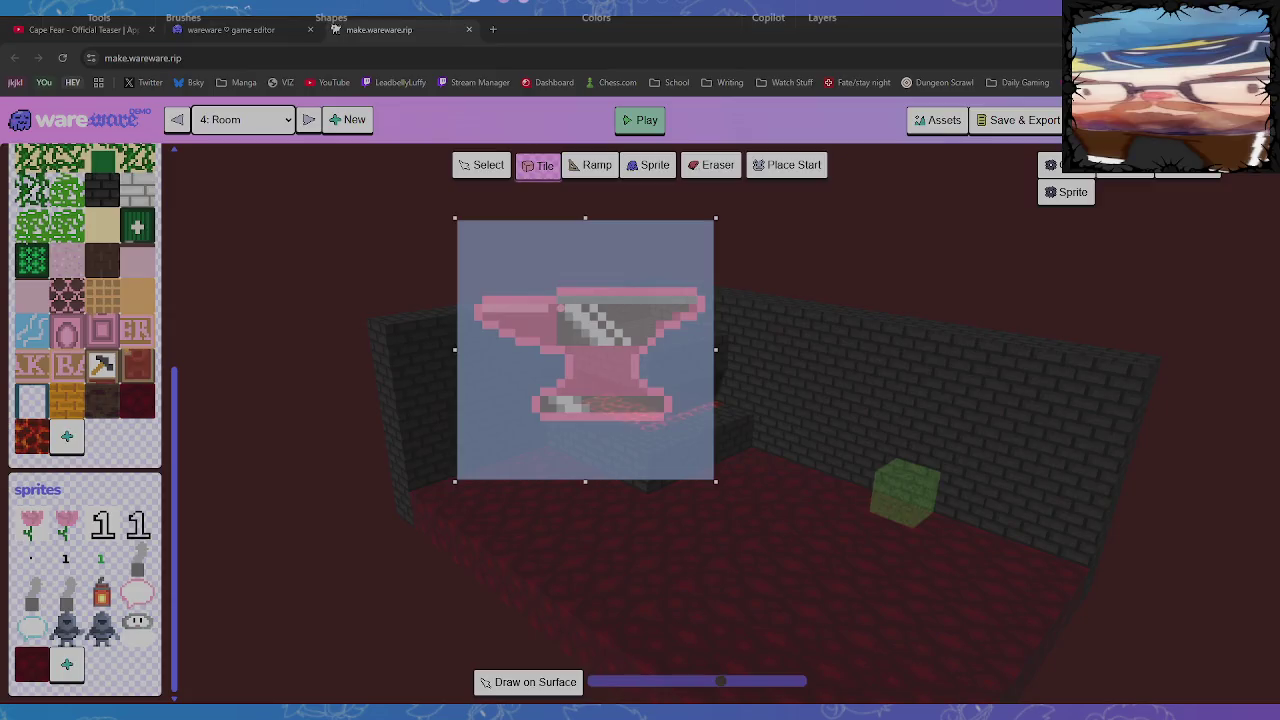
# Add a pink top line, fill the anvil's base and body blue, make the background transparent, and select it
pyautogui.moveTo(556, 296); pyautogui.dragTo(693, 296)
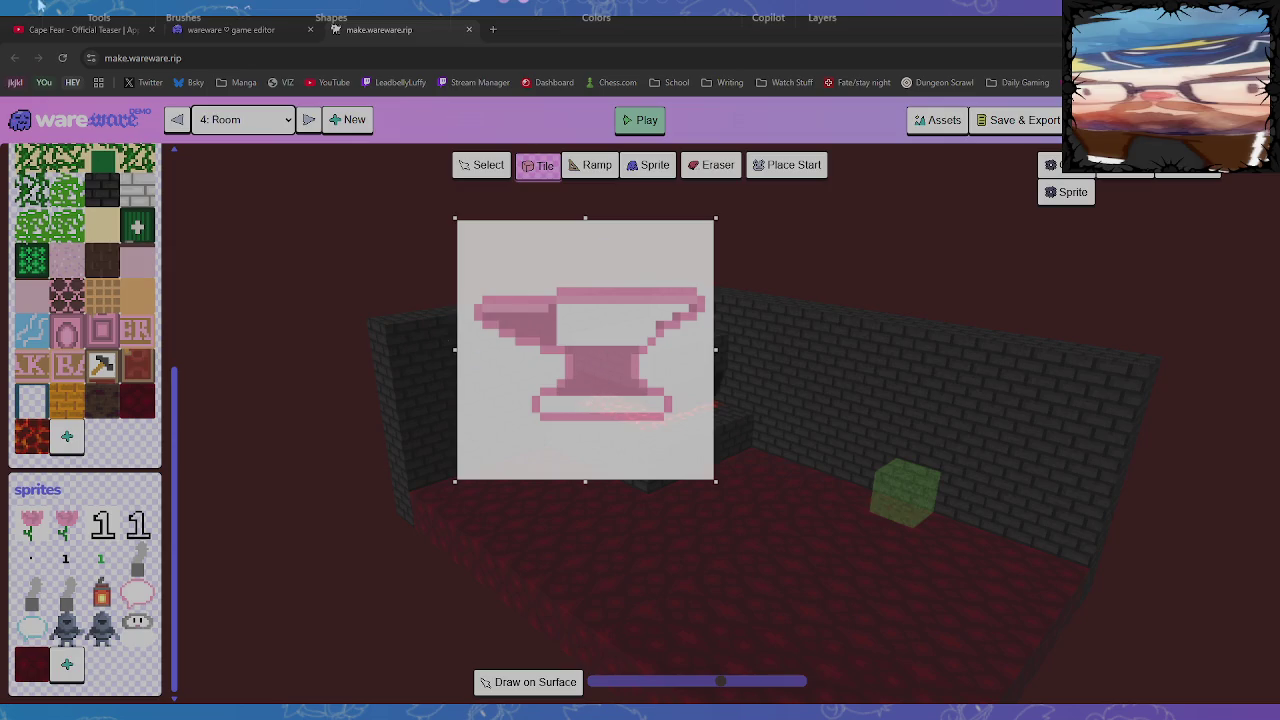
pyautogui.click(604, 402)
pyautogui.click(617, 334)
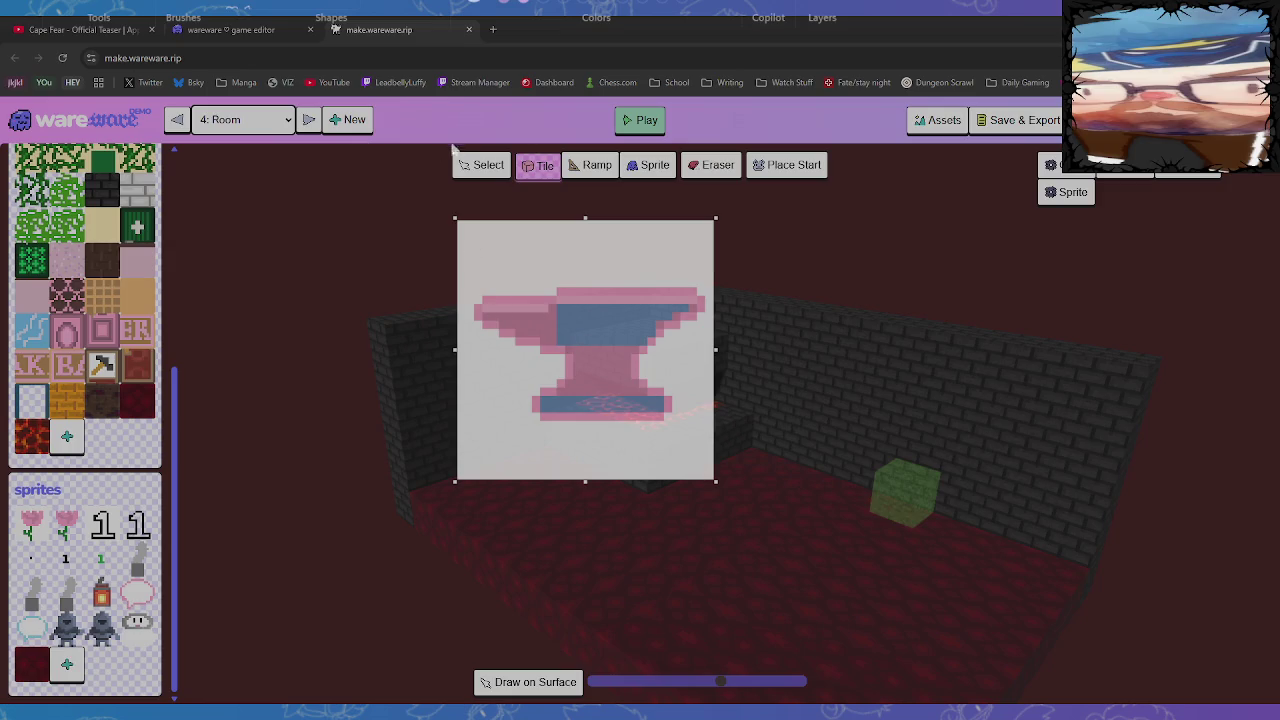
pyautogui.click(470, 465)
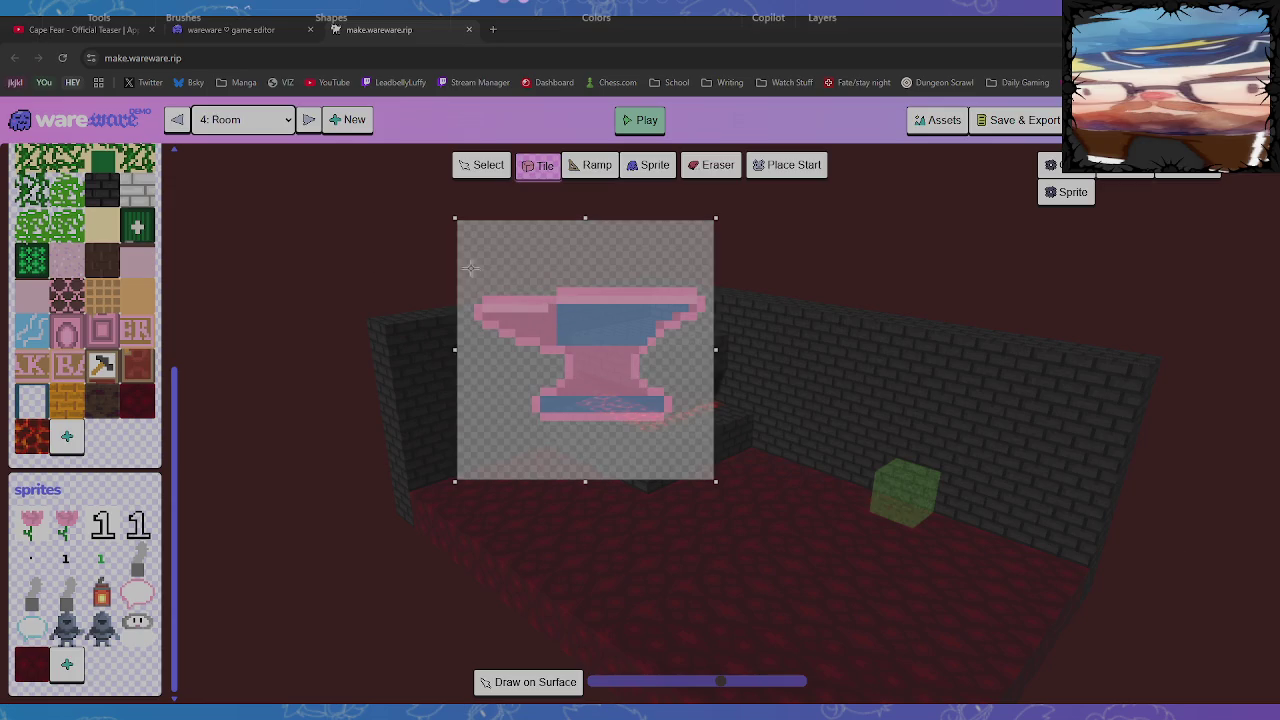
pyautogui.moveTo(465, 262); pyautogui.dragTo(712, 454)
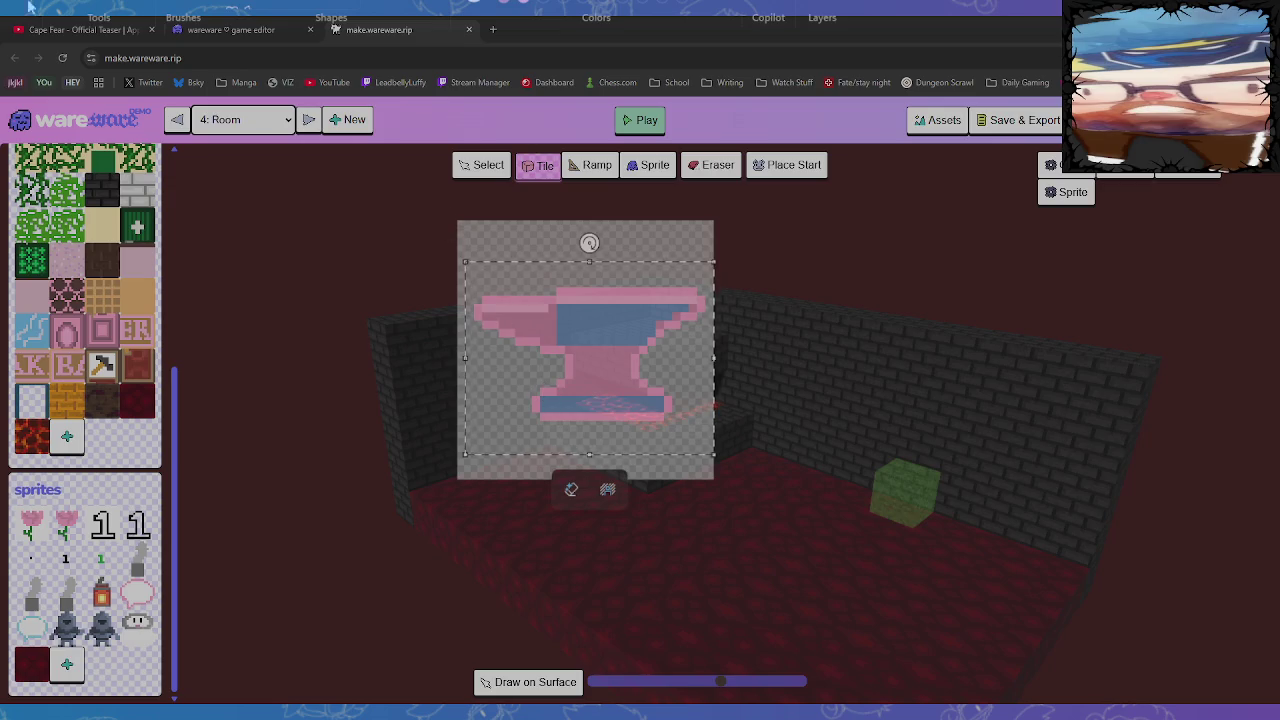
# Scale the anvil down into the image's top-left corner, then pull the canvas's right and bottom edges inward
pyautogui.click(213, 162)
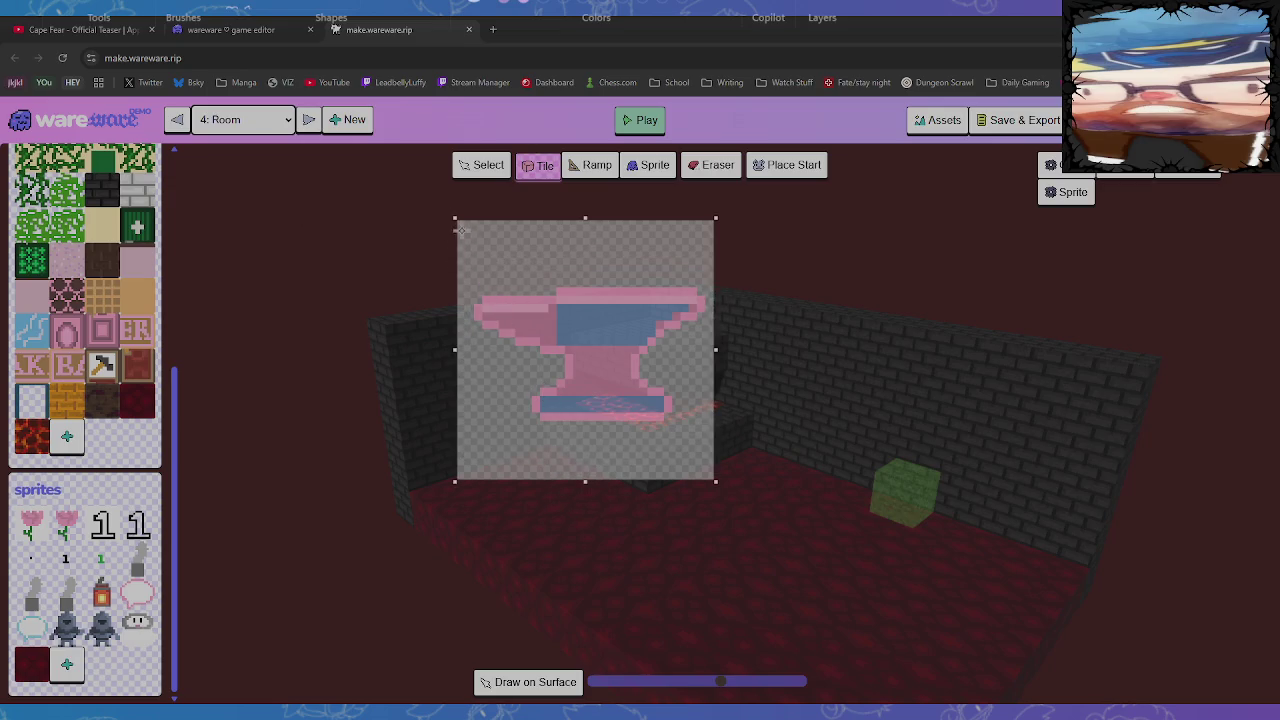
pyautogui.moveTo(456, 220)
pyautogui.mouseDown()
pyautogui.moveTo(717, 481)
pyautogui.moveTo(632, 418)
pyautogui.moveTo(591, 355)
pyautogui.mouseUp()
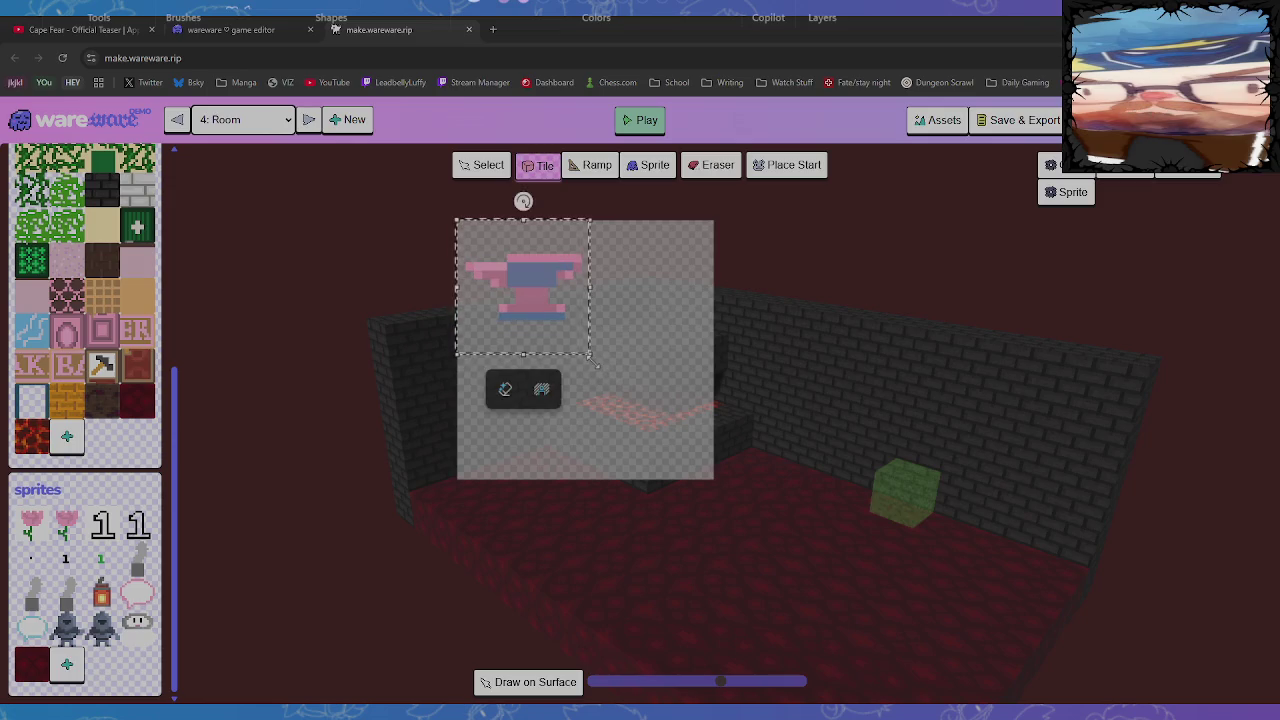
pyautogui.click(687, 503)
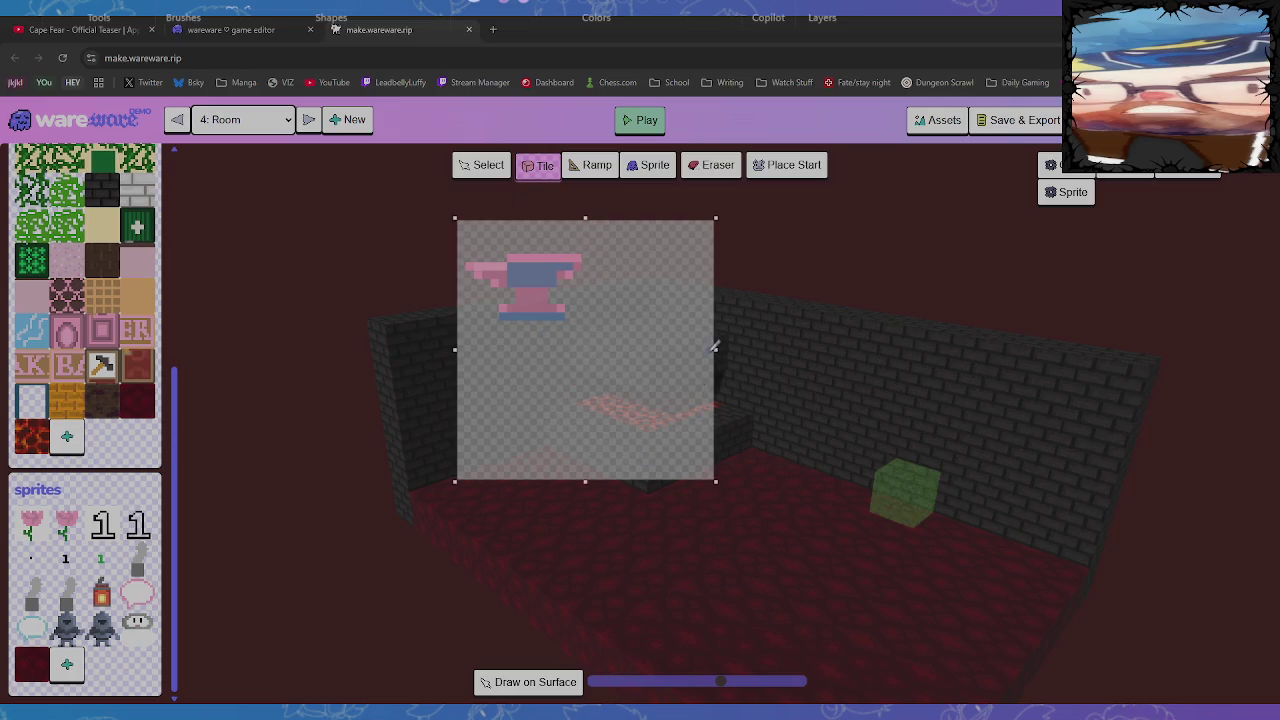
pyautogui.moveTo(715, 349); pyautogui.dragTo(598, 348)
pyautogui.moveTo(585, 480); pyautogui.dragTo(589, 357)
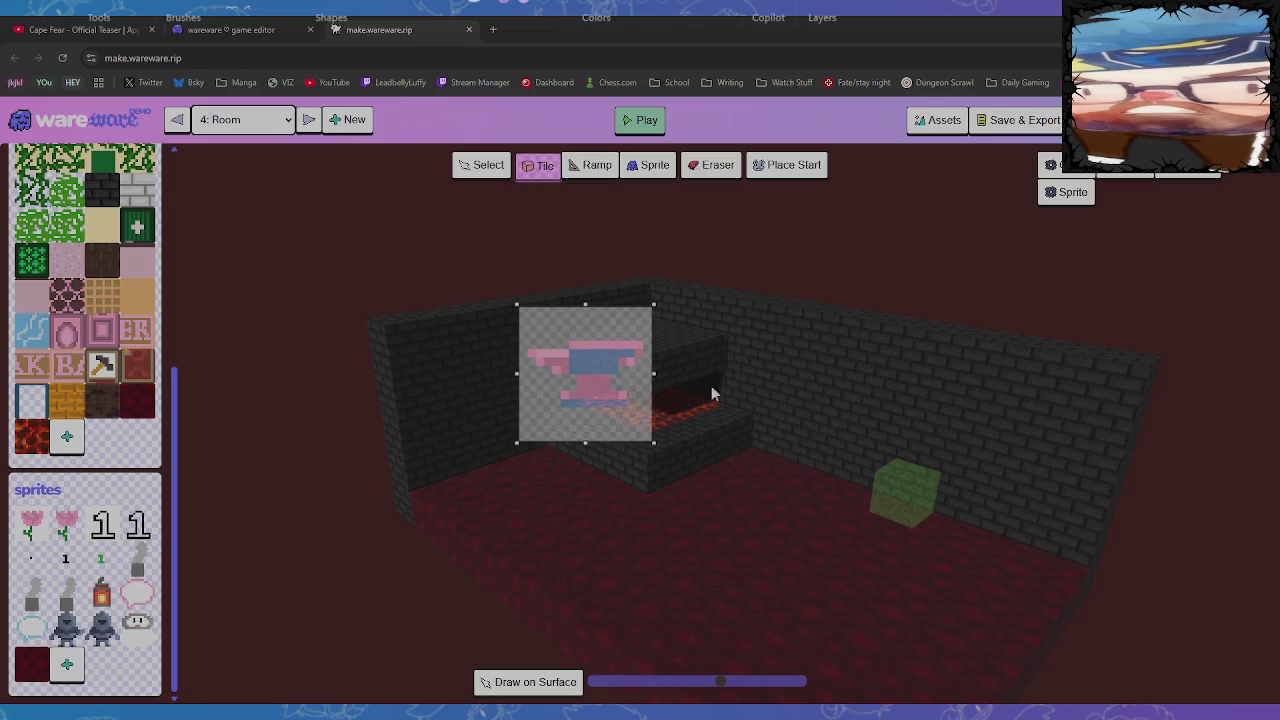
# Select the small anvil drawing on the tightly cropped canvas
pyautogui.moveTo(527, 323); pyautogui.dragTo(657, 434)
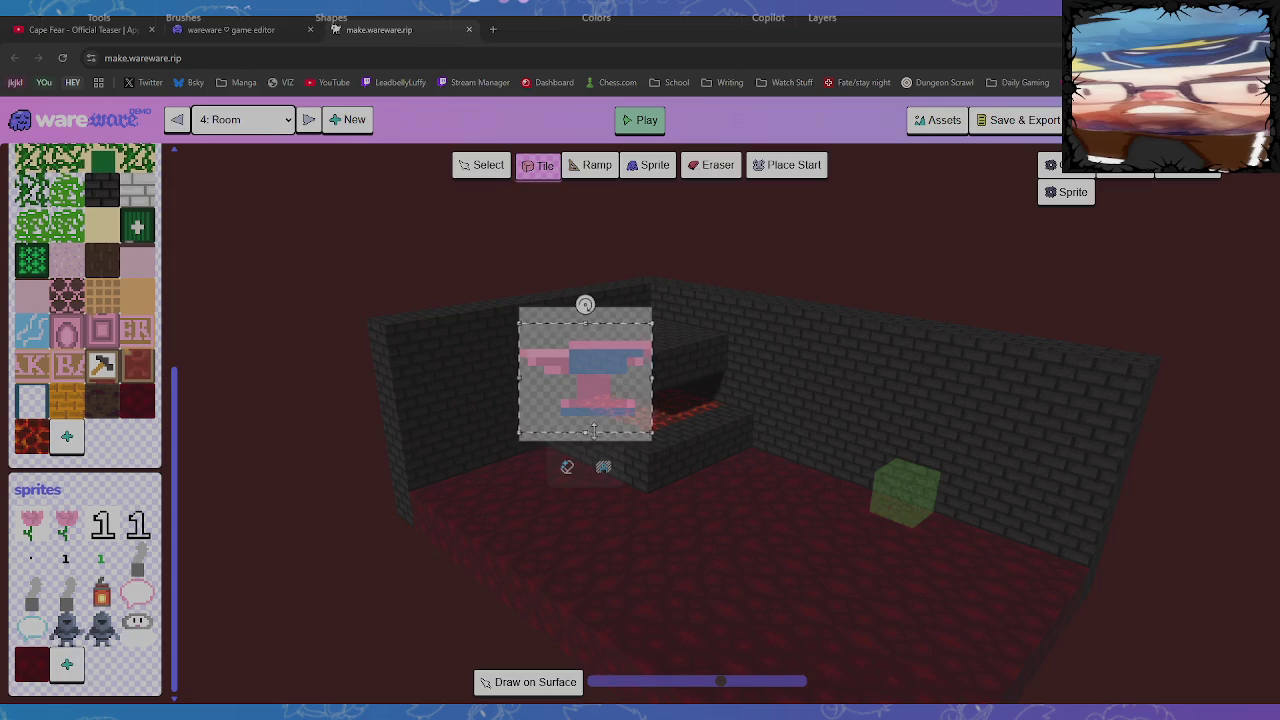
# Adjust the anvil's height and fill its middle and bottom bands dark grey
pyautogui.moveTo(592, 433); pyautogui.dragTo(586, 425)
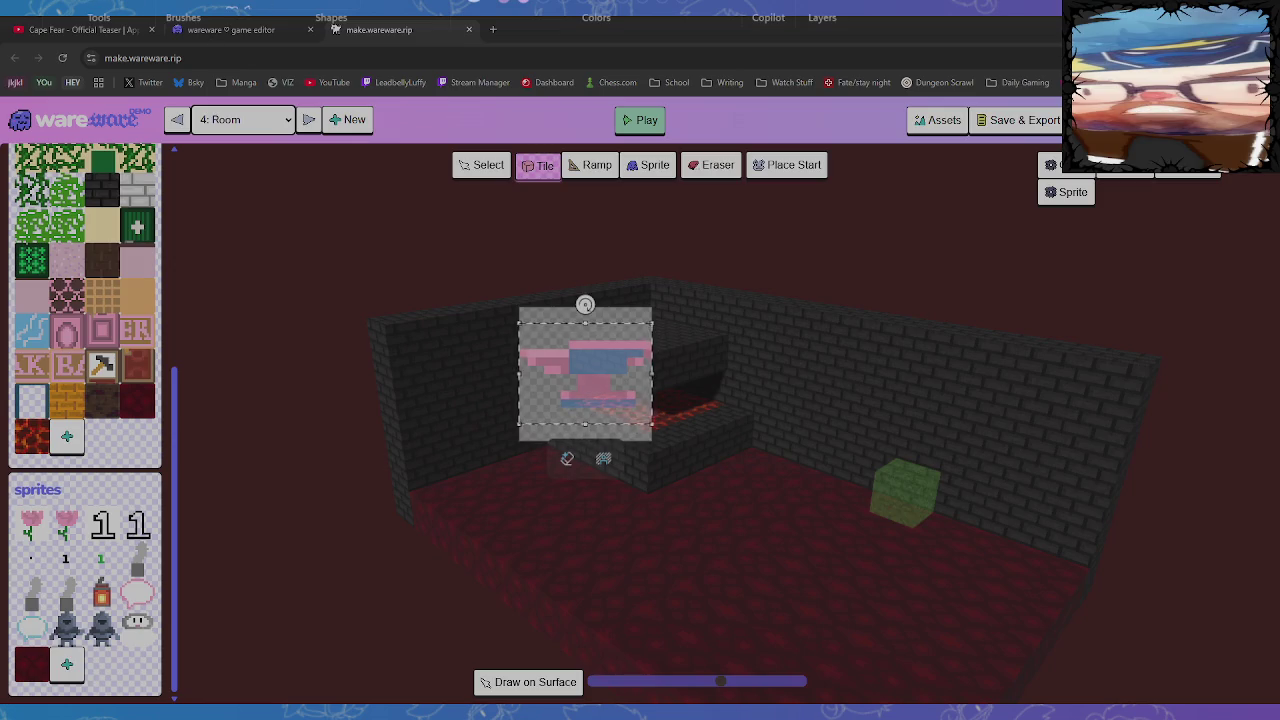
pyautogui.moveTo(586, 425); pyautogui.dragTo(586, 441)
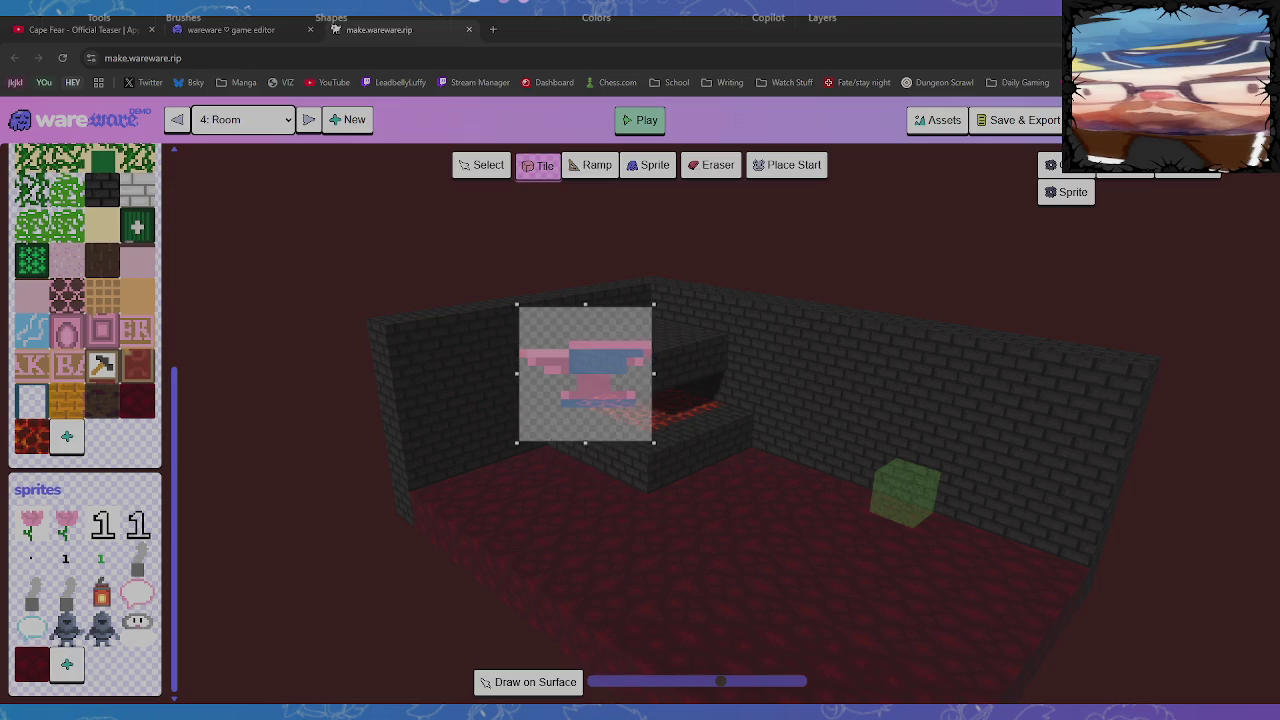
pyautogui.click(608, 356)
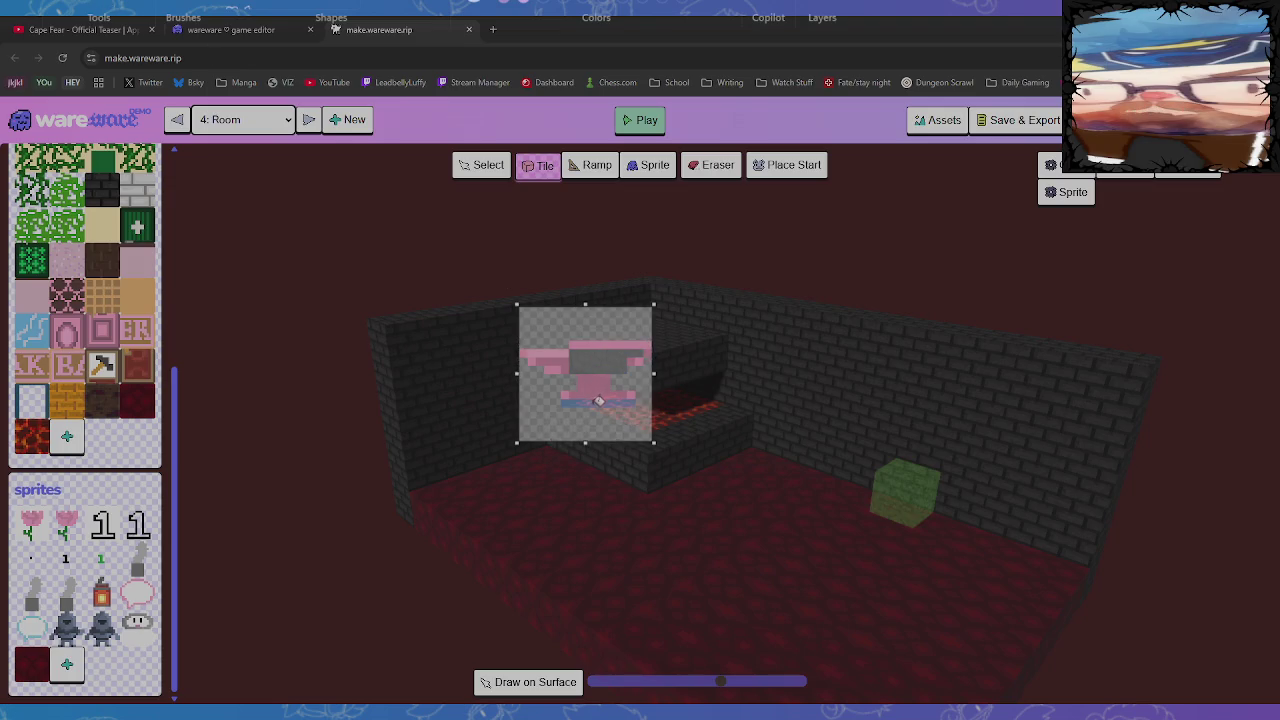
pyautogui.click(598, 400)
# Turn the remaining pink areas, the left strip and the top edge light grey
pyautogui.click(566, 359)
pyautogui.click(605, 389)
pyautogui.moveTo(564, 352)
pyautogui.mouseDown()
pyautogui.moveTo(532, 350)
pyautogui.moveTo(578, 396)
pyautogui.moveTo(634, 394)
pyautogui.mouseUp()
pyautogui.moveTo(650, 349); pyautogui.dragTo(570, 346)
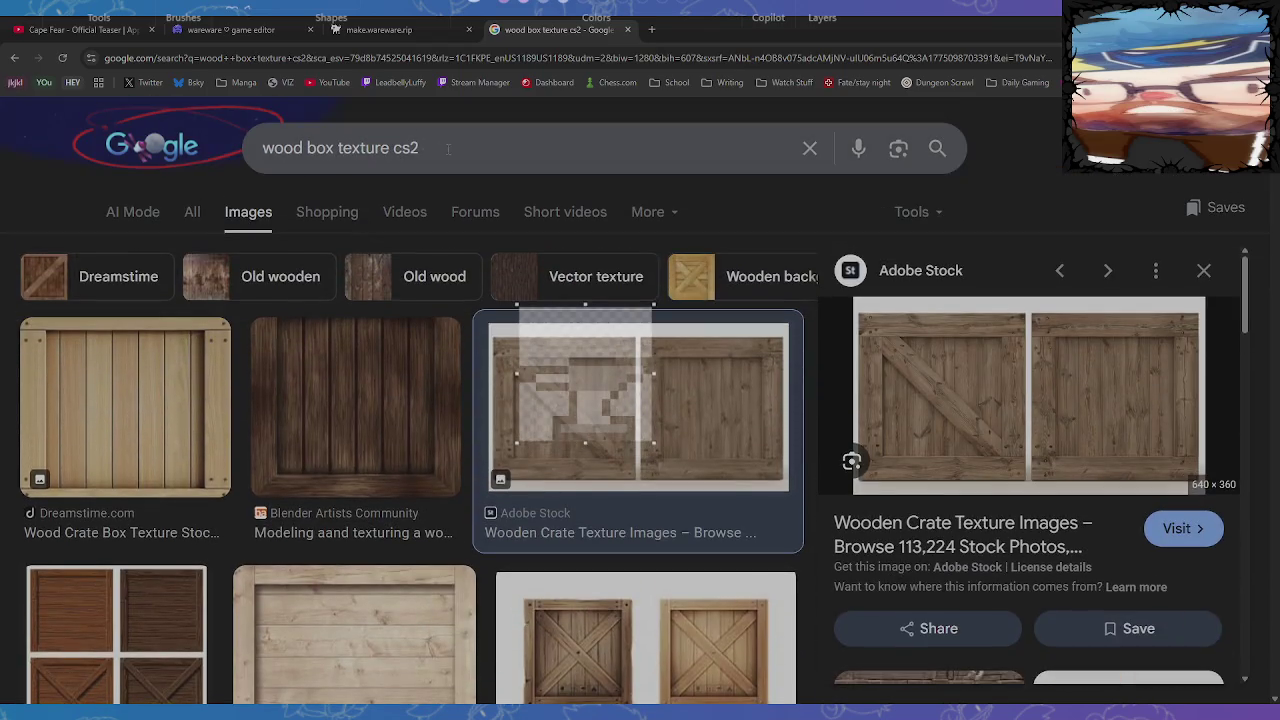
# Search Google Images for 'wood box texture from counter strike' and scroll through the crate results
pyautogui.moveTo(448, 148); pyautogui.dragTo(237, 143)
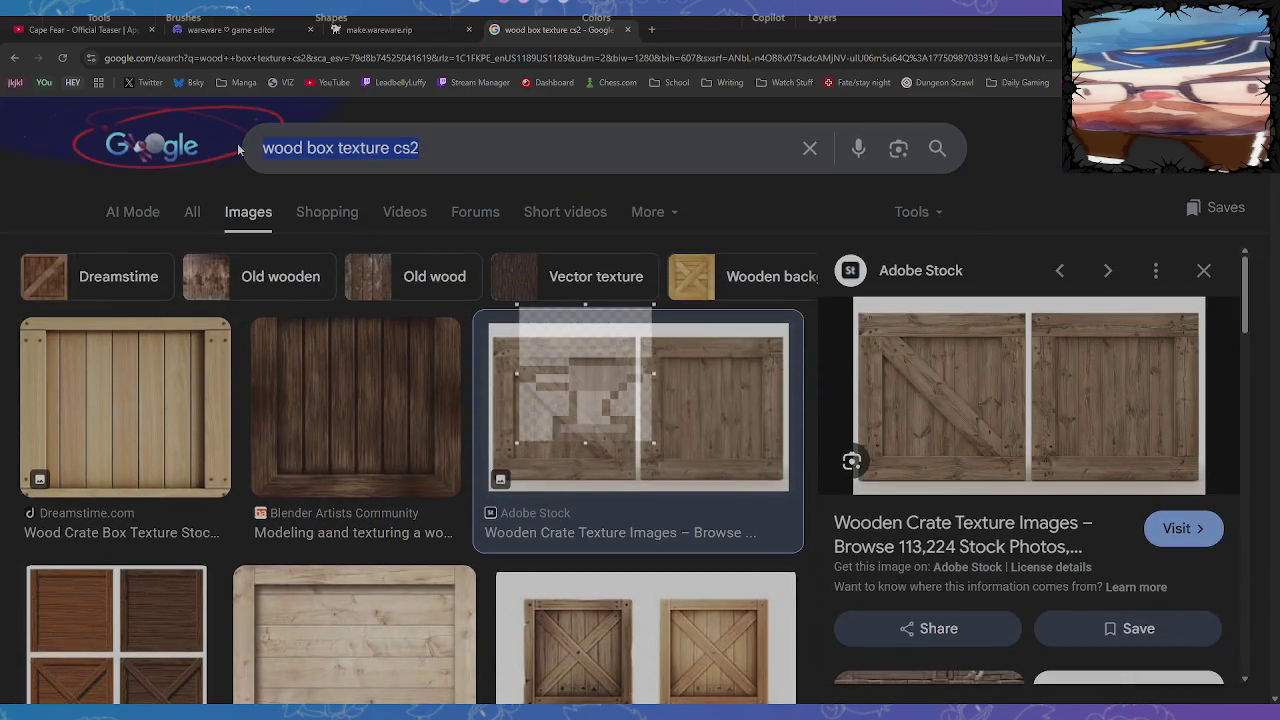
pyautogui.write('wood box texture from c')
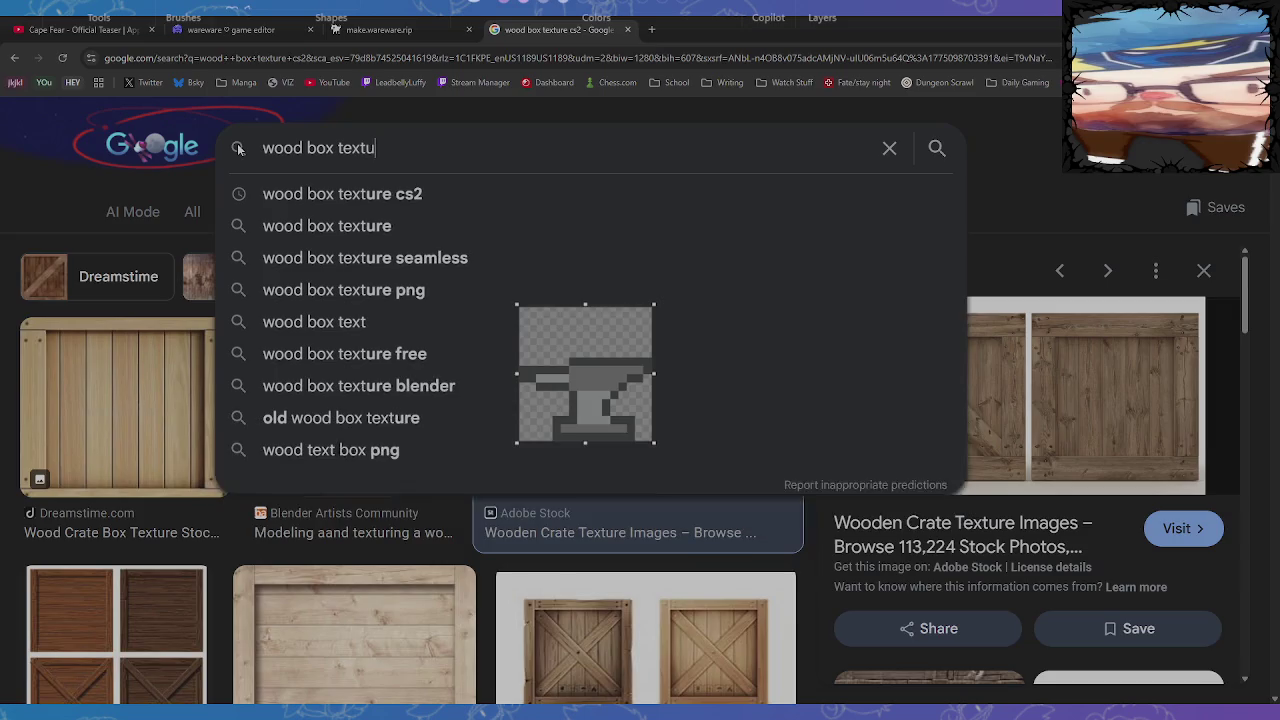
pyautogui.write('ounters')
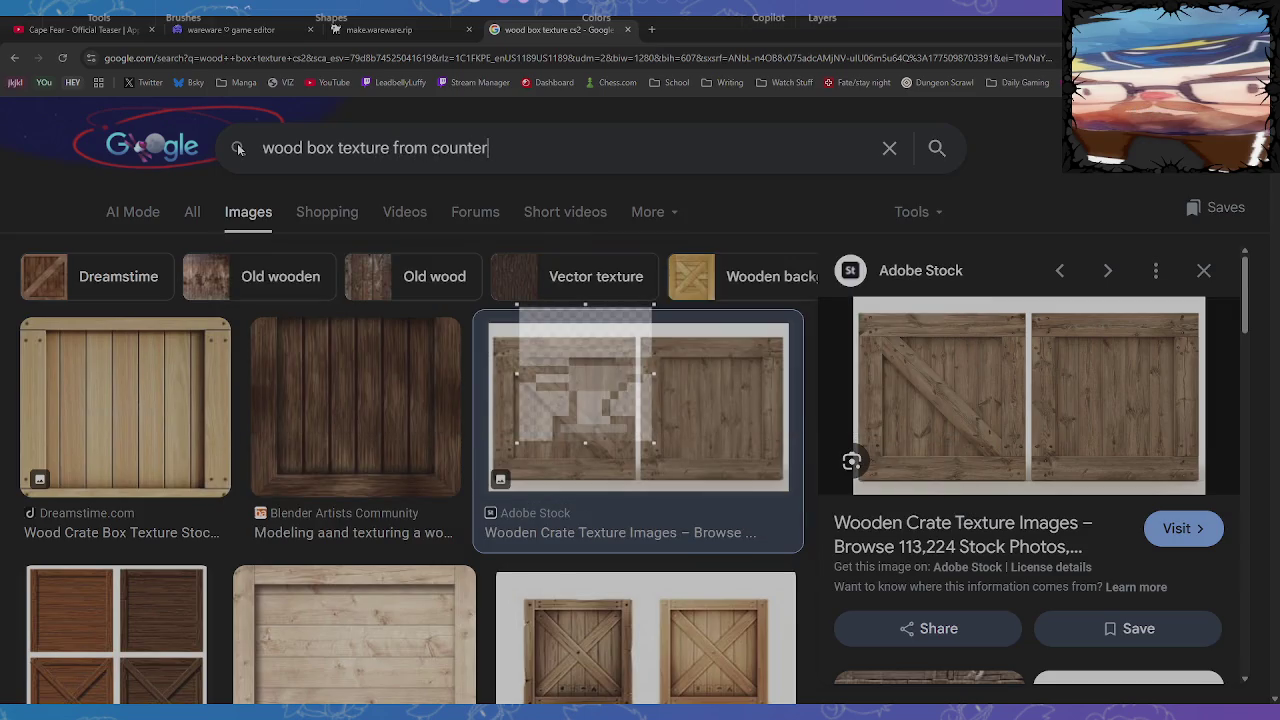
pyautogui.press('BackSpace')
pyautogui.write('strike')
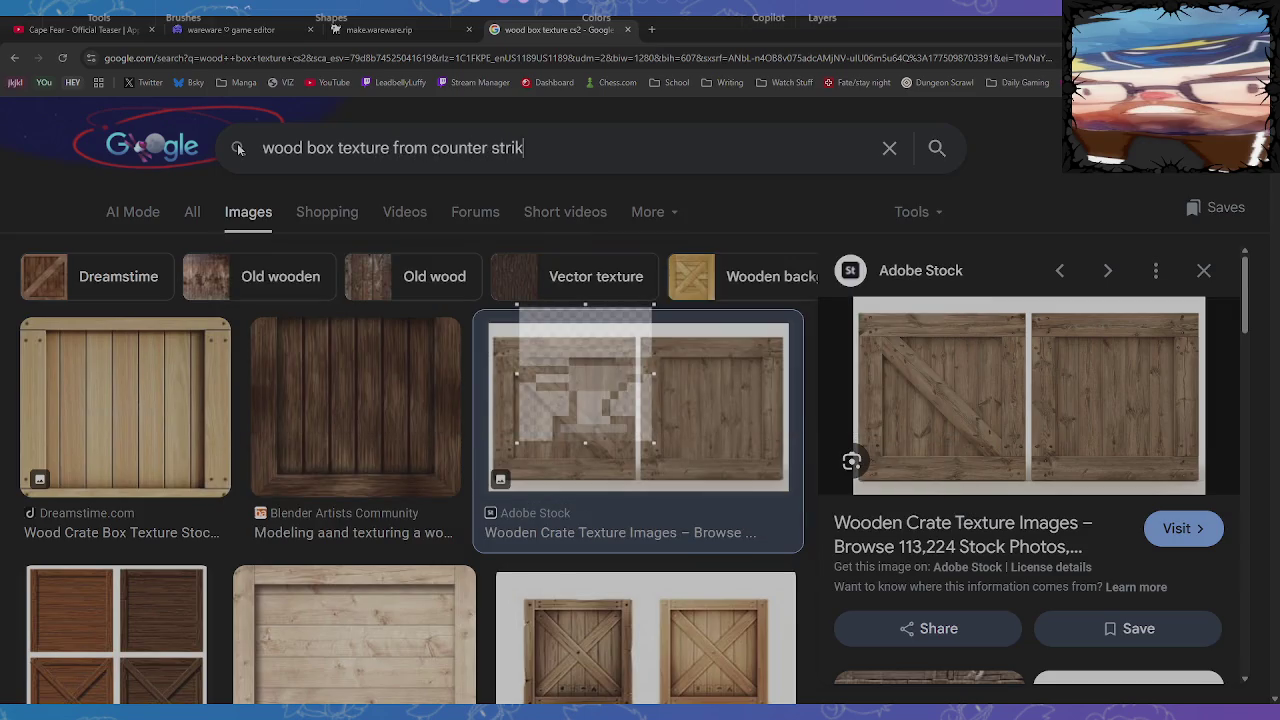
pyautogui.press('Return')
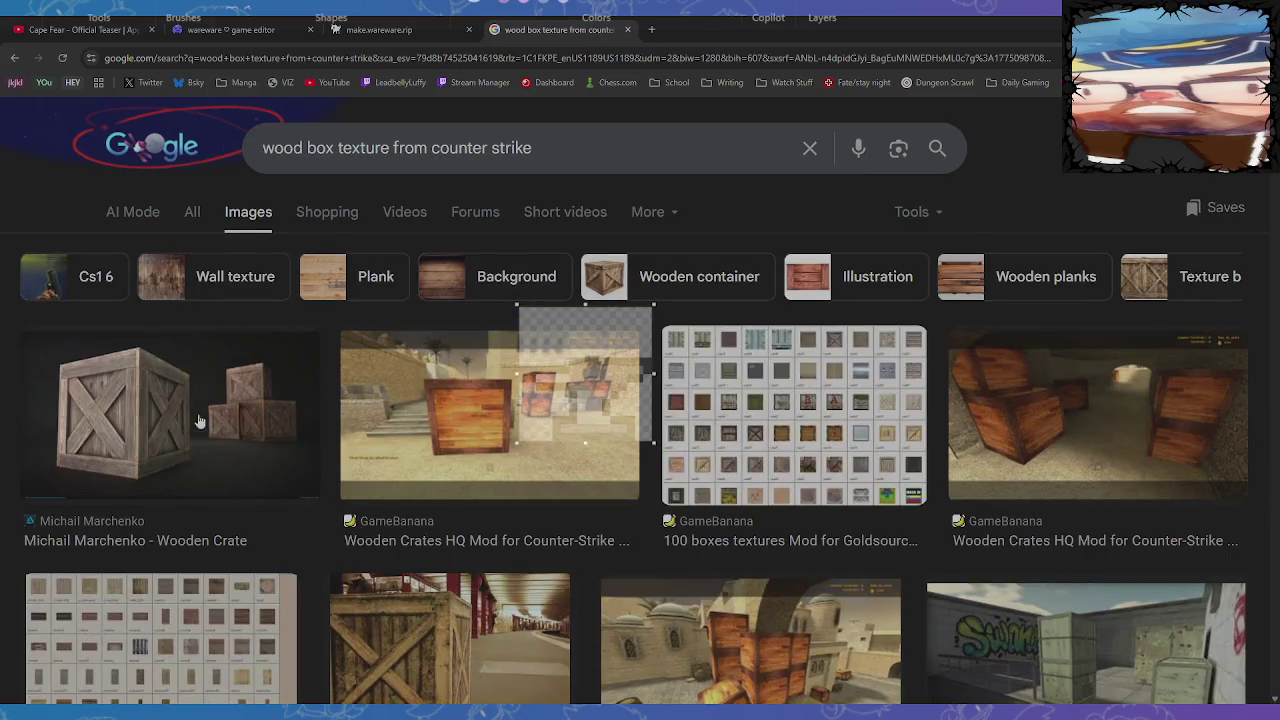
pyautogui.scroll(-2, 200, 420)
pyautogui.scroll(-2, 262, 441)
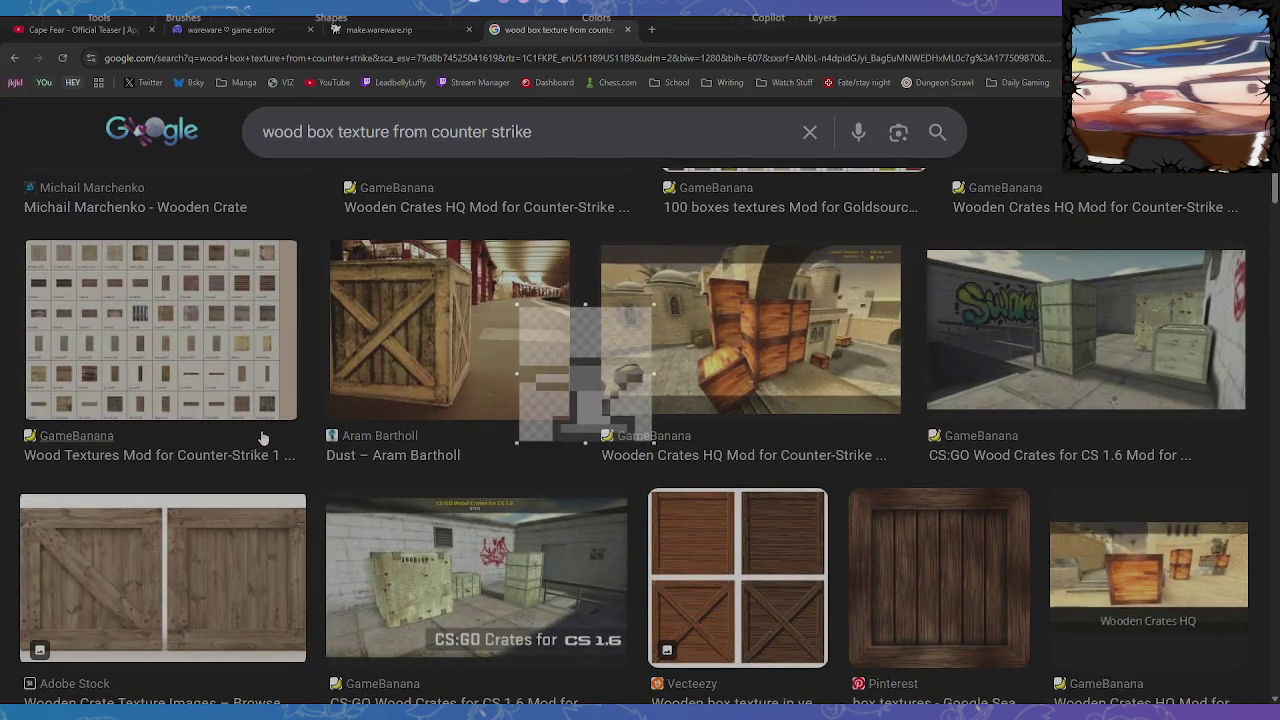
# Open the GameBanana Wood Textures Mod result and view its texture sheet full size
pyautogui.click(212, 455)
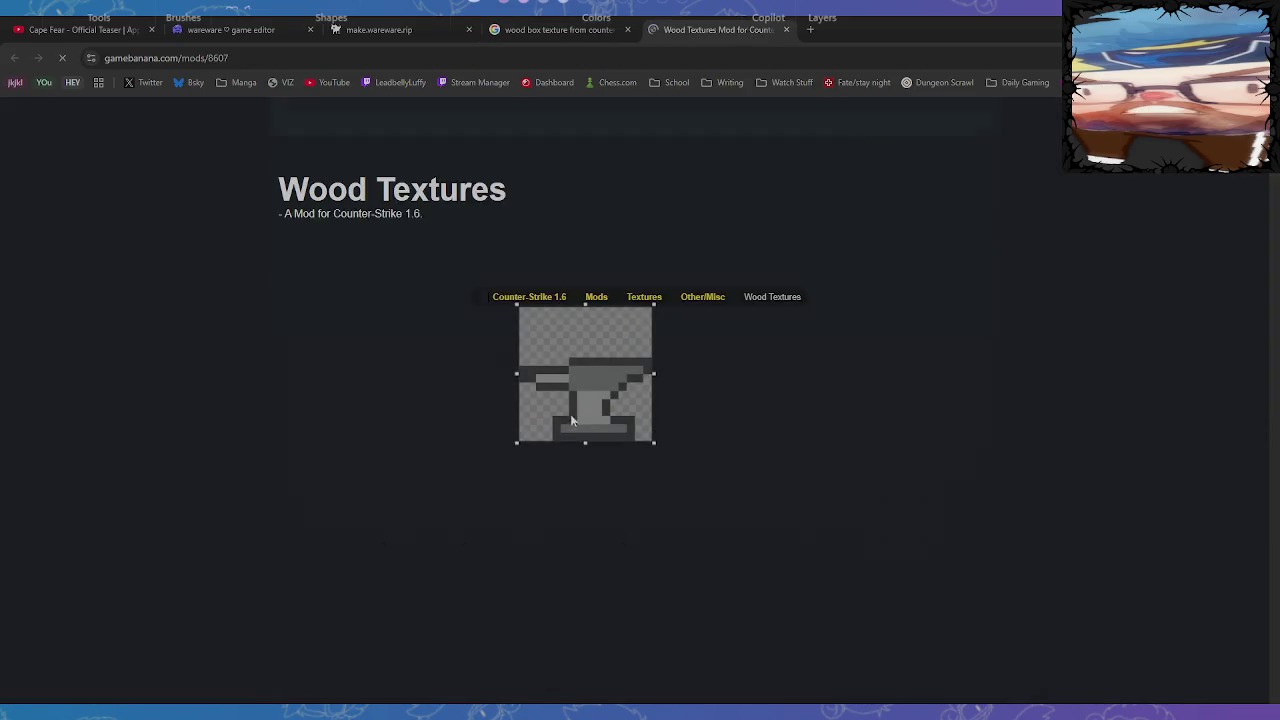
pyautogui.scroll(-2, 558, 408)
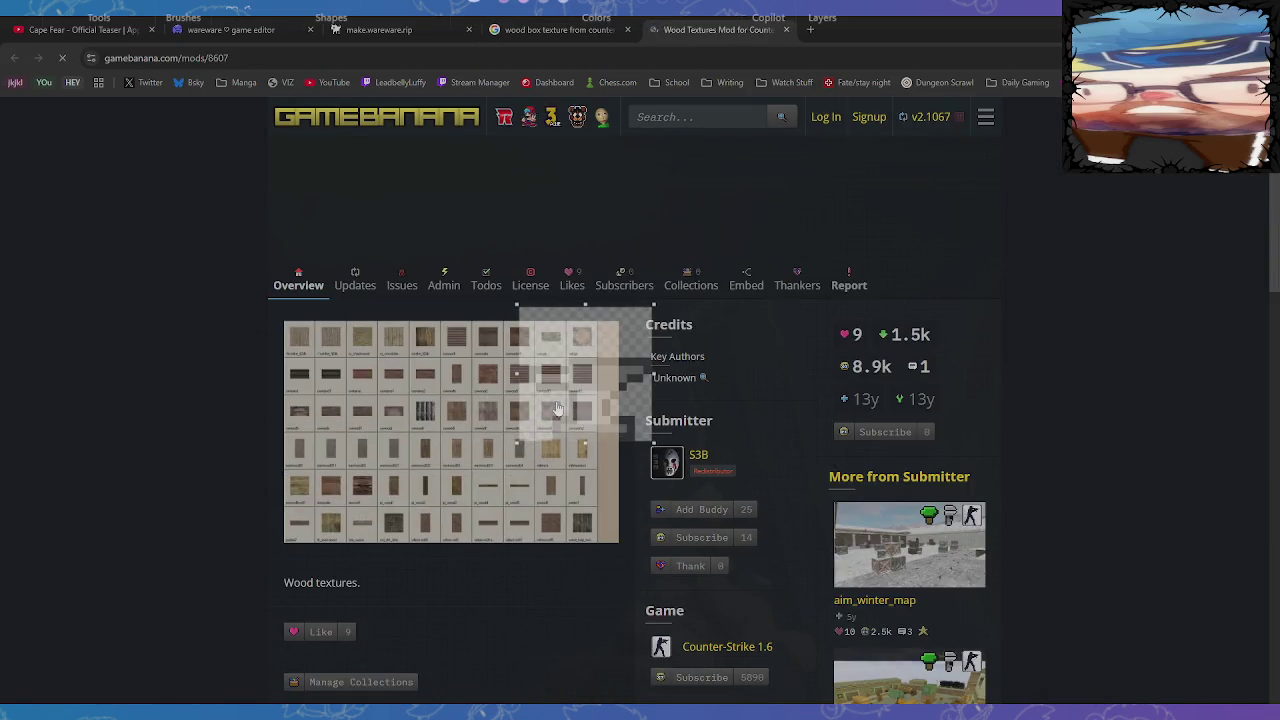
pyautogui.click(405, 372)
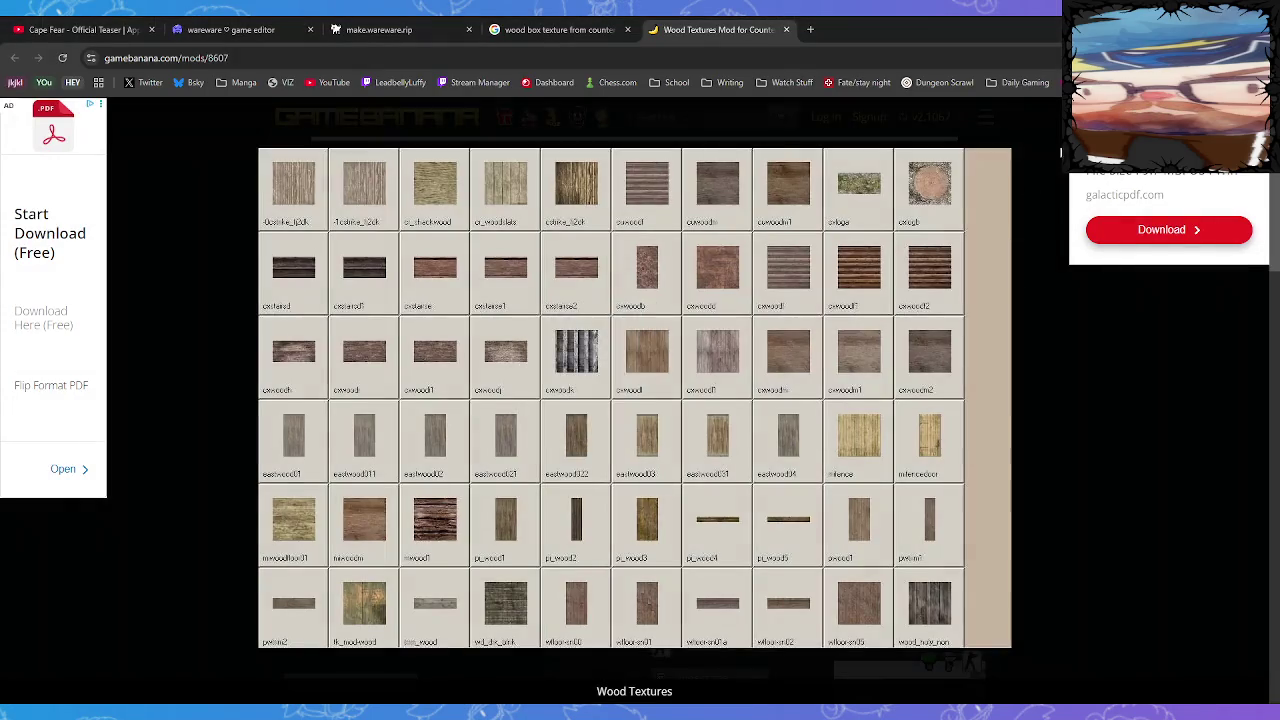
pyautogui.click(417, 30)
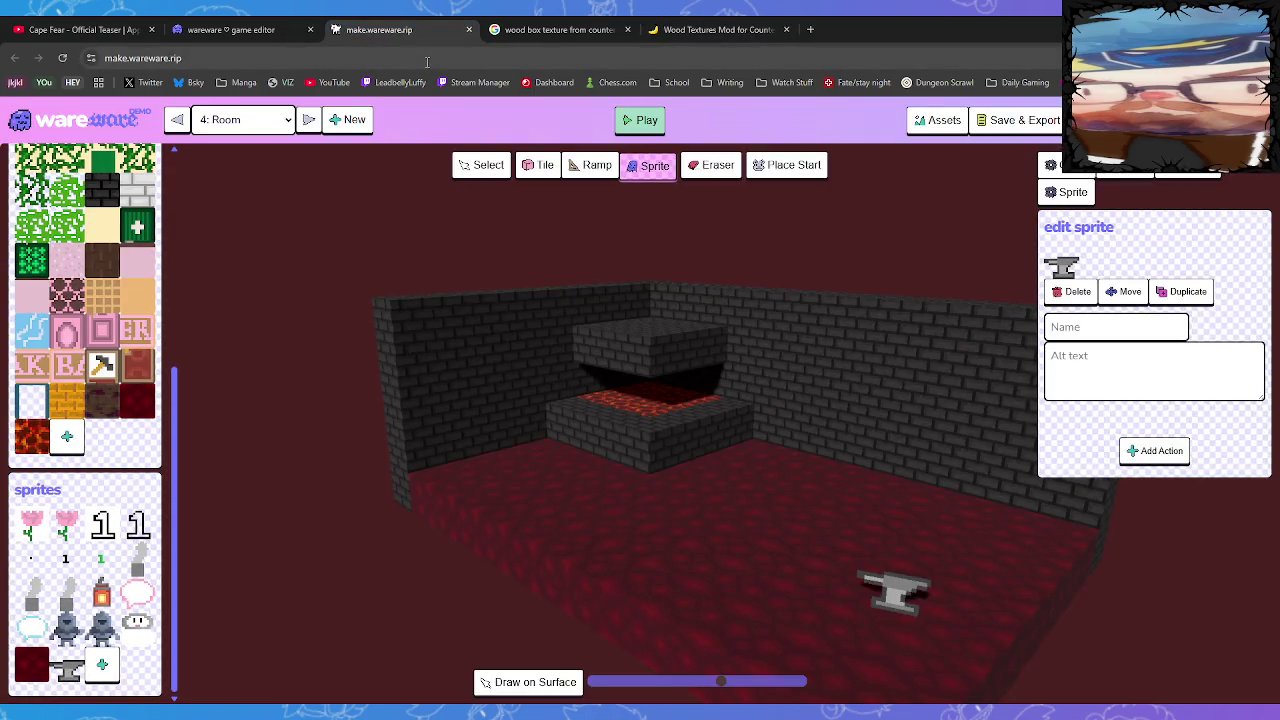
# Scroll the tiles panel in Room 4 and paste the grey anvil drawing back in
pyautogui.scroll(1, 122, 444)
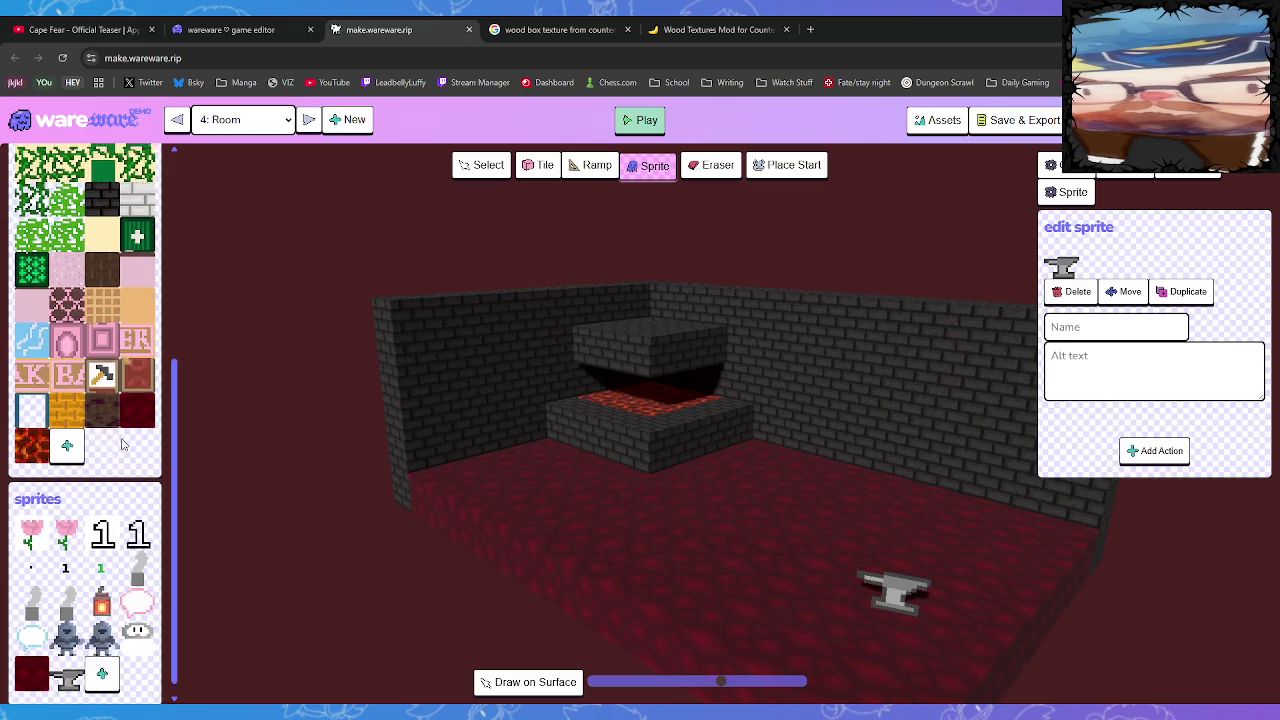
pyautogui.scroll(3, 122, 444)
pyautogui.scroll(-3, 126, 435)
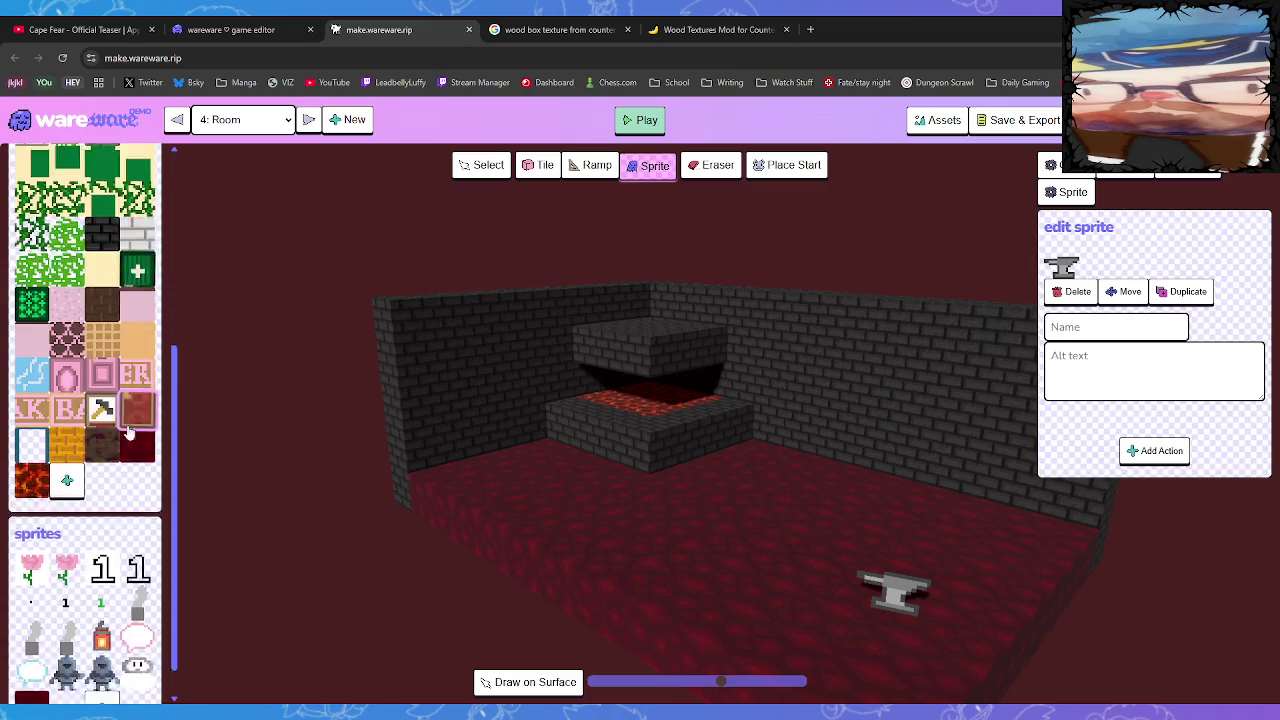
pyautogui.scroll(-2, 128, 430)
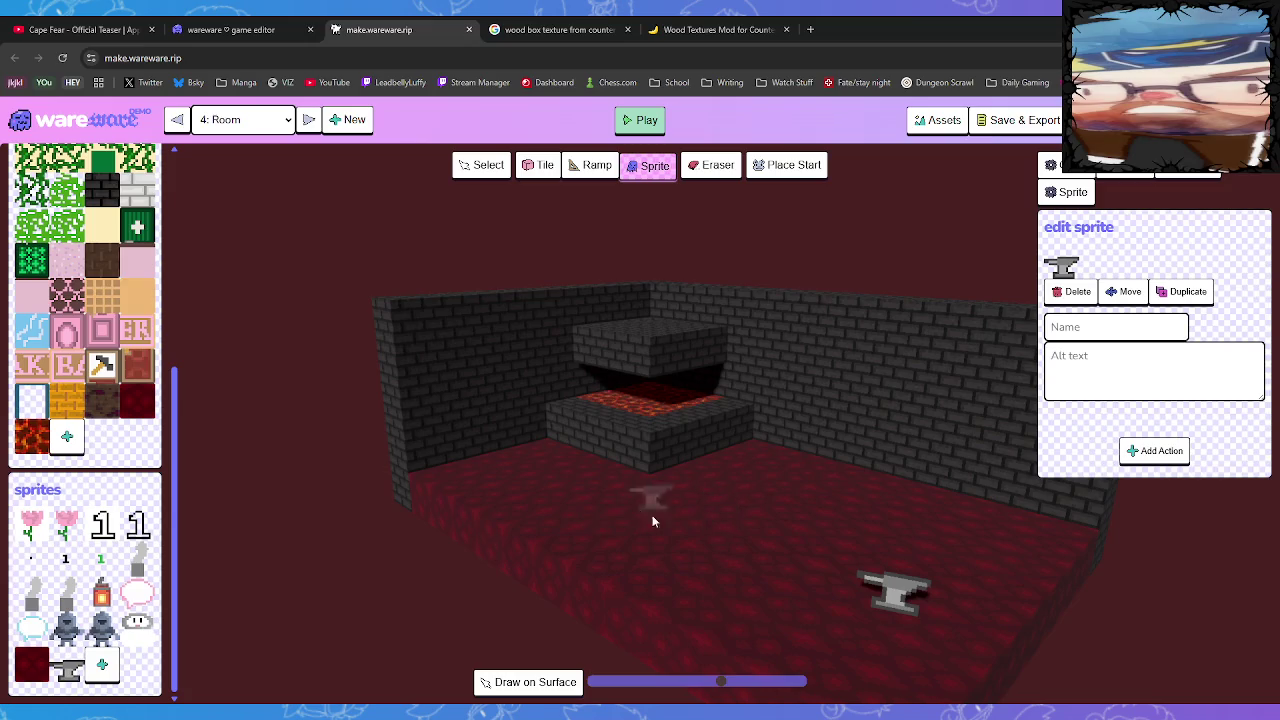
pyautogui.scroll(-1, 100, 663)
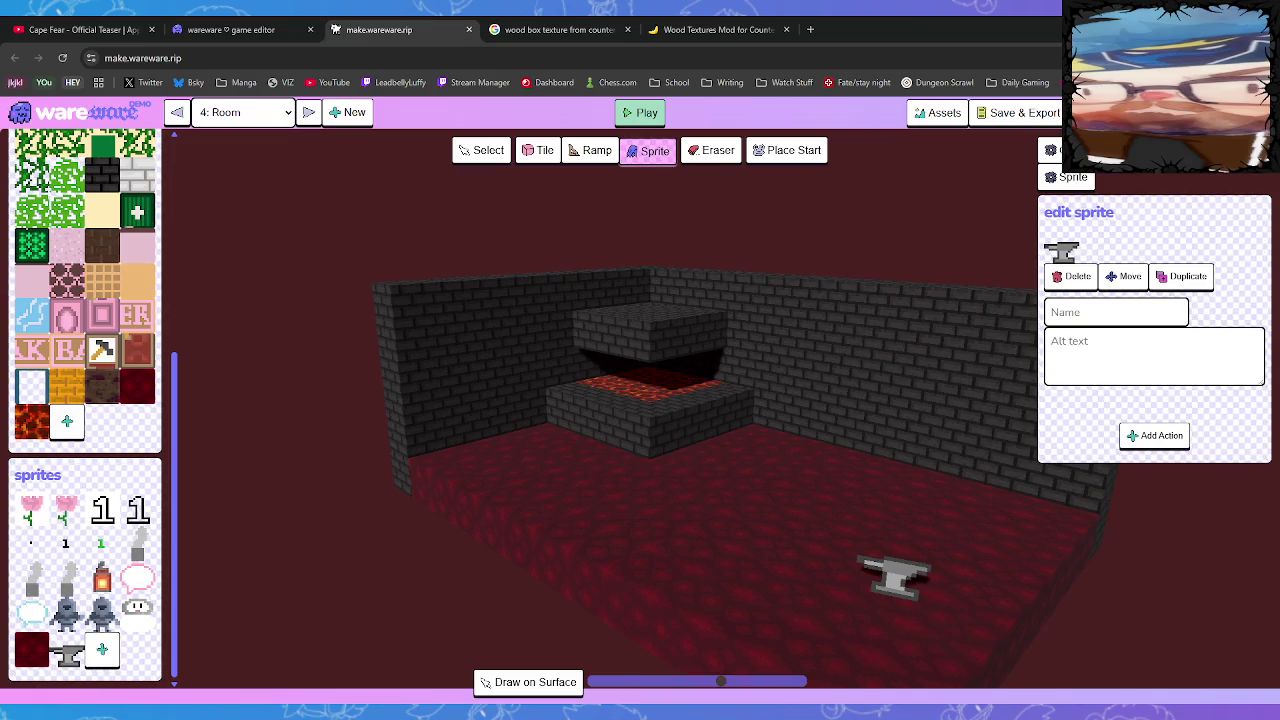
pyautogui.hotkey('ctrl', 'v')
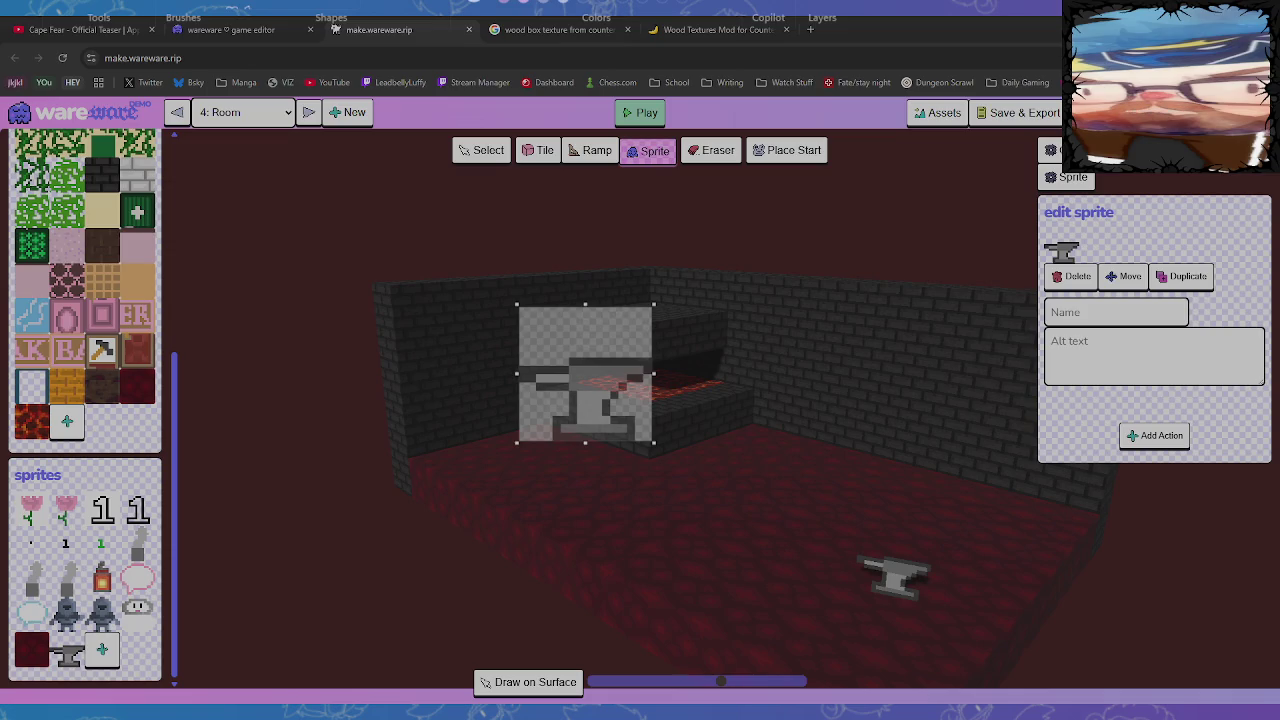
# Paste the wood texture into the drawing, shrink it to a small square, and apply it
pyautogui.hotkey('ctrl', 'v')
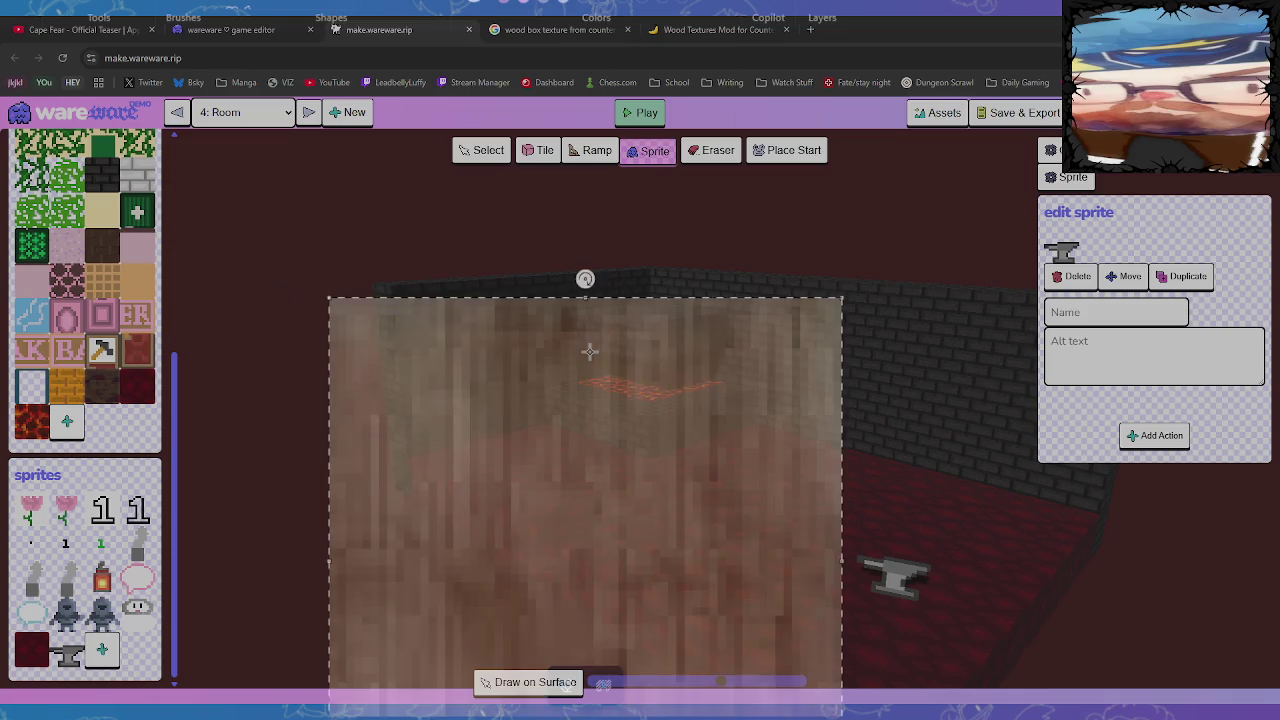
pyautogui.scroll(-2, 680, 463)
pyautogui.moveTo(763, 594)
pyautogui.mouseDown()
pyautogui.moveTo(646, 514)
pyautogui.moveTo(543, 357)
pyautogui.moveTo(500, 335)
pyautogui.moveTo(507, 319)
pyautogui.mouseUp()
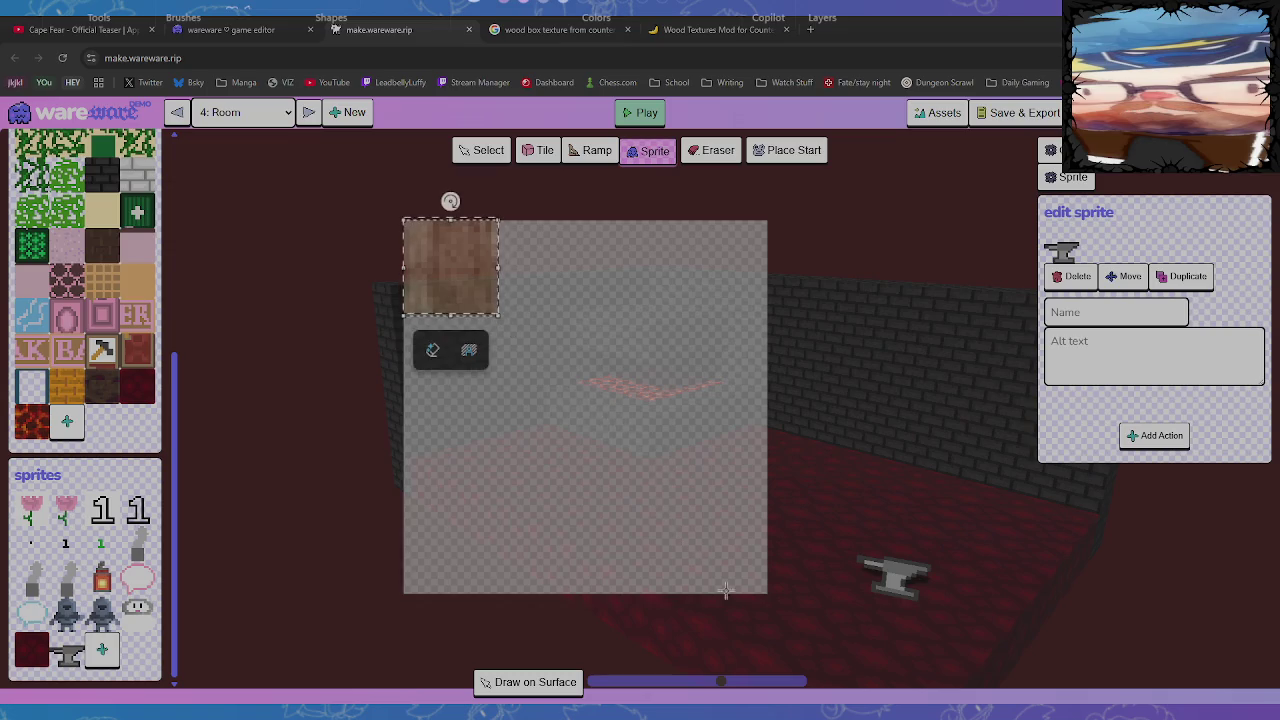
pyautogui.click(759, 594)
pyautogui.click(494, 310)
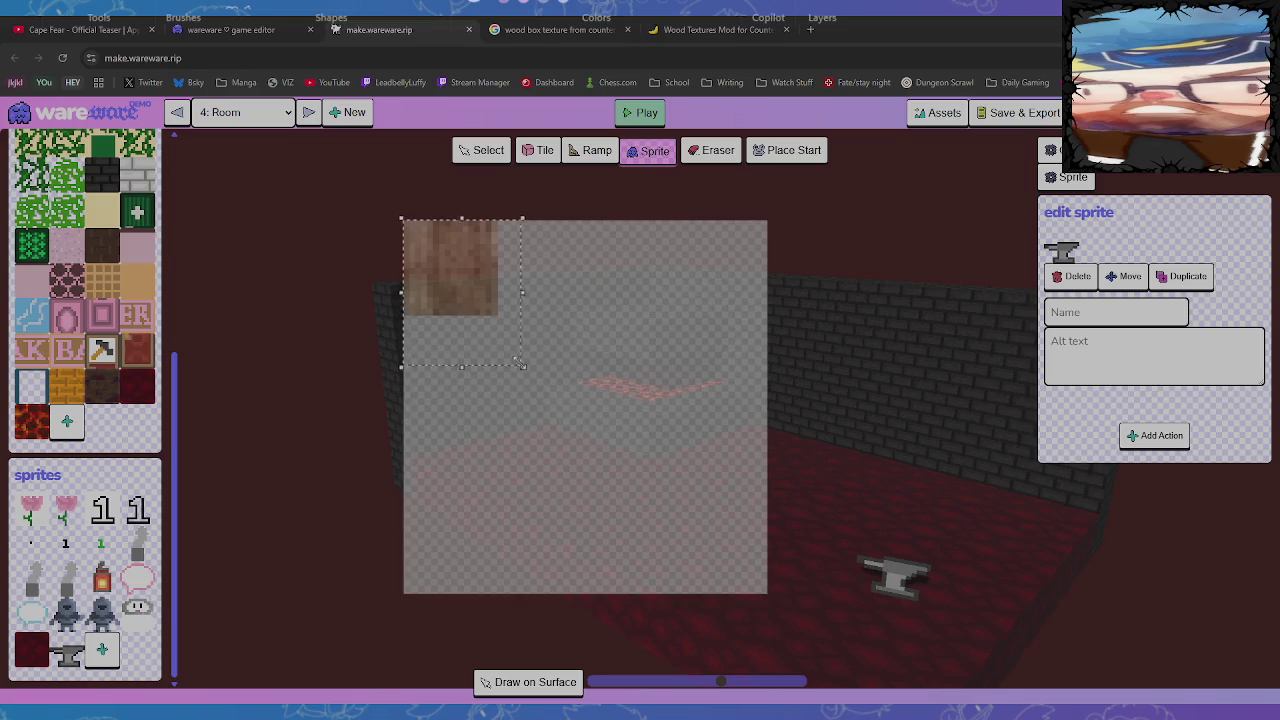
pyautogui.moveTo(497, 314); pyautogui.dragTo(500, 316)
pyautogui.moveTo(501, 317); pyautogui.dragTo(497, 315)
pyautogui.click(498, 315)
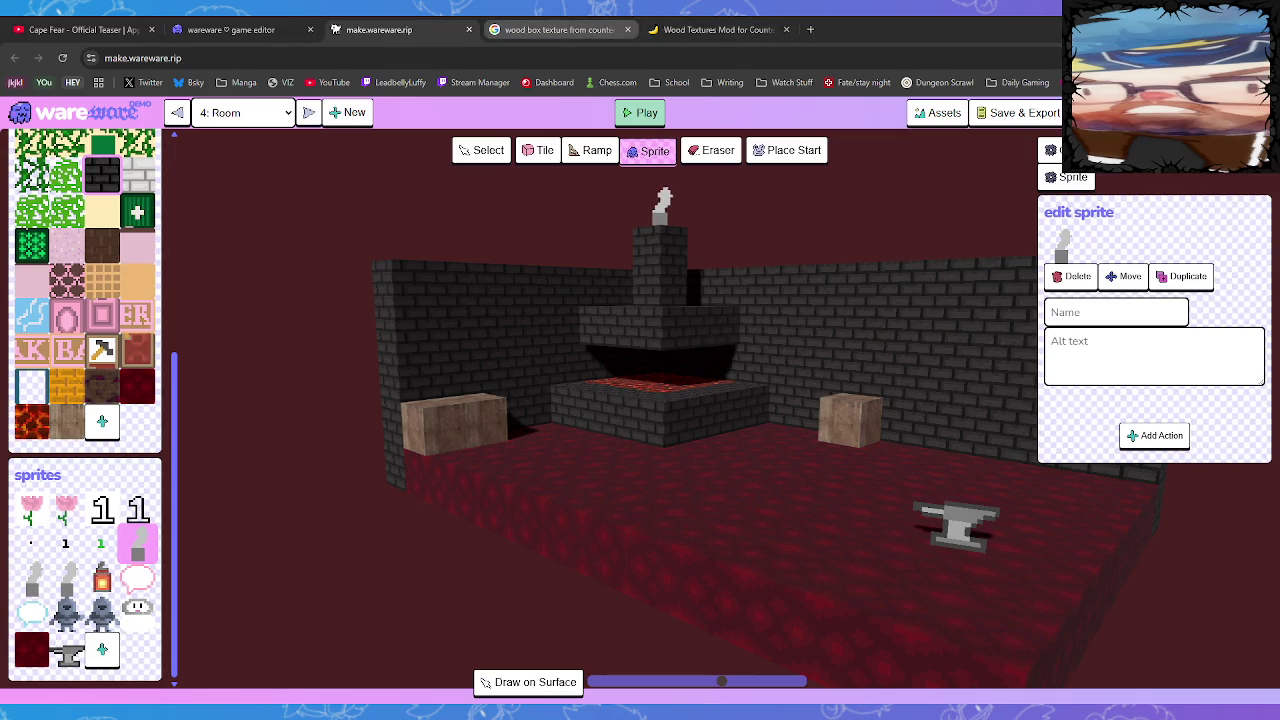
# Search Google Images for 'black smith in minecraft'
pyautogui.click(560, 29)
pyautogui.moveTo(532, 133); pyautogui.dragTo(352, 133)
pyautogui.hotkey('ctrl', 'a')
pyautogui.write('bla')
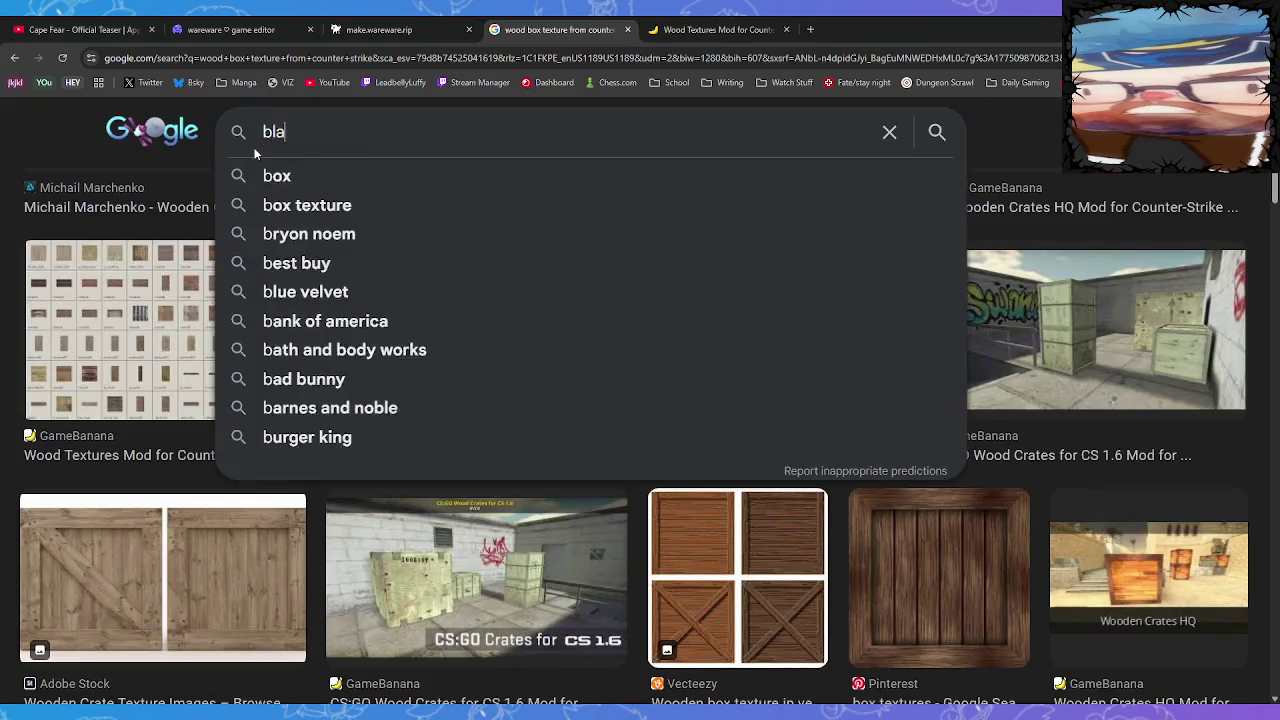
pyautogui.write('ck smith in mic')
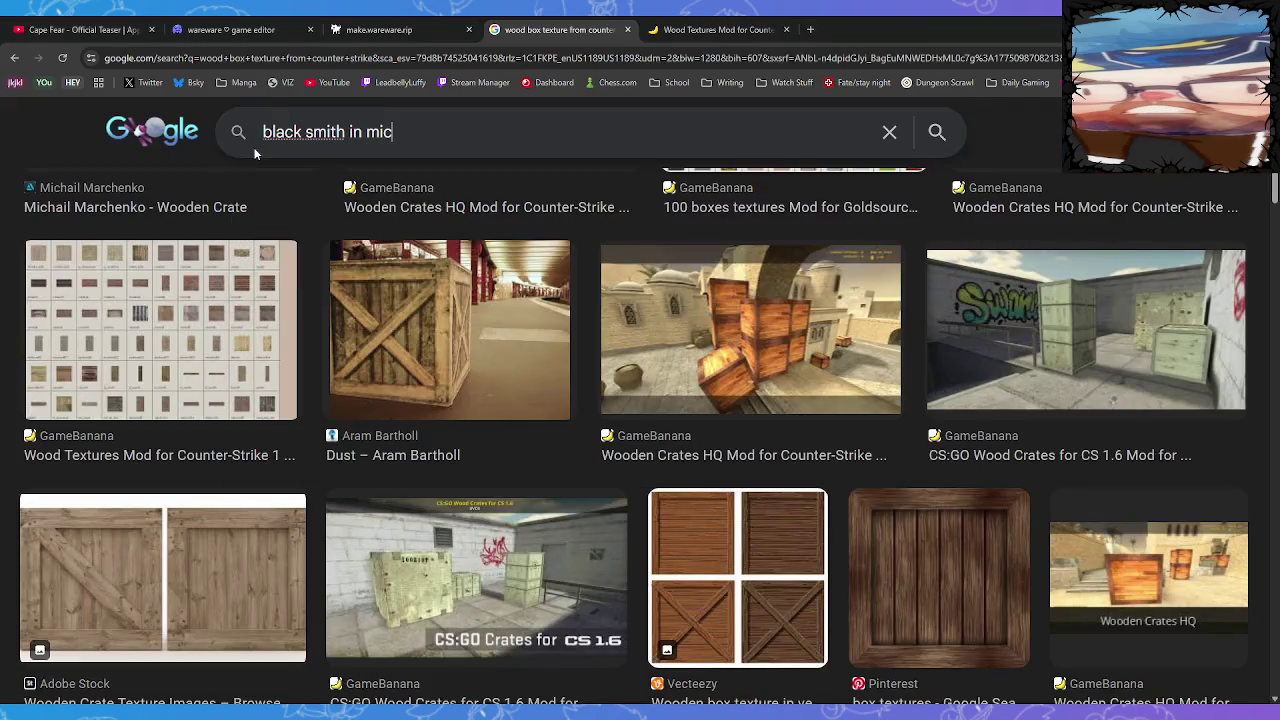
pyautogui.press('BackSpace')
pyautogui.press('BackSpace')
pyautogui.write('n')
pyautogui.press('BackSpace')
pyautogui.write('inecraft')
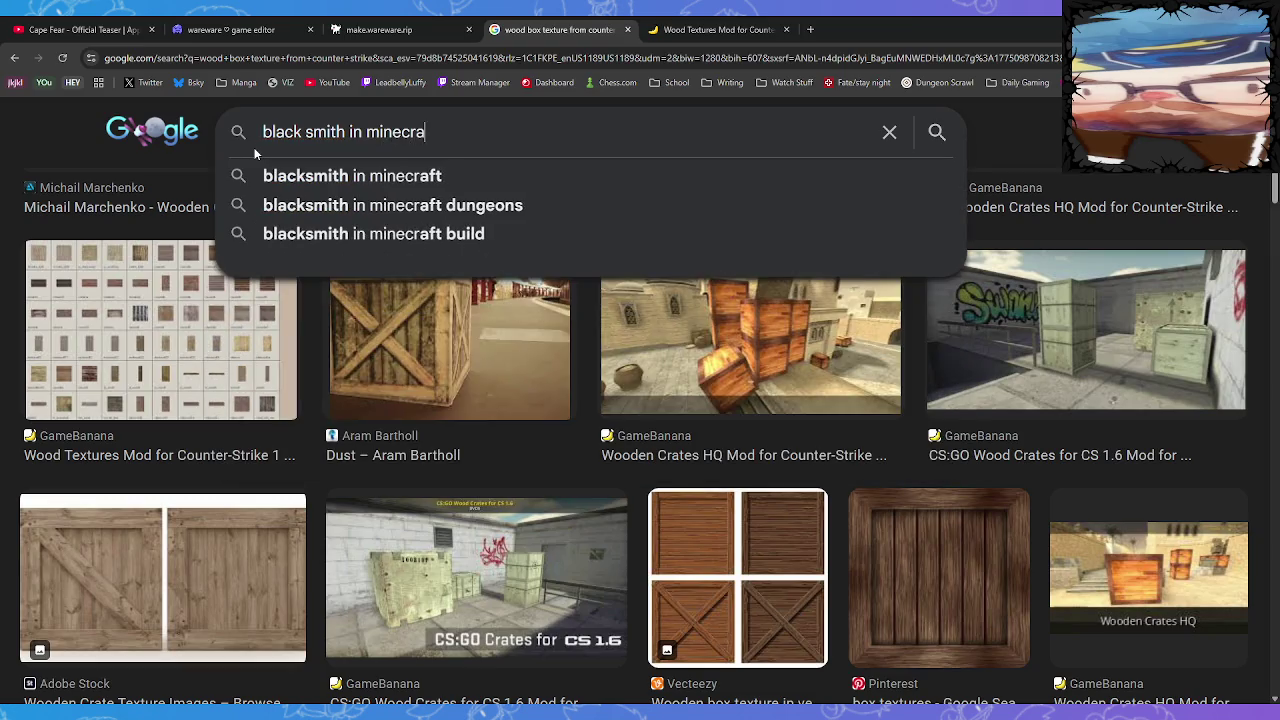
pyautogui.press('Return')
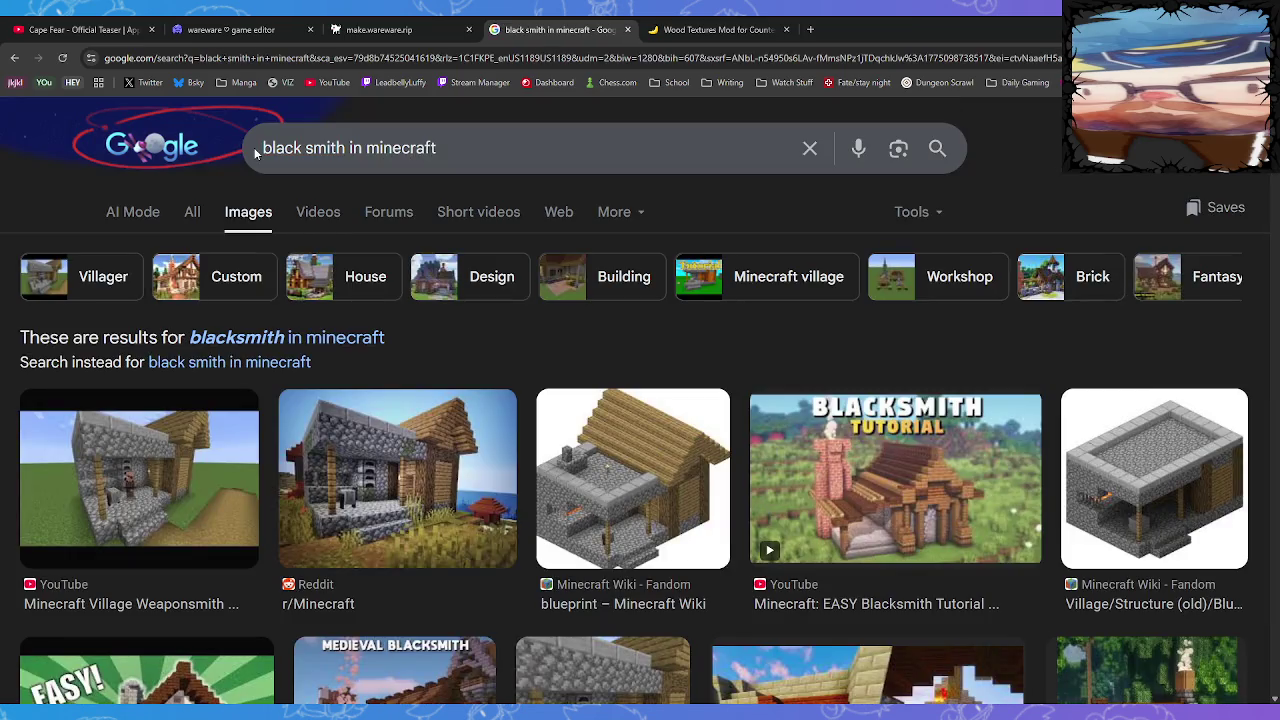
# Browse the Minecraft blacksmith and forge results, then select the search query
pyautogui.scroll(-2, 400, 510)
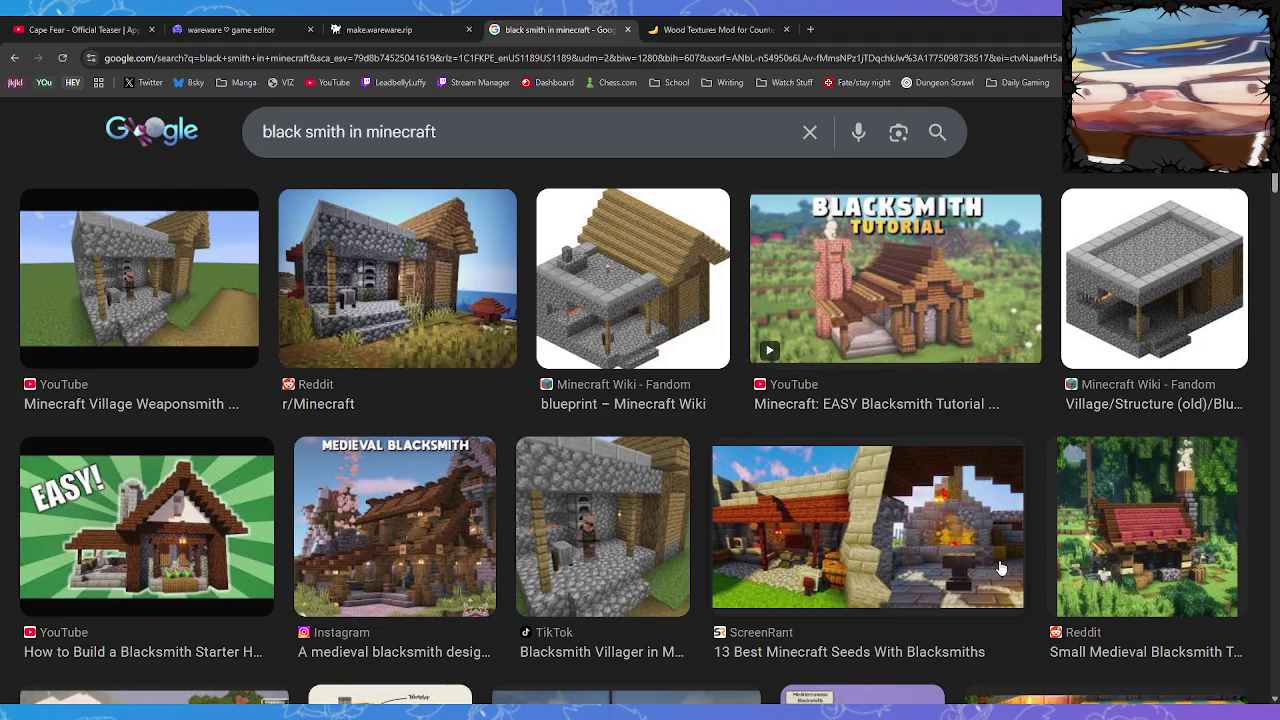
pyautogui.scroll(-5, 1000, 568)
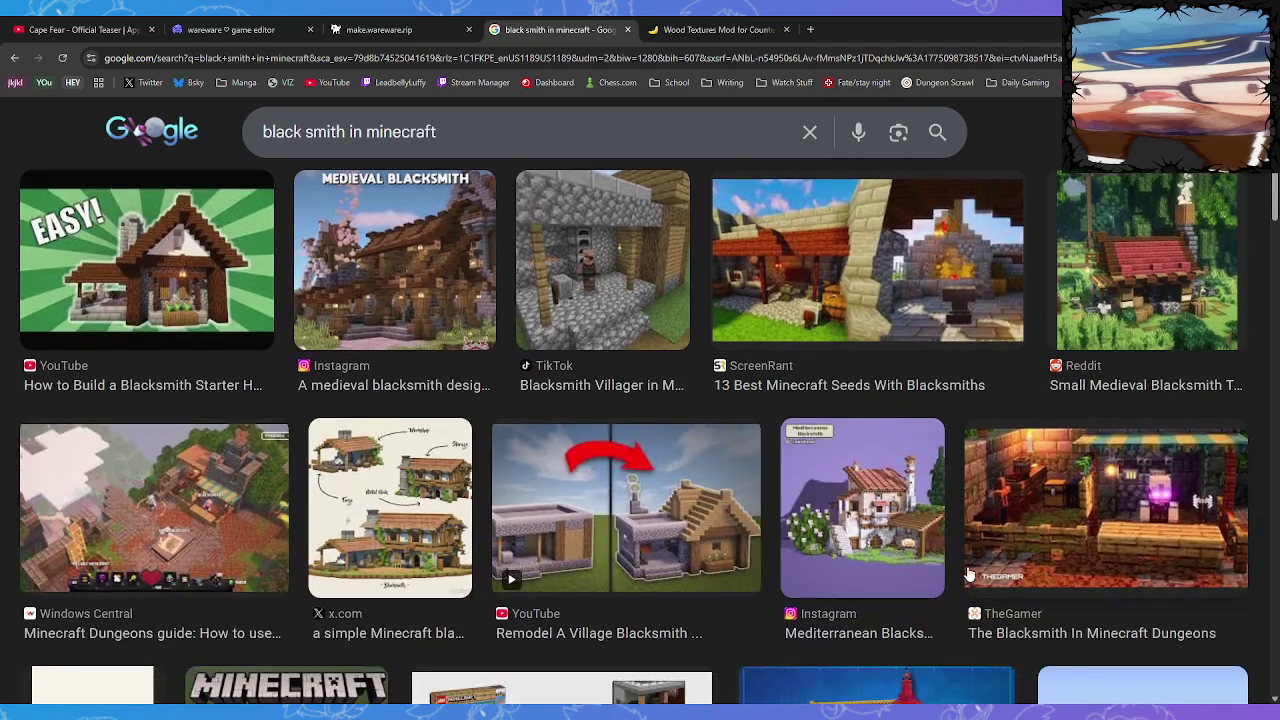
pyautogui.scroll(-3, 950, 565)
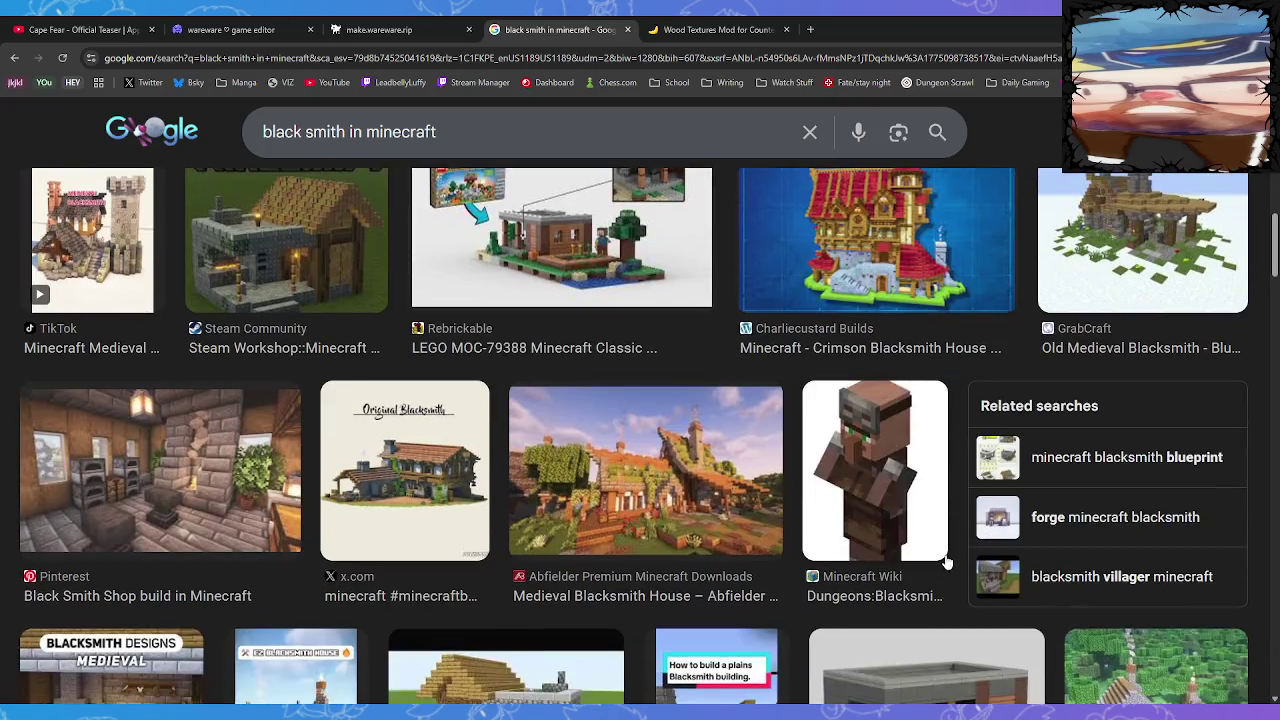
pyautogui.scroll(-3, 935, 555)
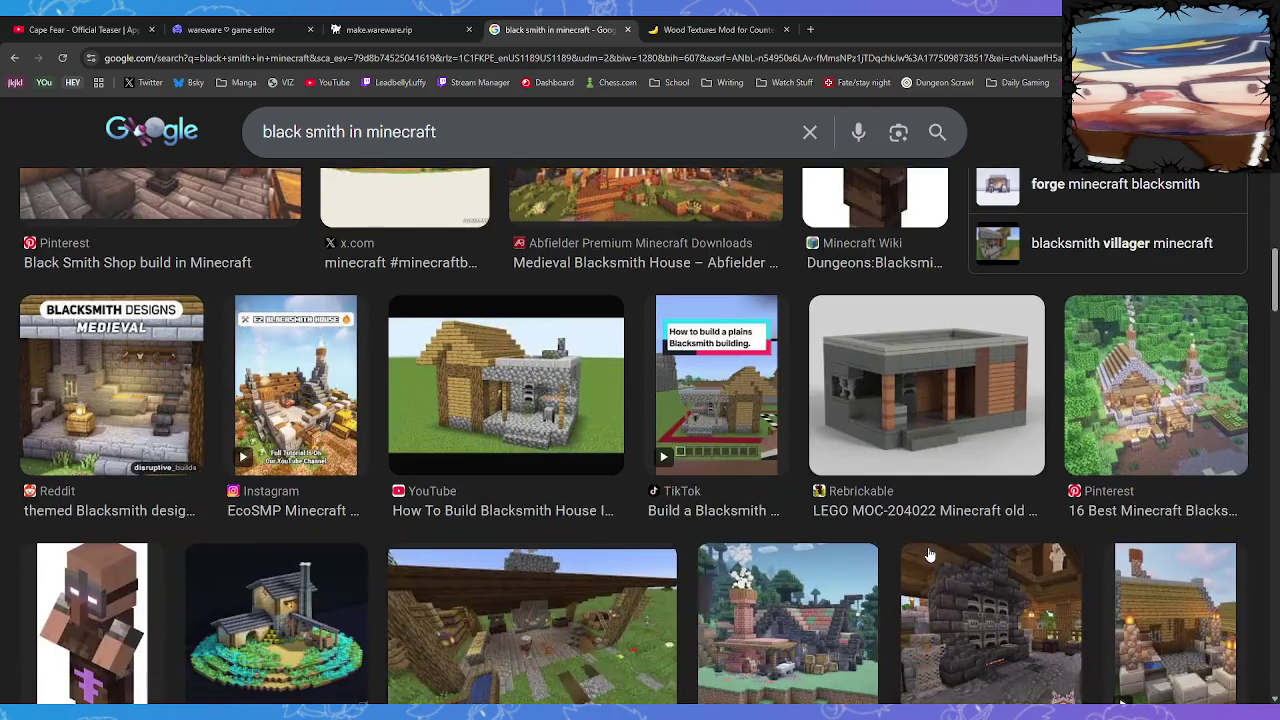
pyautogui.scroll(-3, 929, 527)
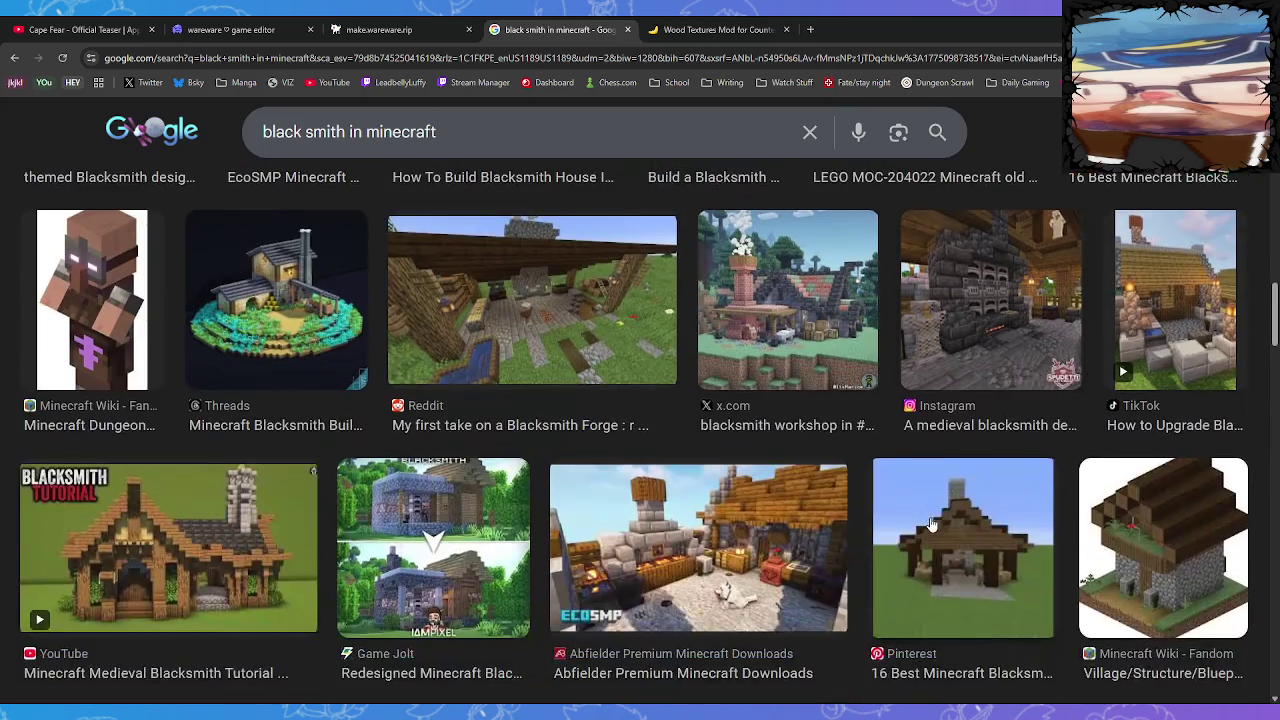
pyautogui.scroll(3, 930, 522)
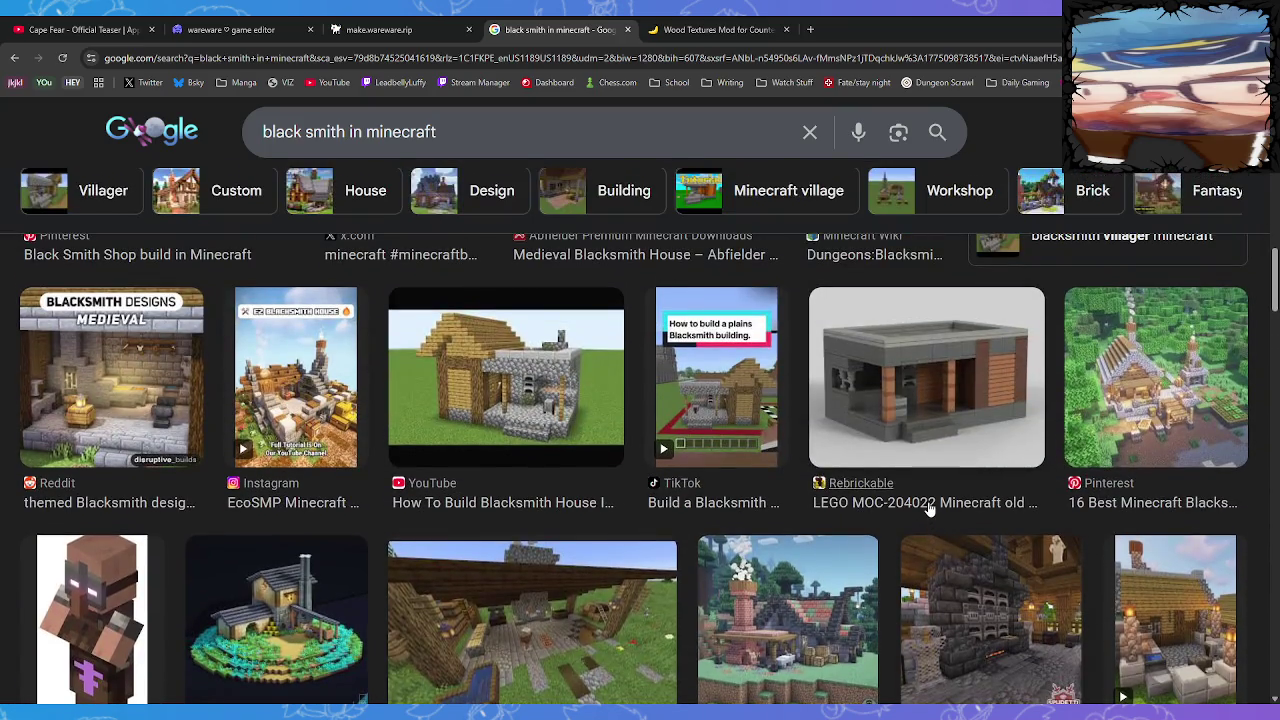
pyautogui.scroll(-6, 929, 508)
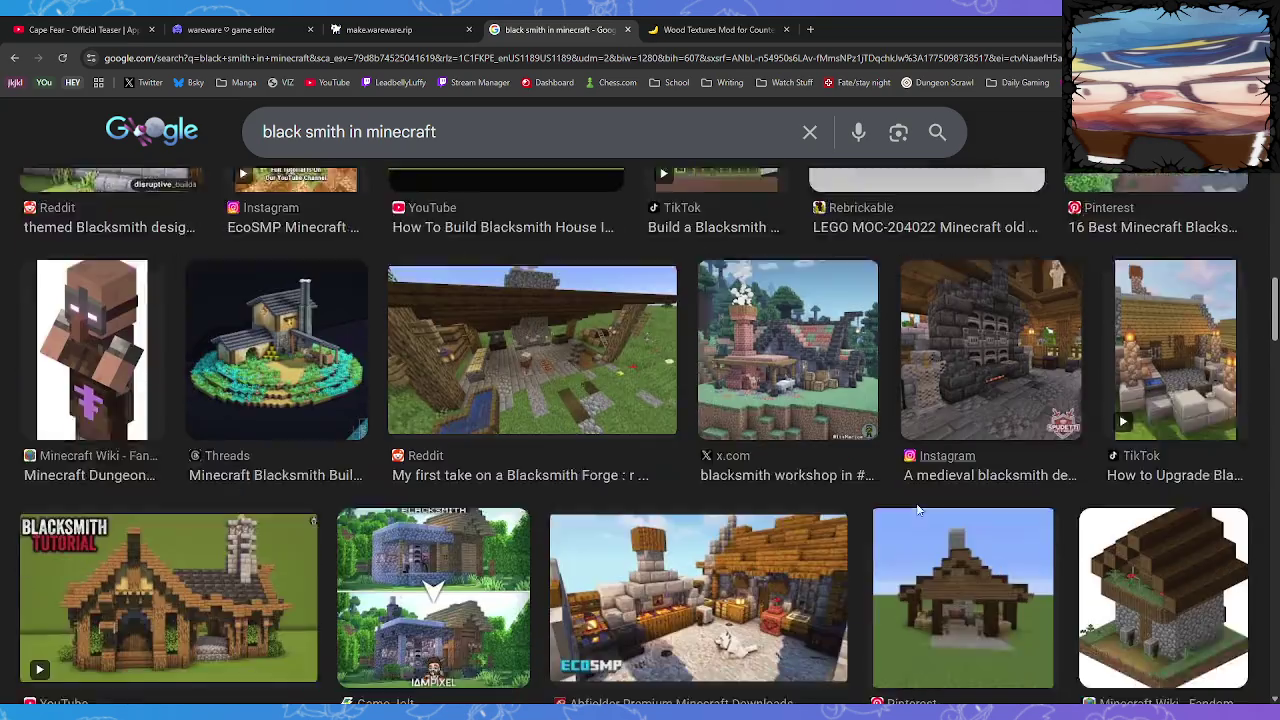
pyautogui.scroll(-3, 918, 507)
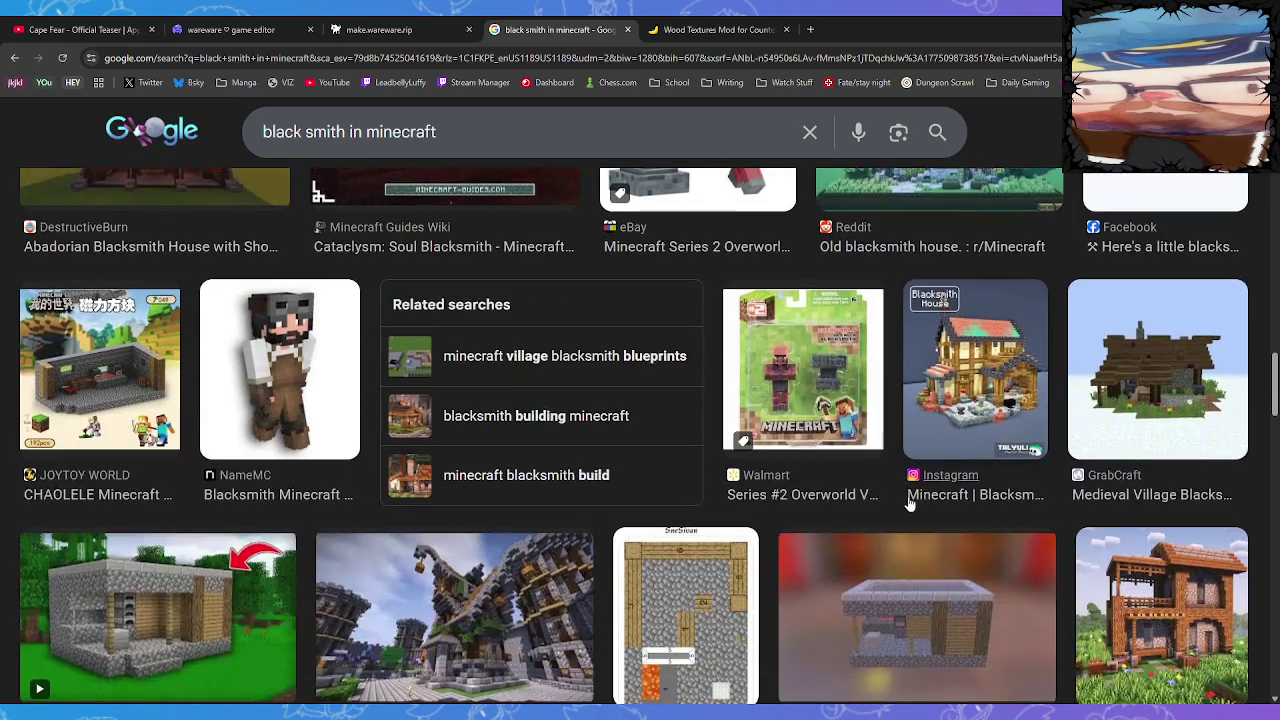
pyautogui.scroll(-3, 908, 497)
pyautogui.scroll(-3, 906, 490)
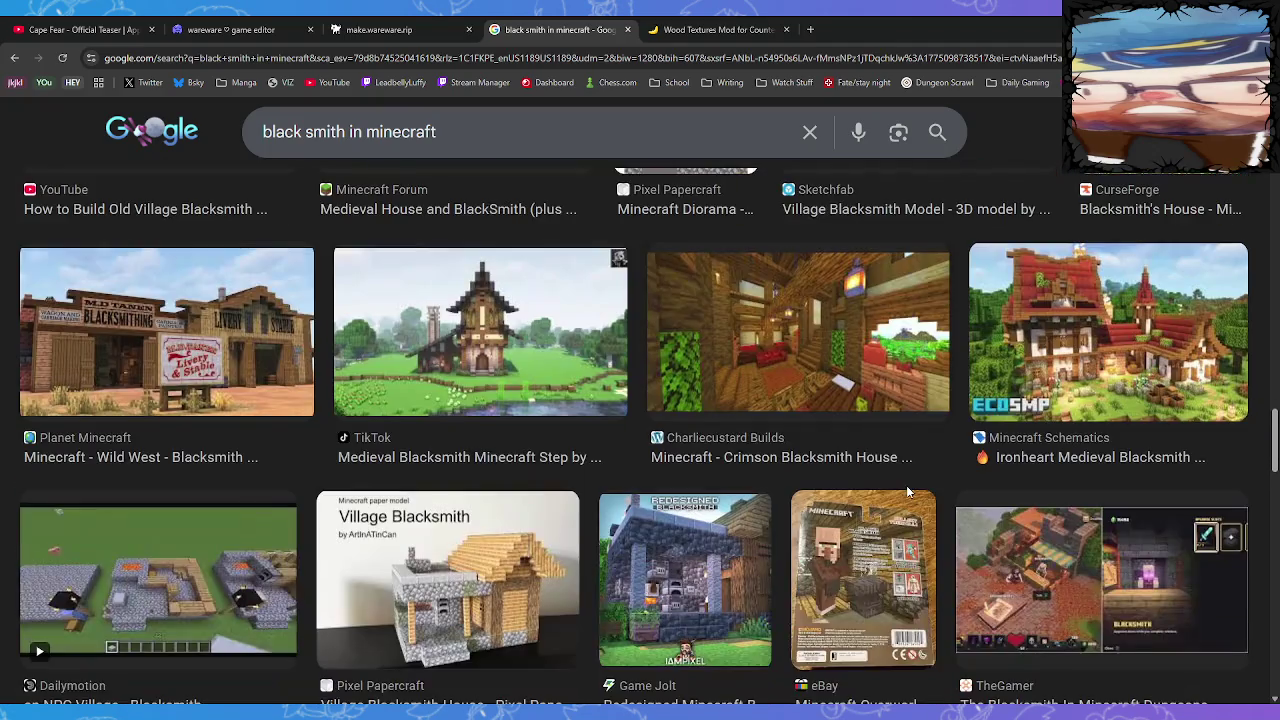
pyautogui.scroll(-3, 905, 472)
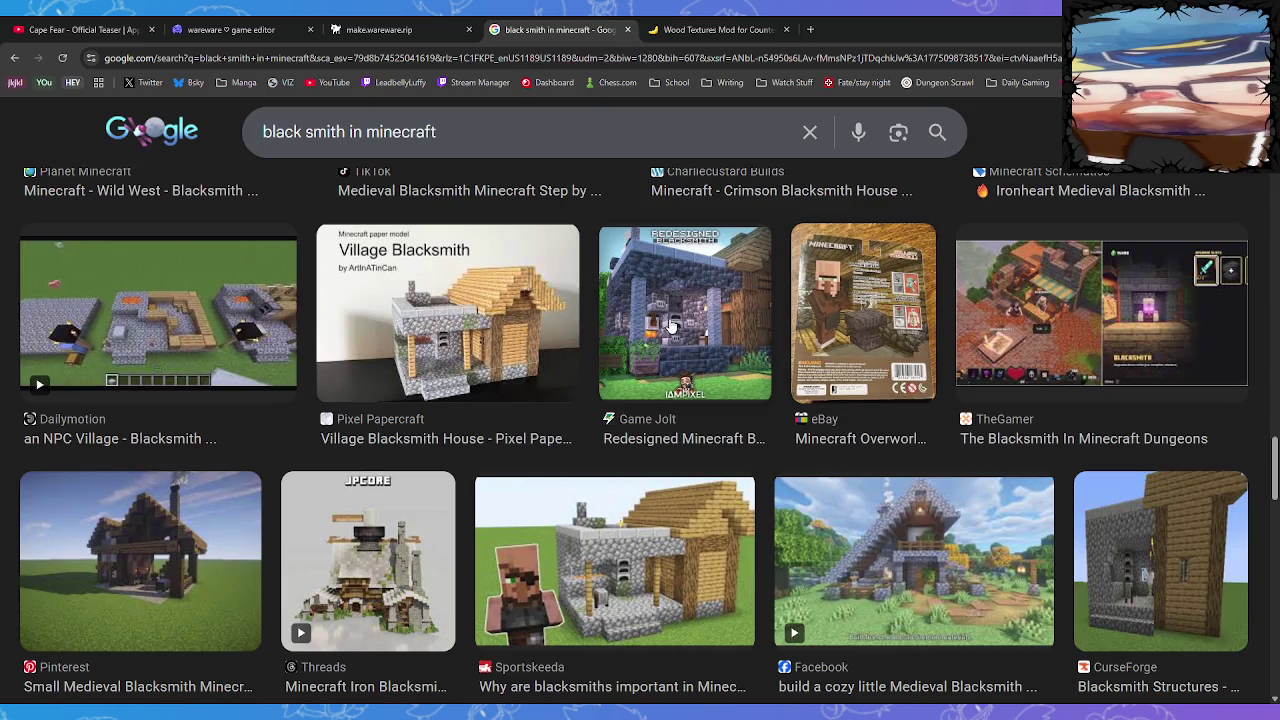
pyautogui.tripleClick(349, 131)
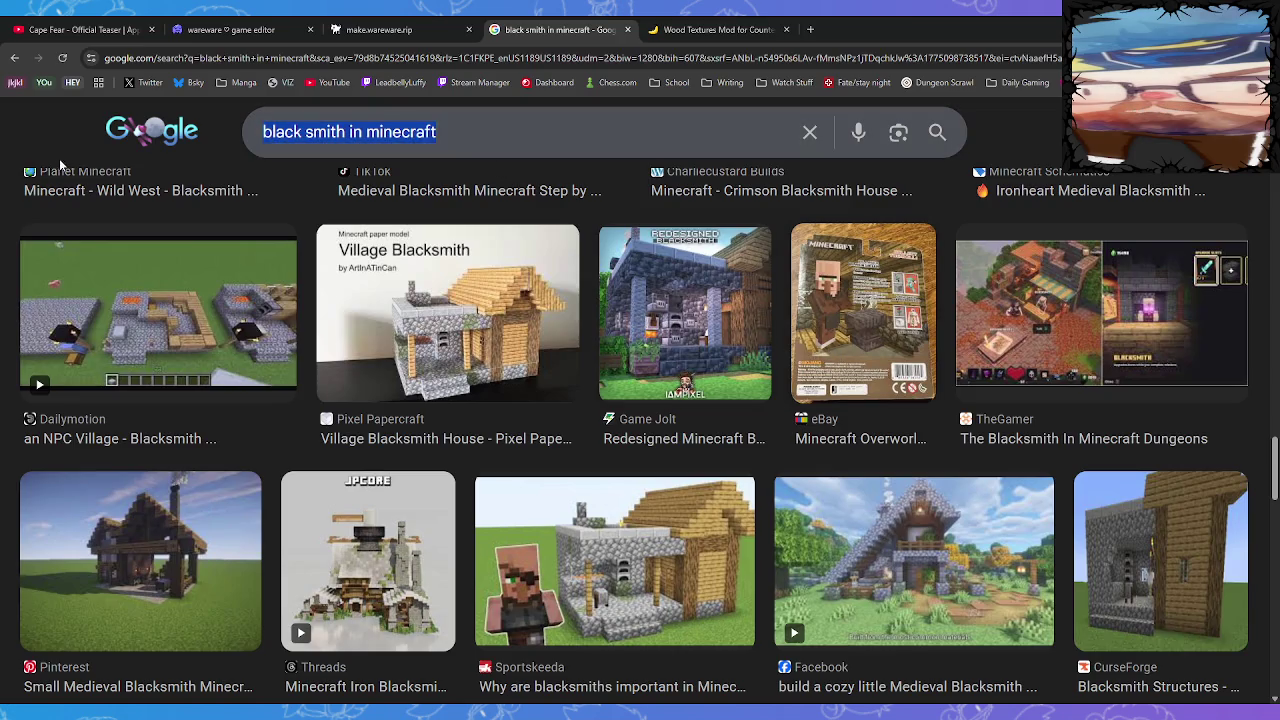
# Search Google Images for 'villager png front'
pyautogui.write('i')
pyautogui.press('BackSpace')
pyautogui.write('villager')
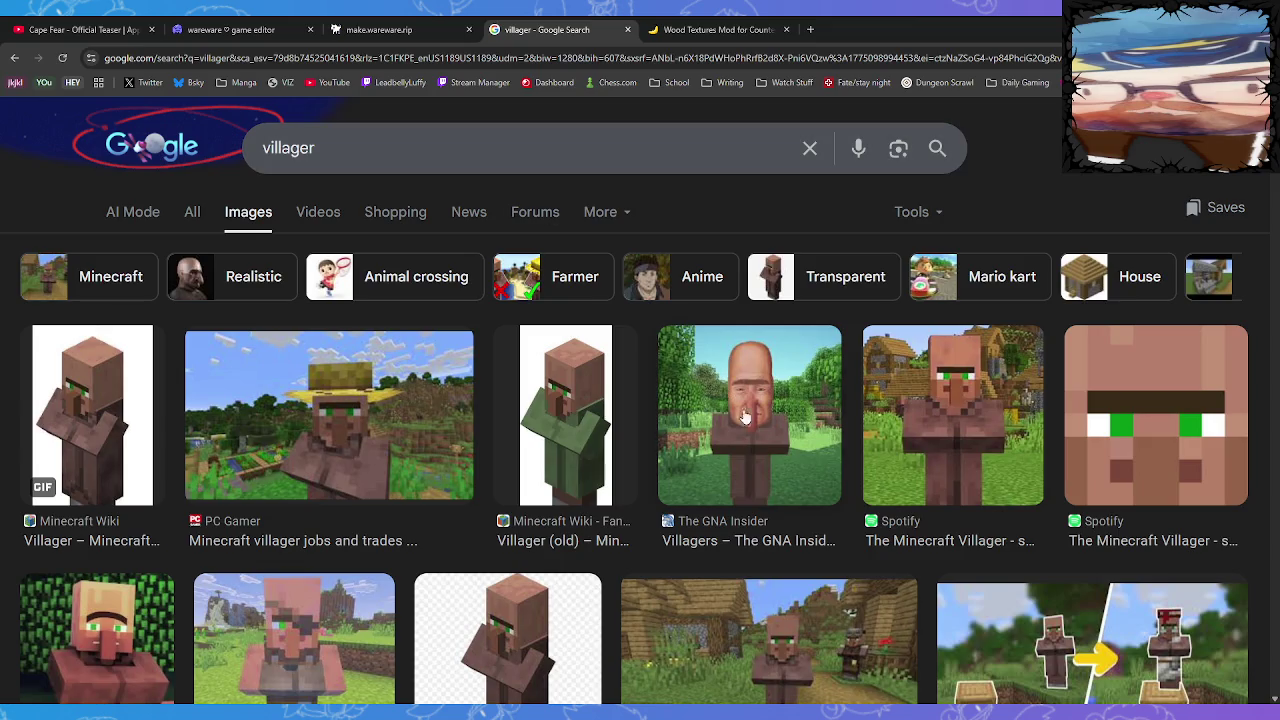
pyautogui.click(381, 152)
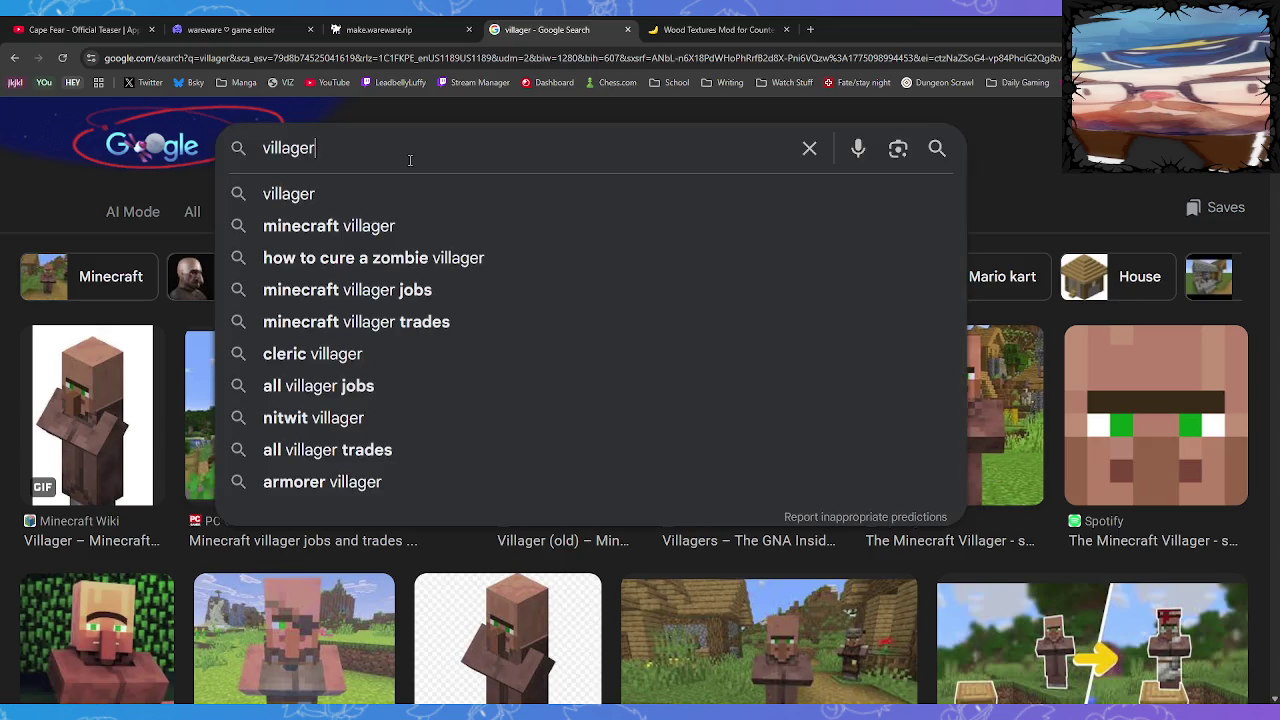
pyautogui.write('png front')
pyautogui.press('Return')
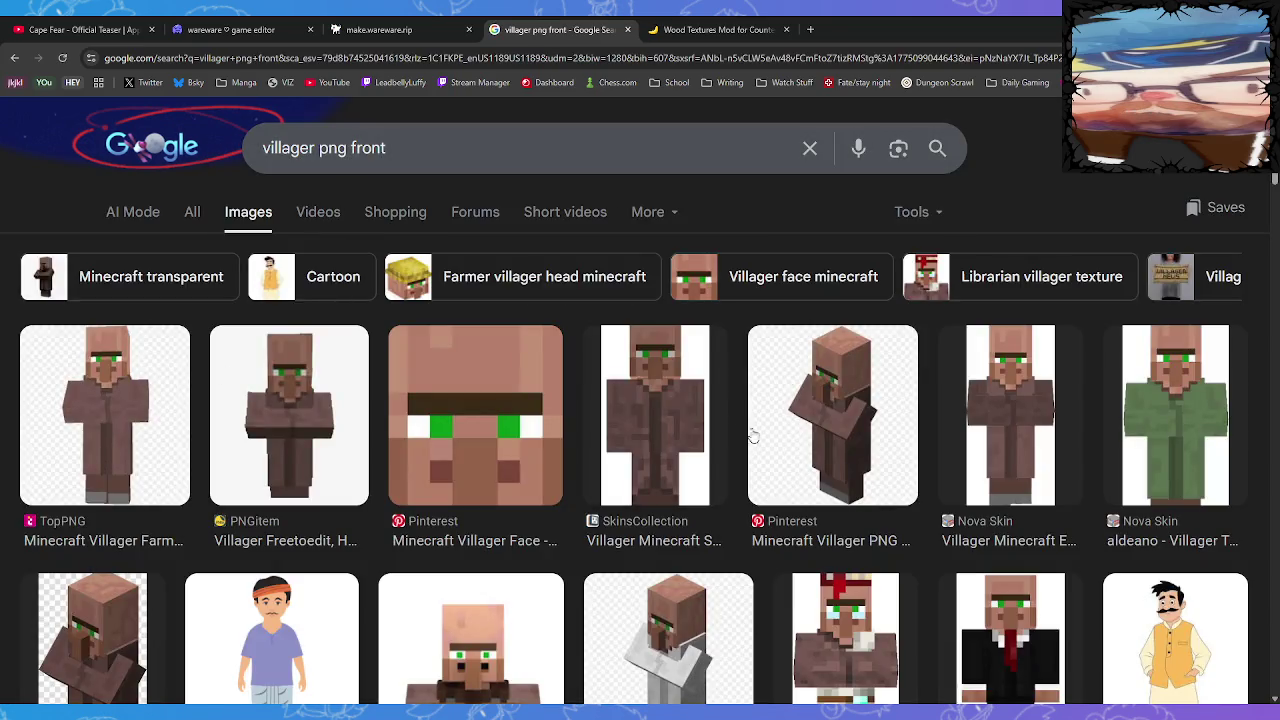
# Preview the SkinsCollection front-facing villager skin and paste it into Paint
pyautogui.click(688, 425)
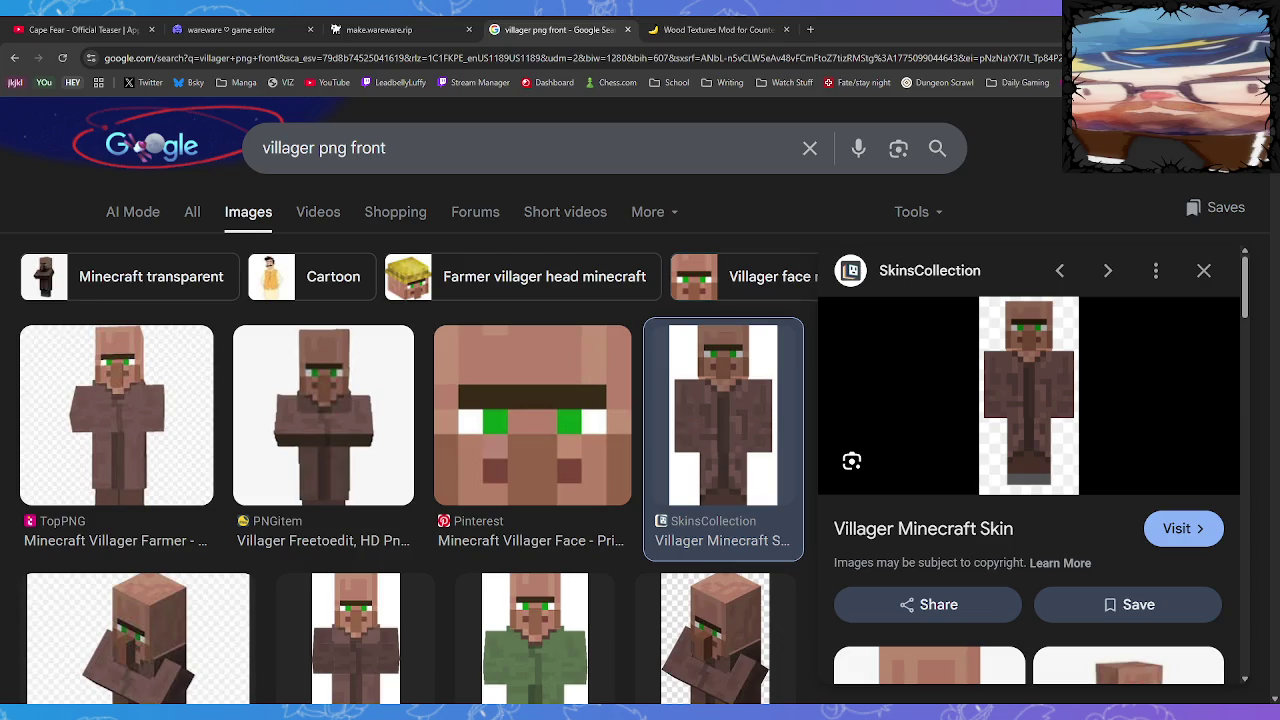
pyautogui.hotkey('alt', 'Tab')
pyautogui.hotkey('ctrl', 'v')
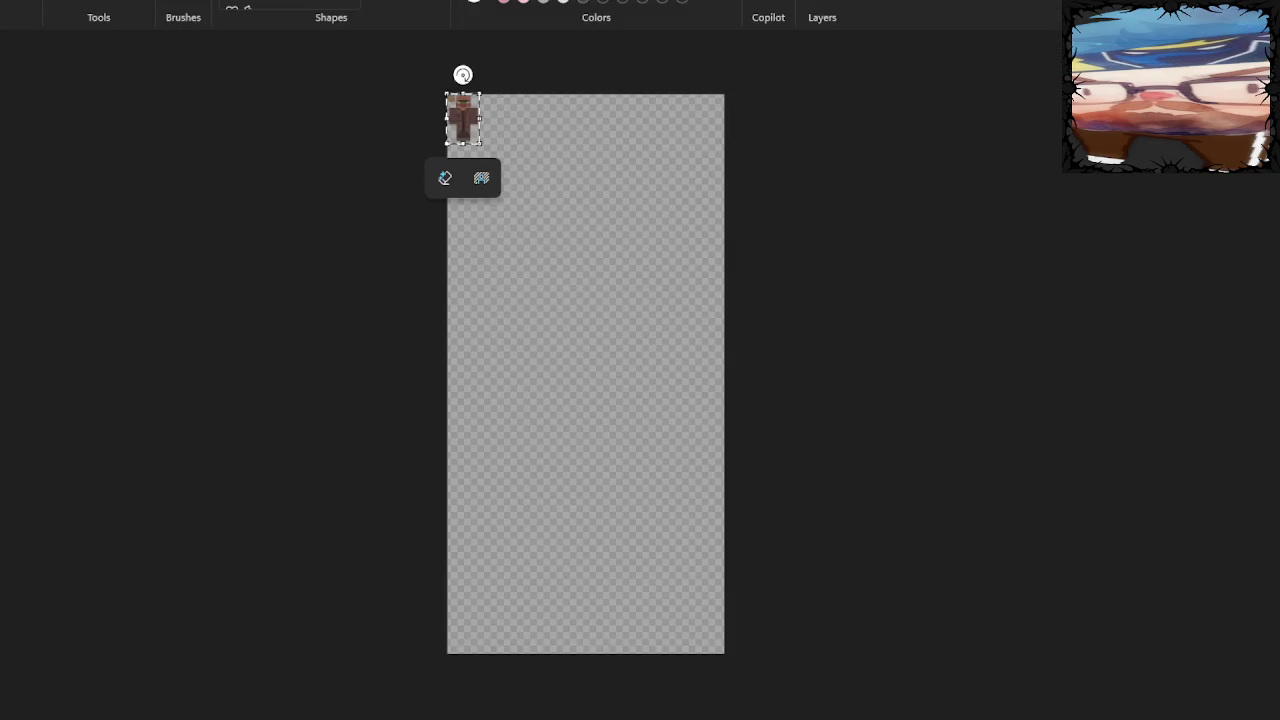
# Discard the floating villager image and crop the canvas to the small wood-texture square
pyautogui.scroll(5, 586, 380)
pyautogui.scroll(2, 640, 400)
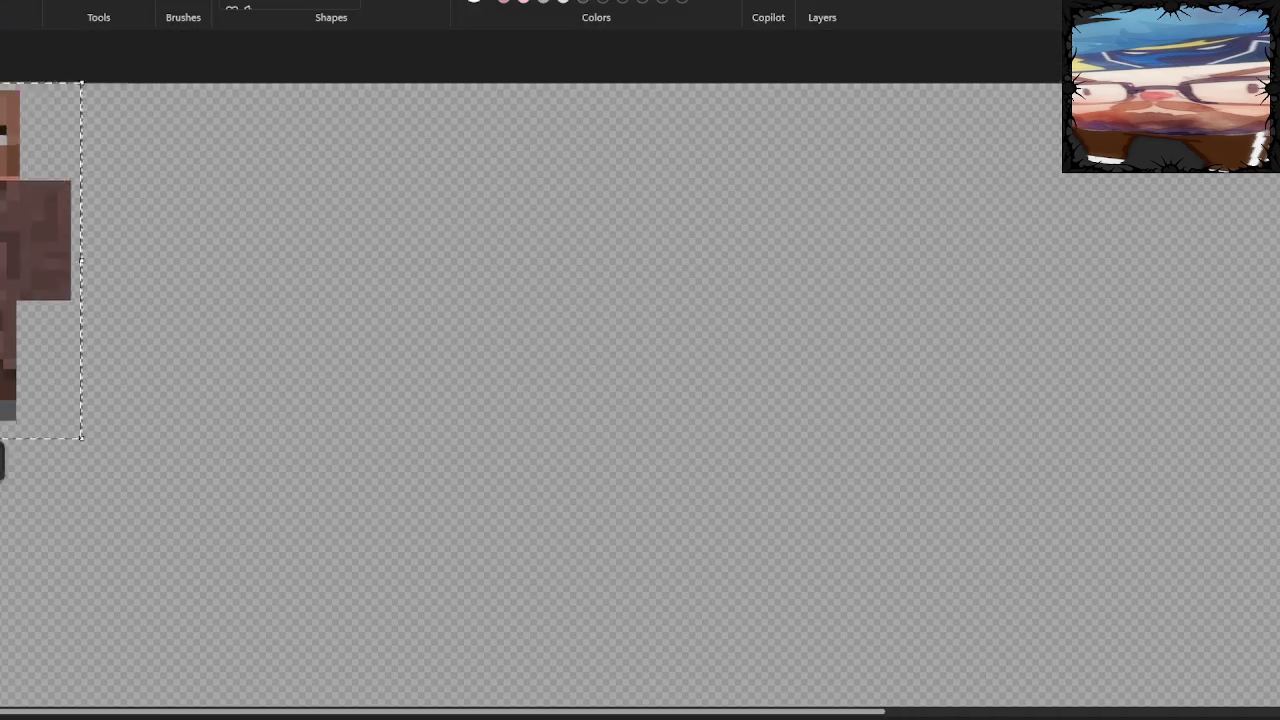
pyautogui.scroll(1, 532, 300)
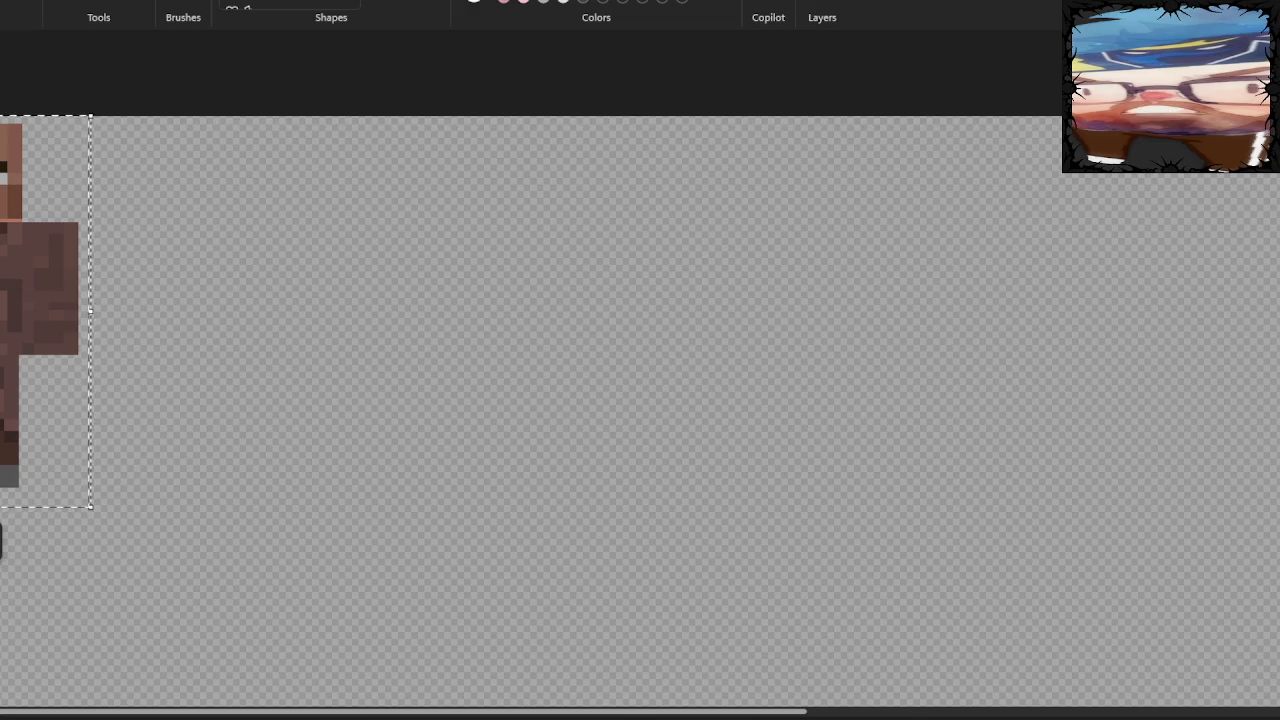
pyautogui.hscroll(-2, 250, 518)
pyautogui.moveTo(222, 508)
pyautogui.mouseDown()
pyautogui.moveTo(212, 470)
pyautogui.moveTo(107, 380)
pyautogui.moveTo(110, 342)
pyautogui.moveTo(76, 289)
pyautogui.moveTo(50, 288)
pyautogui.moveTo(93, 290)
pyautogui.moveTo(30, 282)
pyautogui.moveTo(30, 241)
pyautogui.mouseUp()
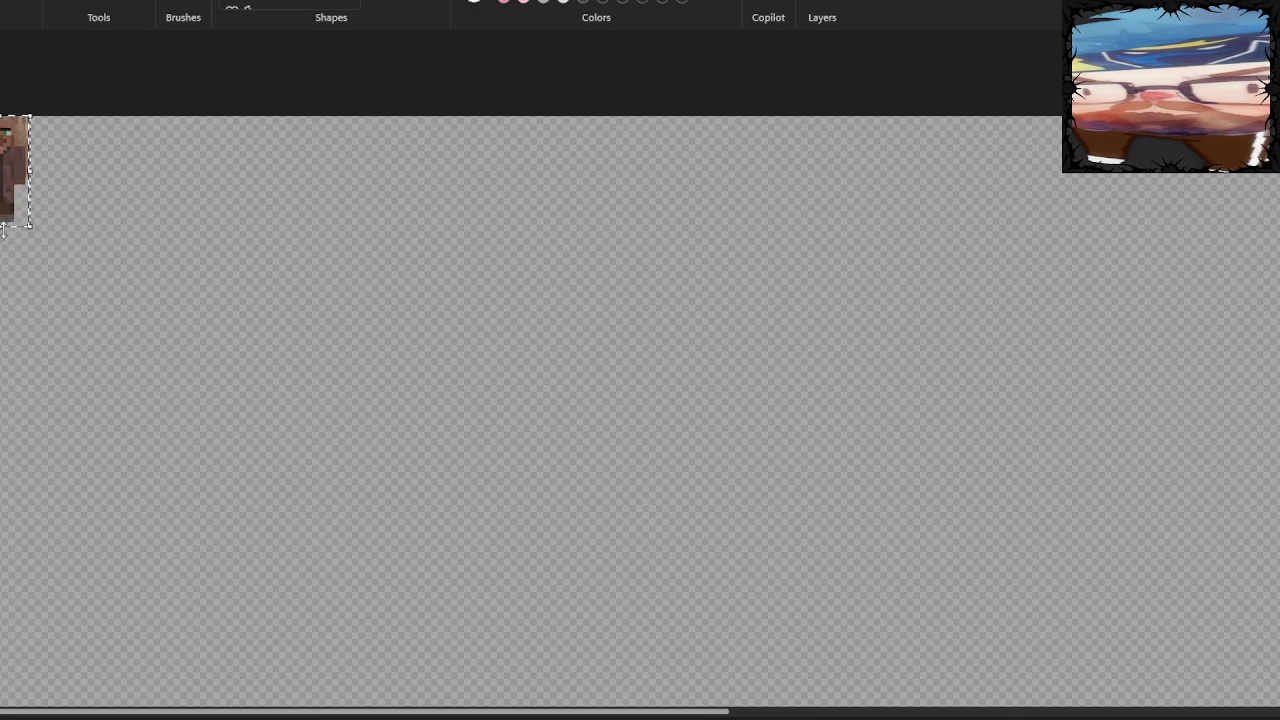
pyautogui.moveTo(4, 241); pyautogui.dragTo(4, 238)
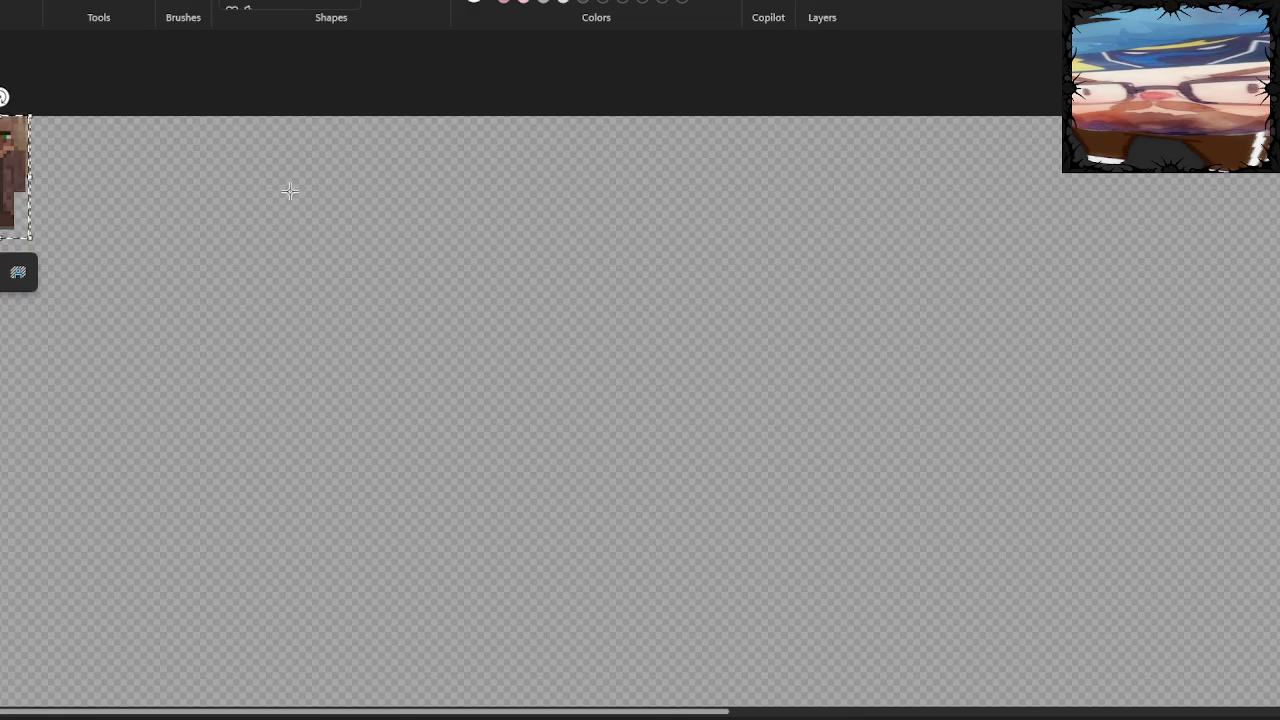
pyautogui.moveTo(3, 182); pyautogui.dragTo(2, 182)
pyautogui.press('Escape')
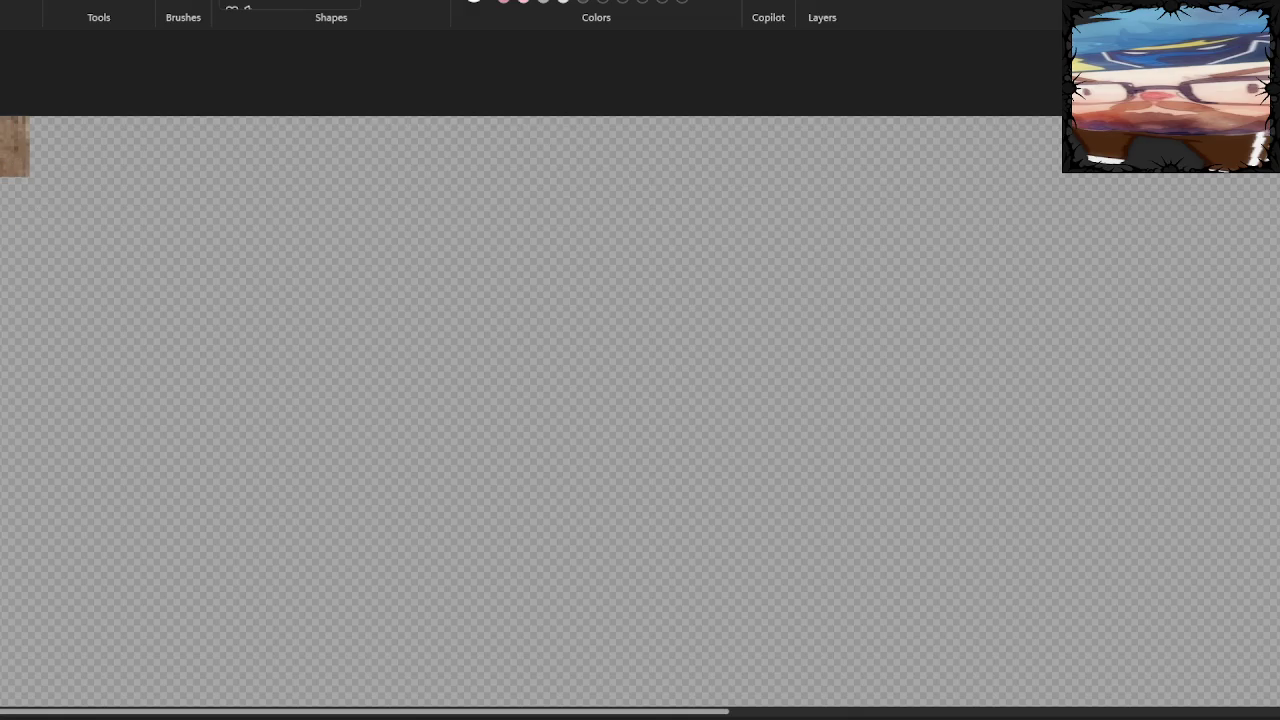
pyautogui.hotkey('ctrl', 'shift', 'x')
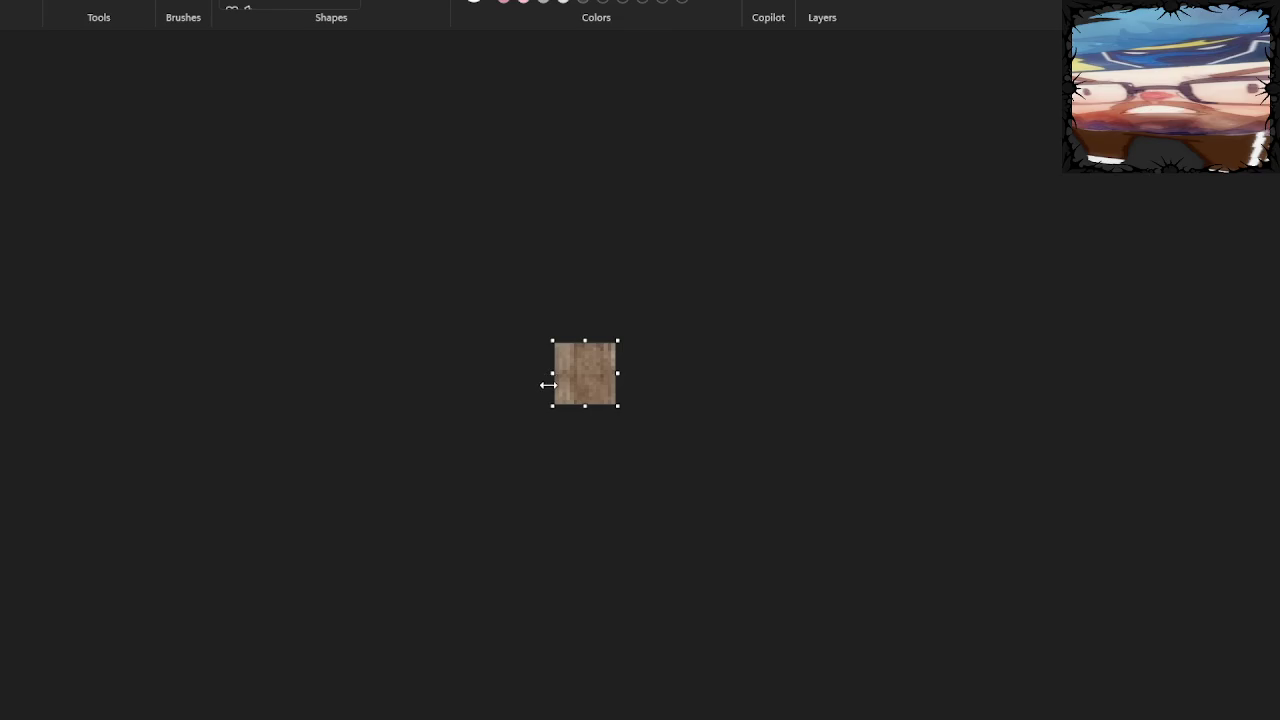
# Extend the canvas to double its height, then paste the villager skin and shrink it
pyautogui.moveTo(585, 406); pyautogui.dragTo(596, 468)
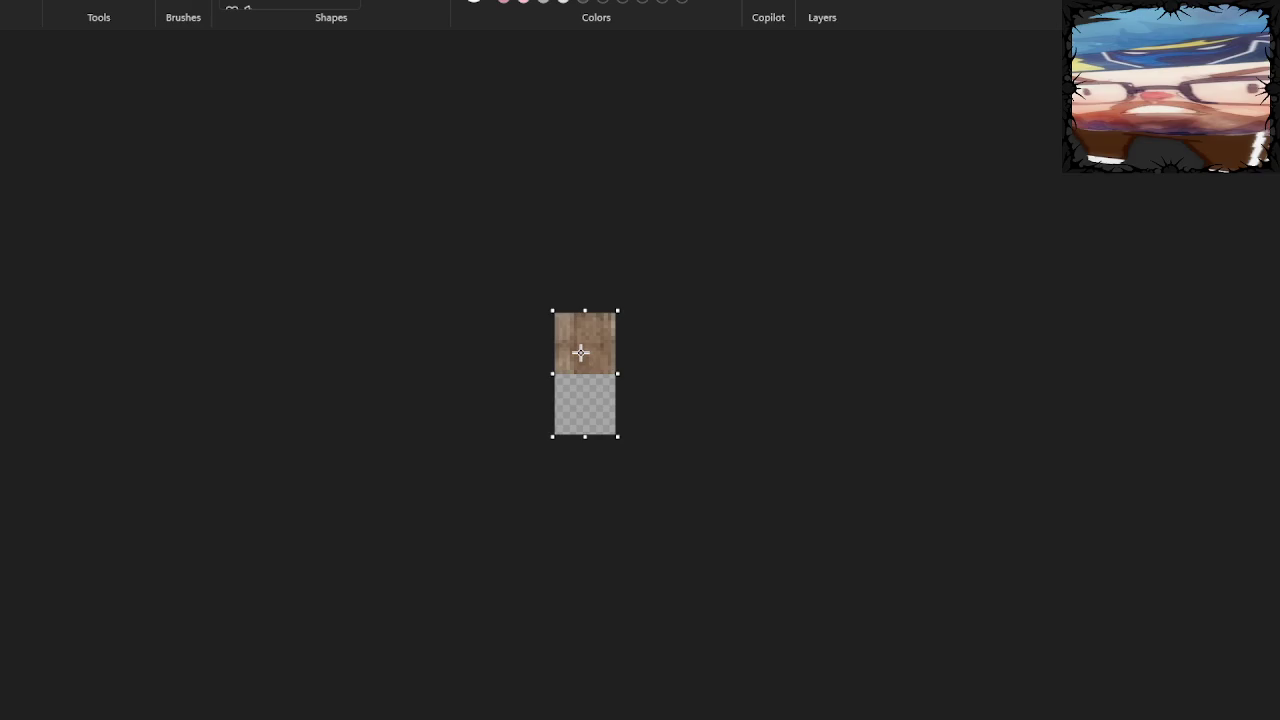
pyautogui.hotkey('ctrl', 'v')
pyautogui.hotkey('ctrl', 'z')
pyautogui.hotkey('ctrl', 'v')
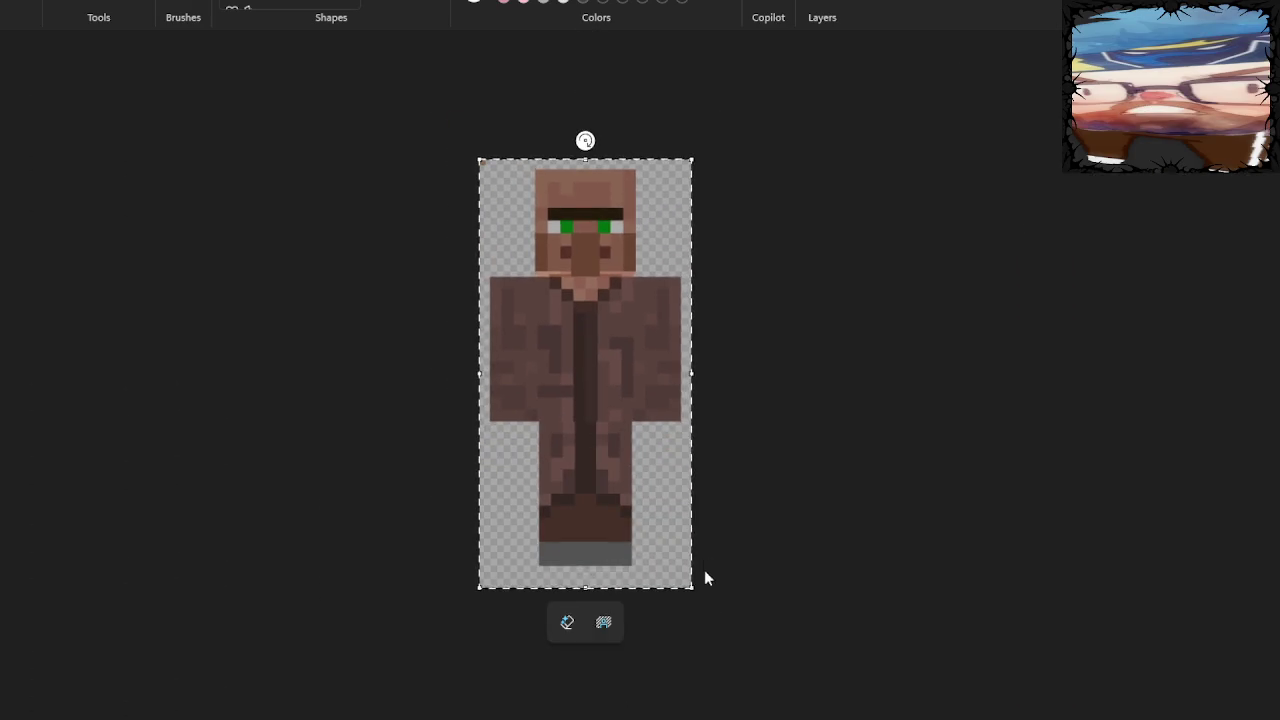
pyautogui.moveTo(691, 588); pyautogui.dragTo(508, 200)
# Delete the shrunken villager copy and fit the whole canvas in the window
pyautogui.scroll(4, 520, 195)
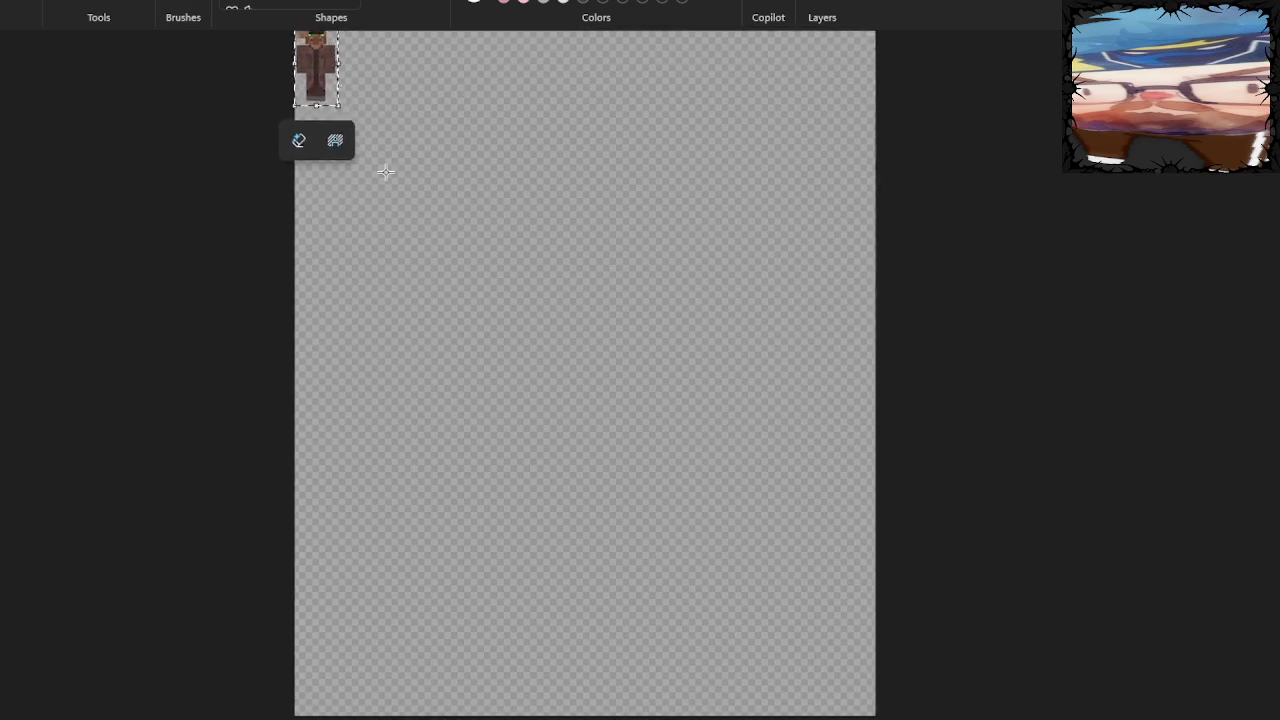
pyautogui.scroll(5, 340, 200)
pyautogui.scroll(-5, 263, 232)
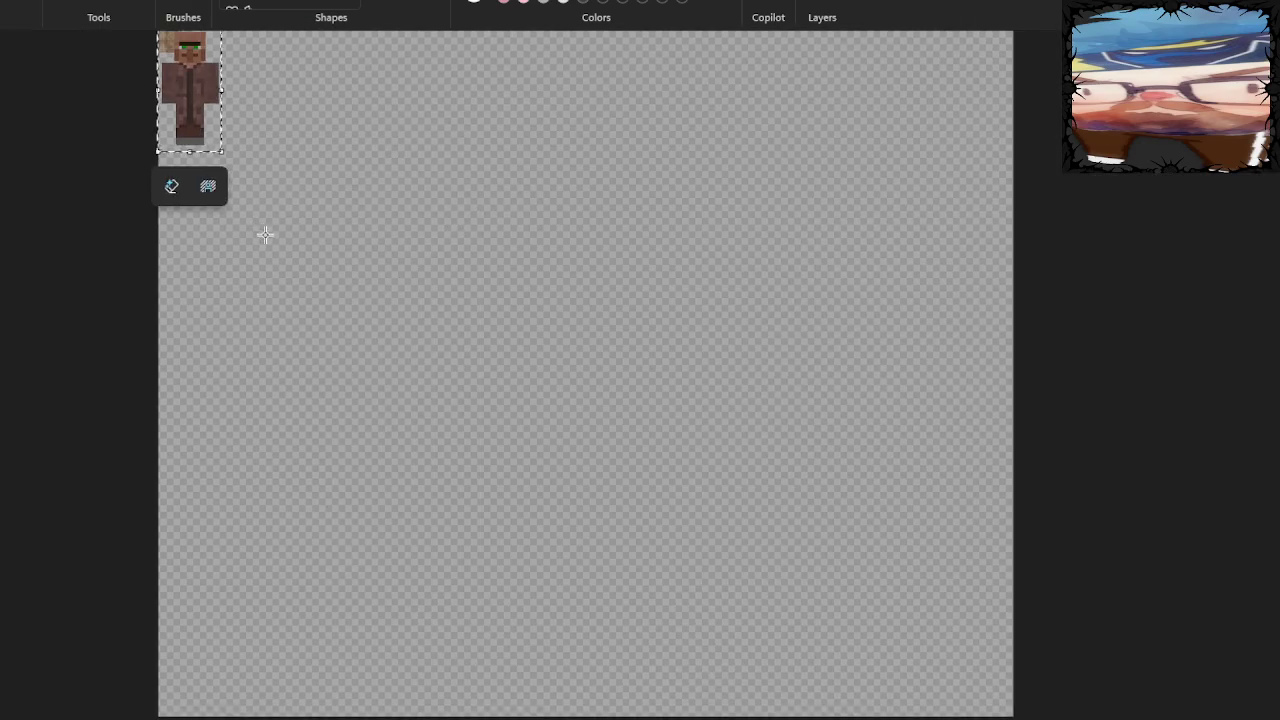
pyautogui.scroll(5, 215, 156)
pyautogui.scroll(1, 201, 155)
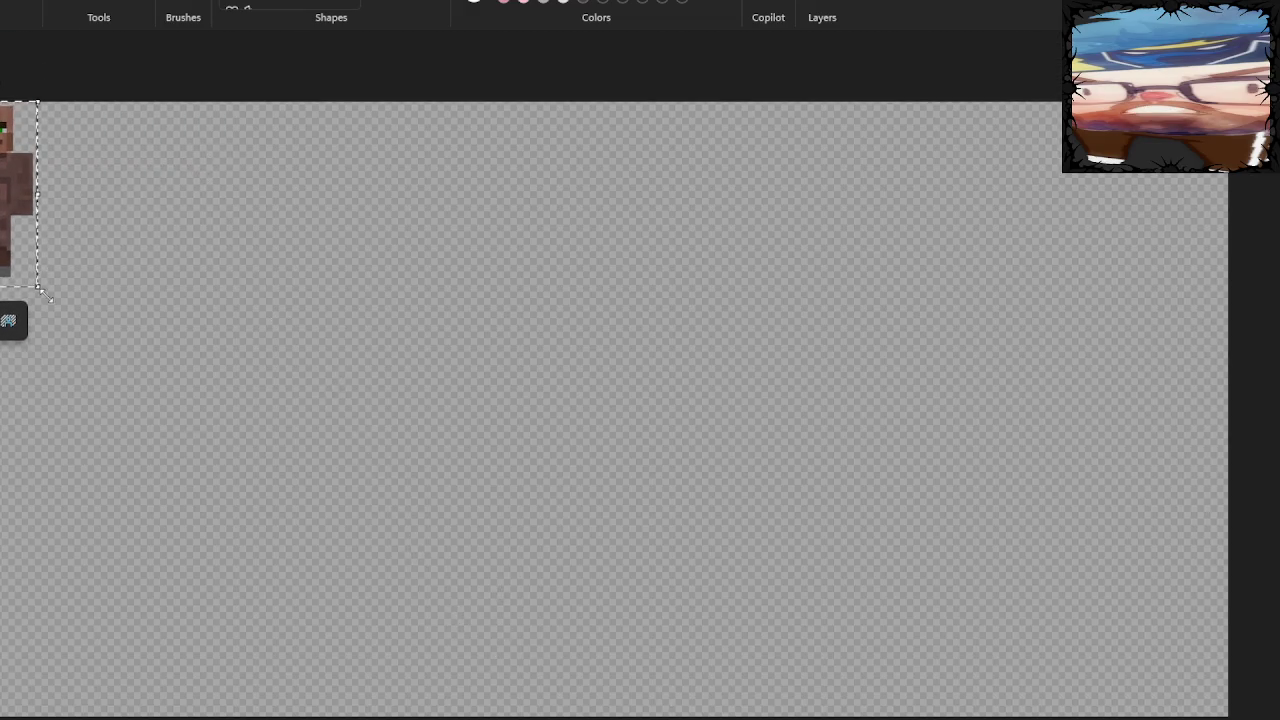
pyautogui.press('Delete')
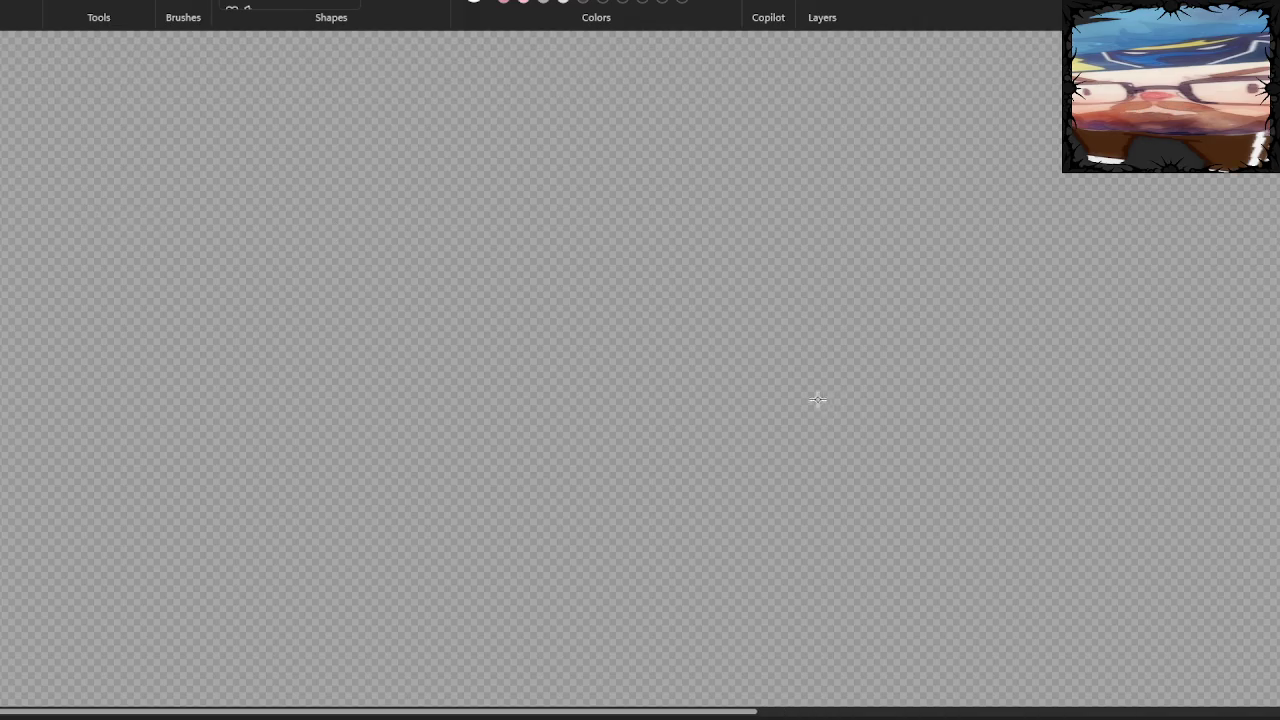
pyautogui.scroll(-2, 800, 405)
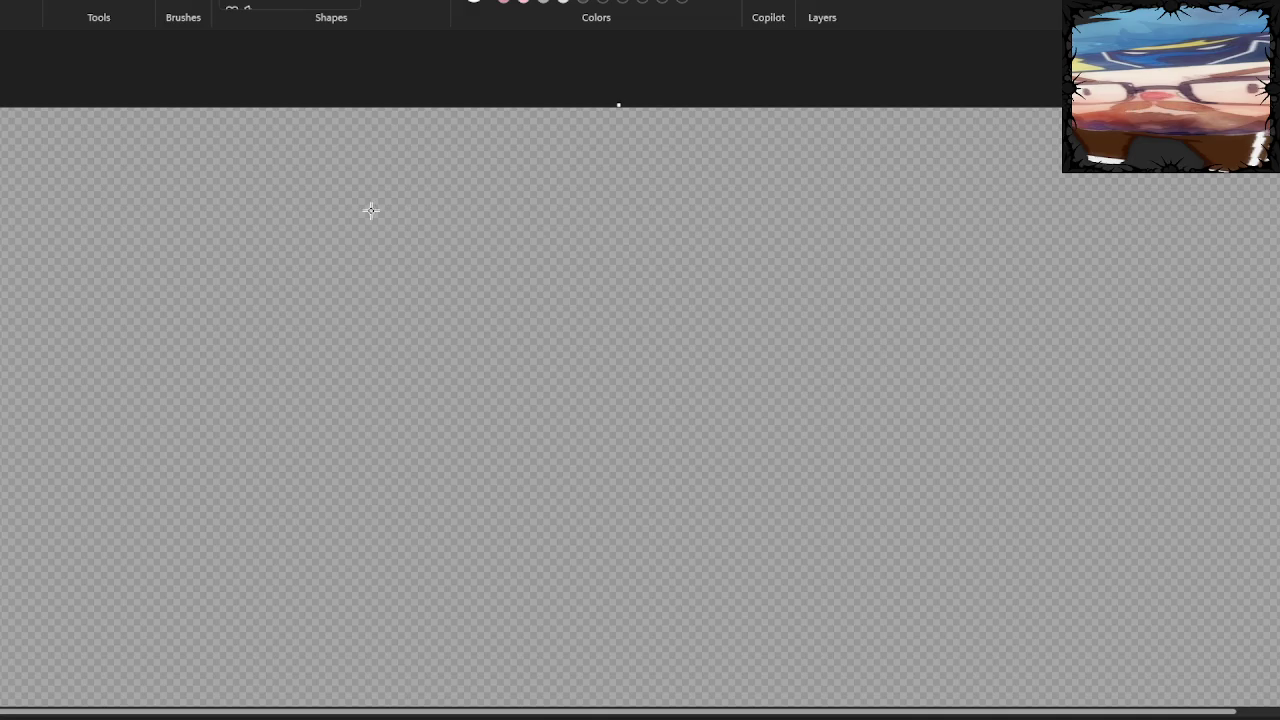
pyautogui.scroll(-2, 966, 310)
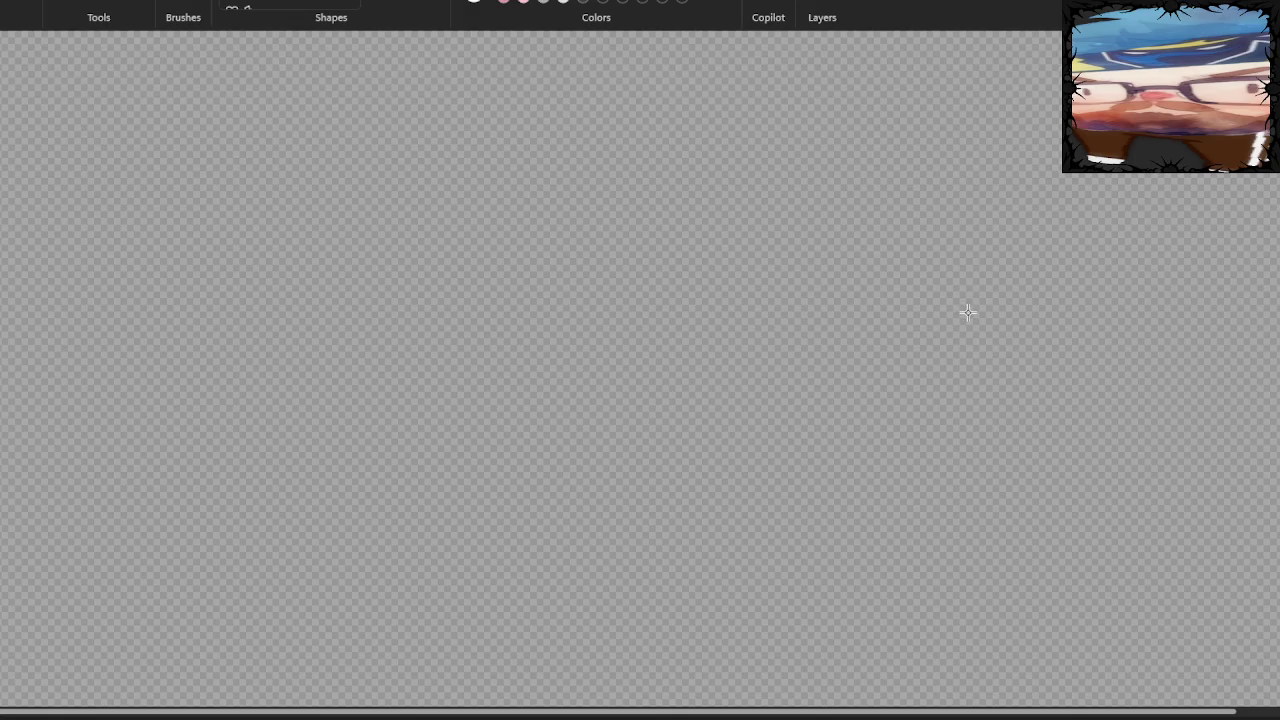
pyautogui.scroll(-5, 968, 317)
pyautogui.hotkey('ctrl', '0')
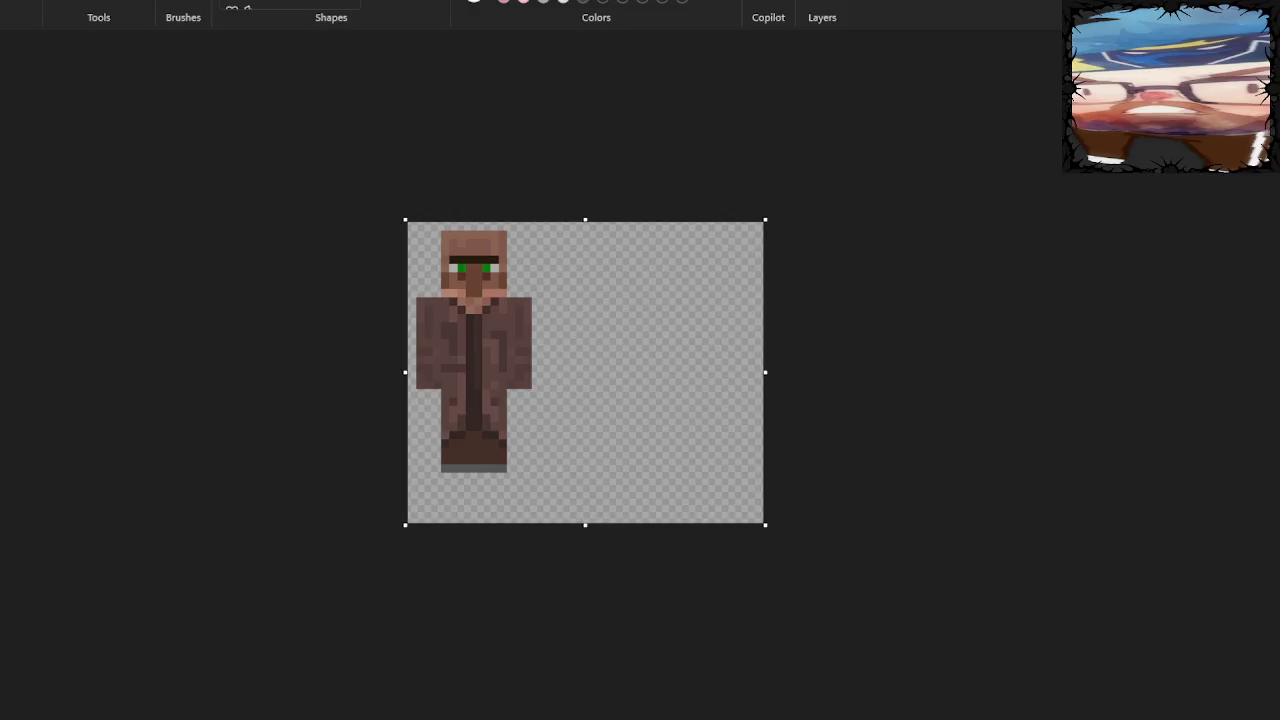
# Move the villager flush to the corner and shrink the canvas to its height and width
pyautogui.moveTo(407, 222)
pyautogui.mouseDown()
pyautogui.moveTo(440, 250)
pyautogui.moveTo(525, 395)
pyautogui.moveTo(510, 402)
pyautogui.moveTo(543, 480)
pyautogui.moveTo(533, 474)
pyautogui.mouseUp()
pyautogui.moveTo(479, 386); pyautogui.dragTo(471, 378)
pyautogui.click(545, 509)
pyautogui.hotkey('ctrl', 'a')
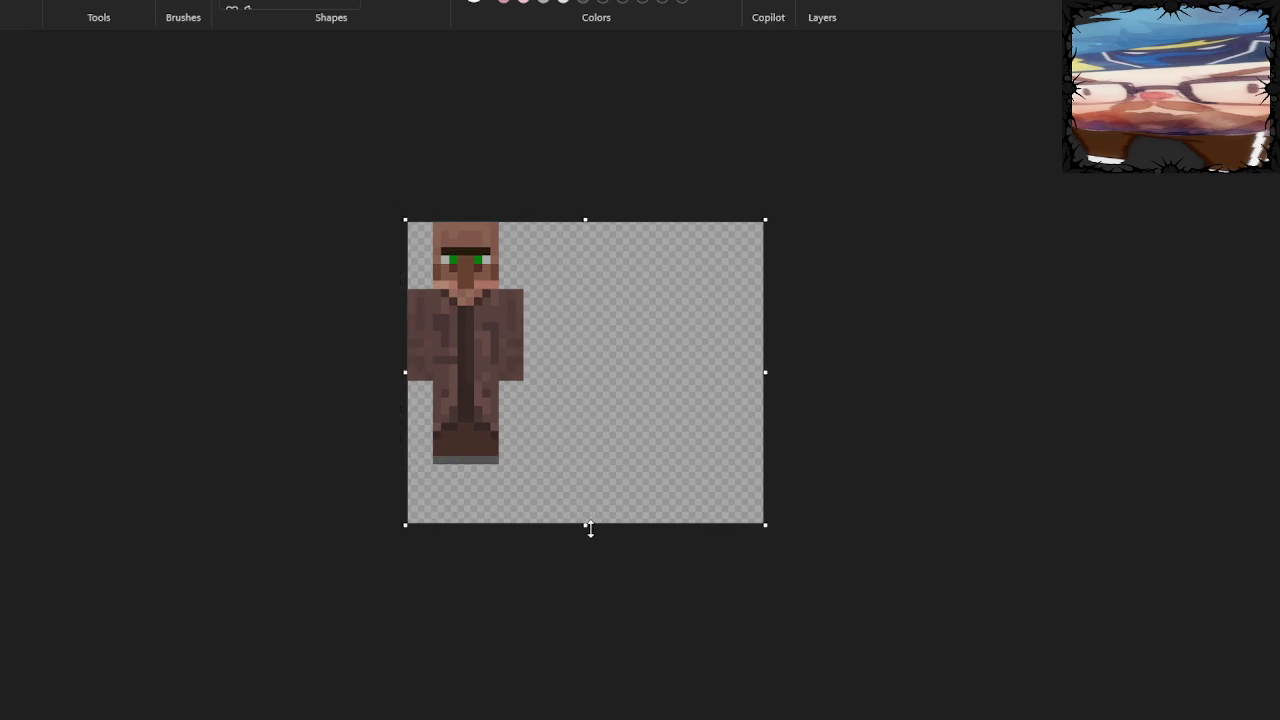
pyautogui.moveTo(586, 524)
pyautogui.mouseDown()
pyautogui.moveTo(586, 463)
pyautogui.moveTo(589, 491)
pyautogui.mouseUp()
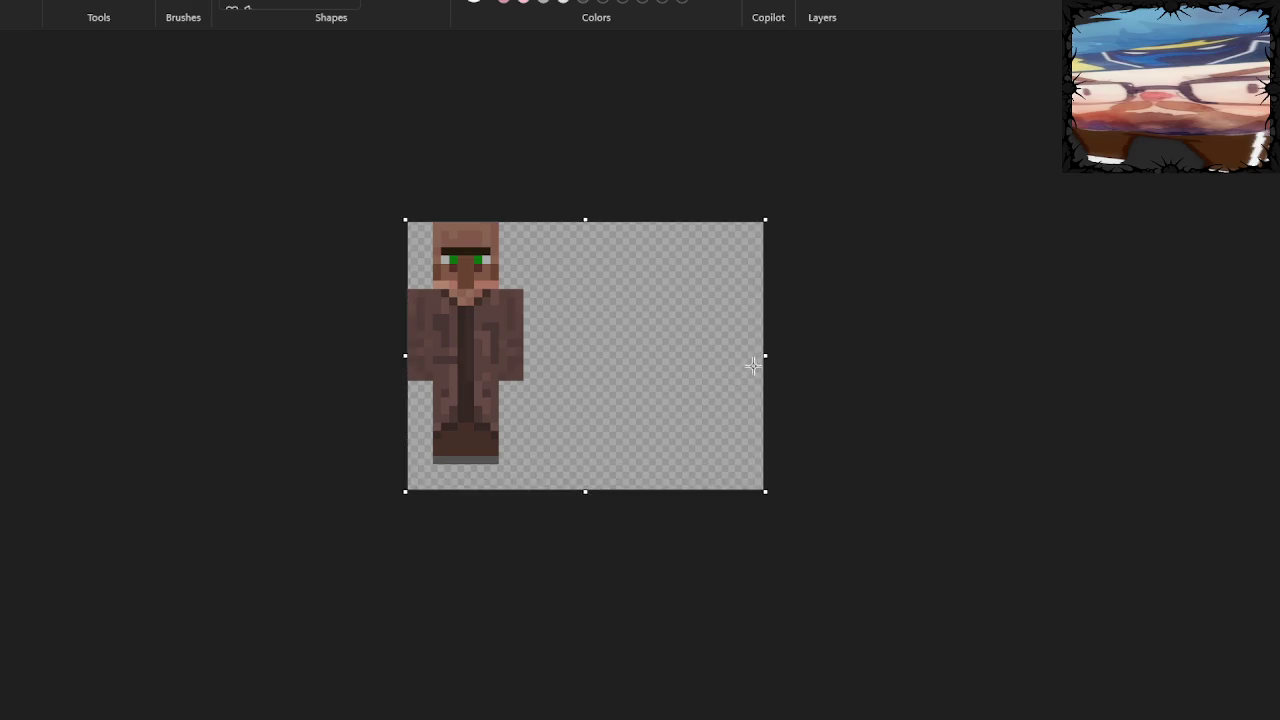
pyautogui.moveTo(759, 356)
pyautogui.mouseDown()
pyautogui.moveTo(543, 363)
pyautogui.moveTo(523, 377)
pyautogui.moveTo(545, 374)
pyautogui.mouseUp()
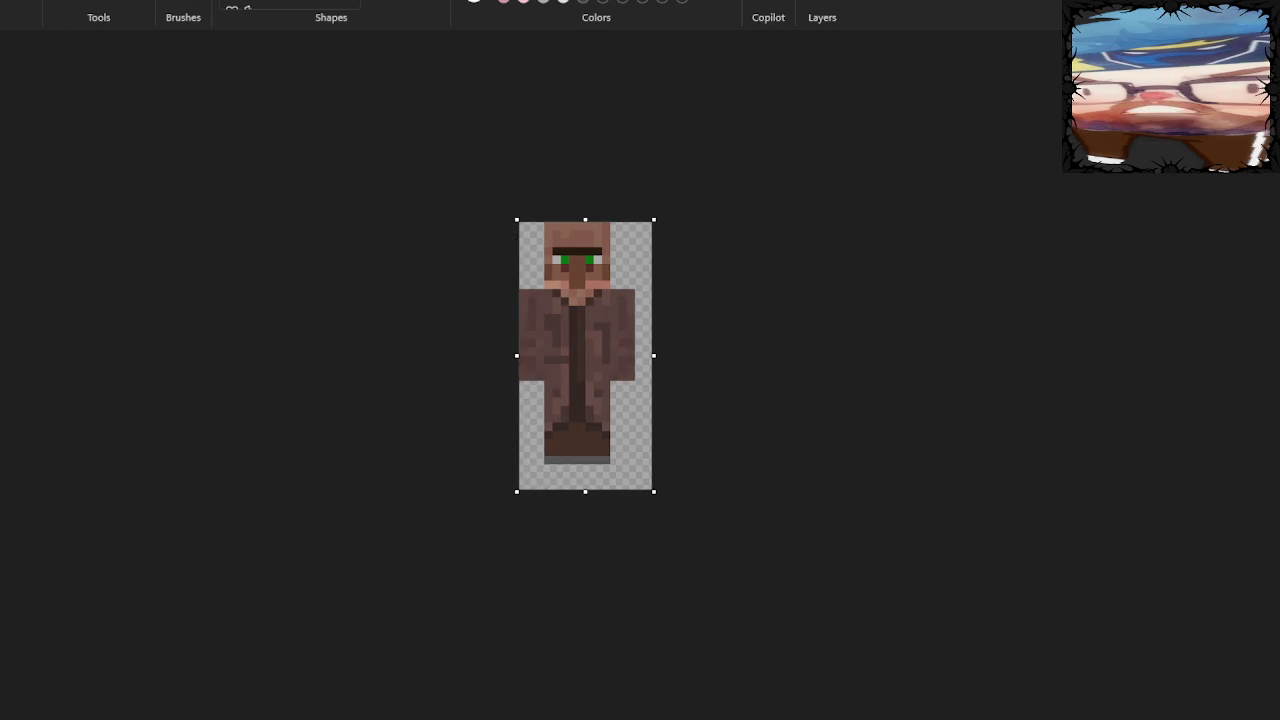
# Crop the canvas from the top so only the villager's lower half remains
pyautogui.moveTo(518, 221); pyautogui.dragTo(654, 491)
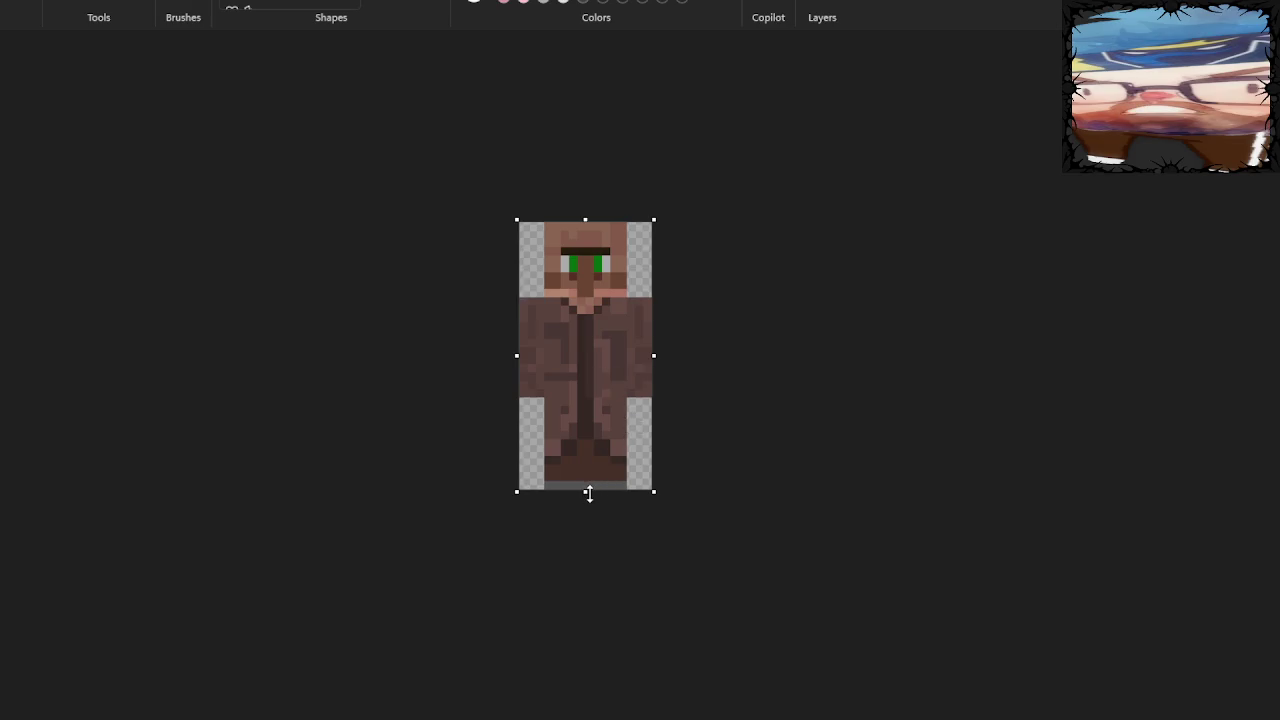
pyautogui.moveTo(586, 491); pyautogui.dragTo(602, 367)
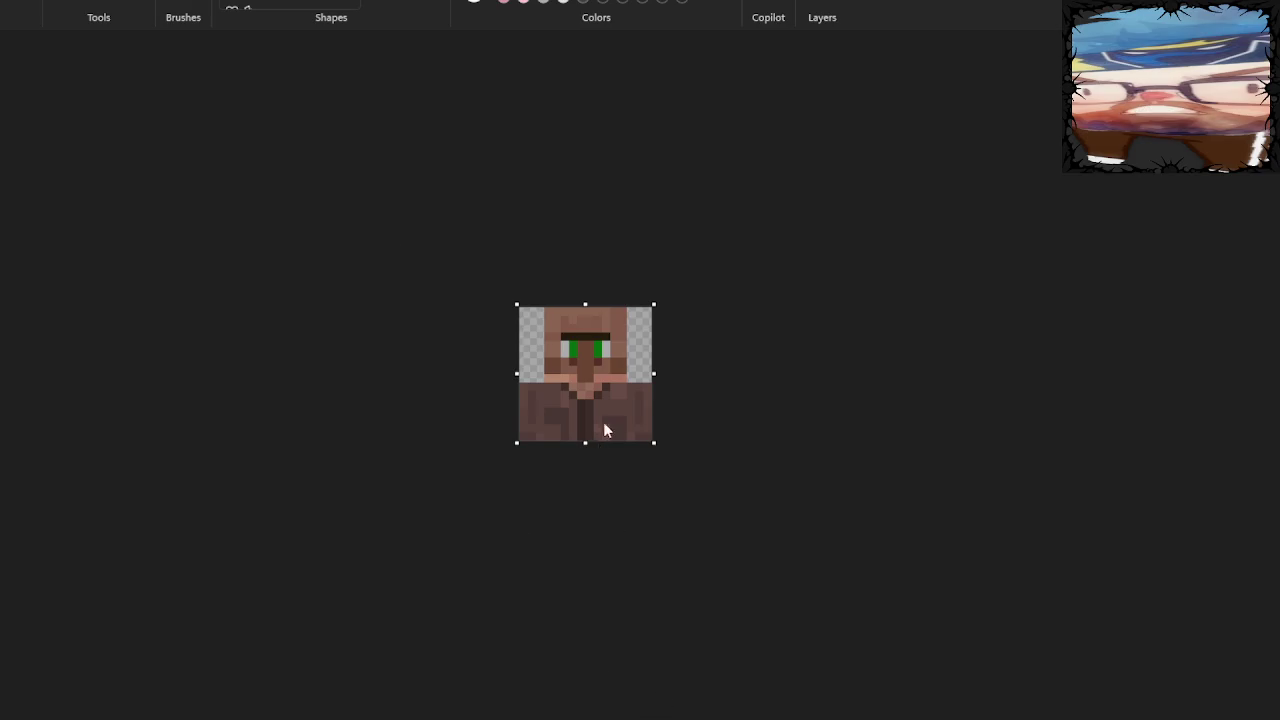
pyautogui.hotkey('ctrl', 'z')
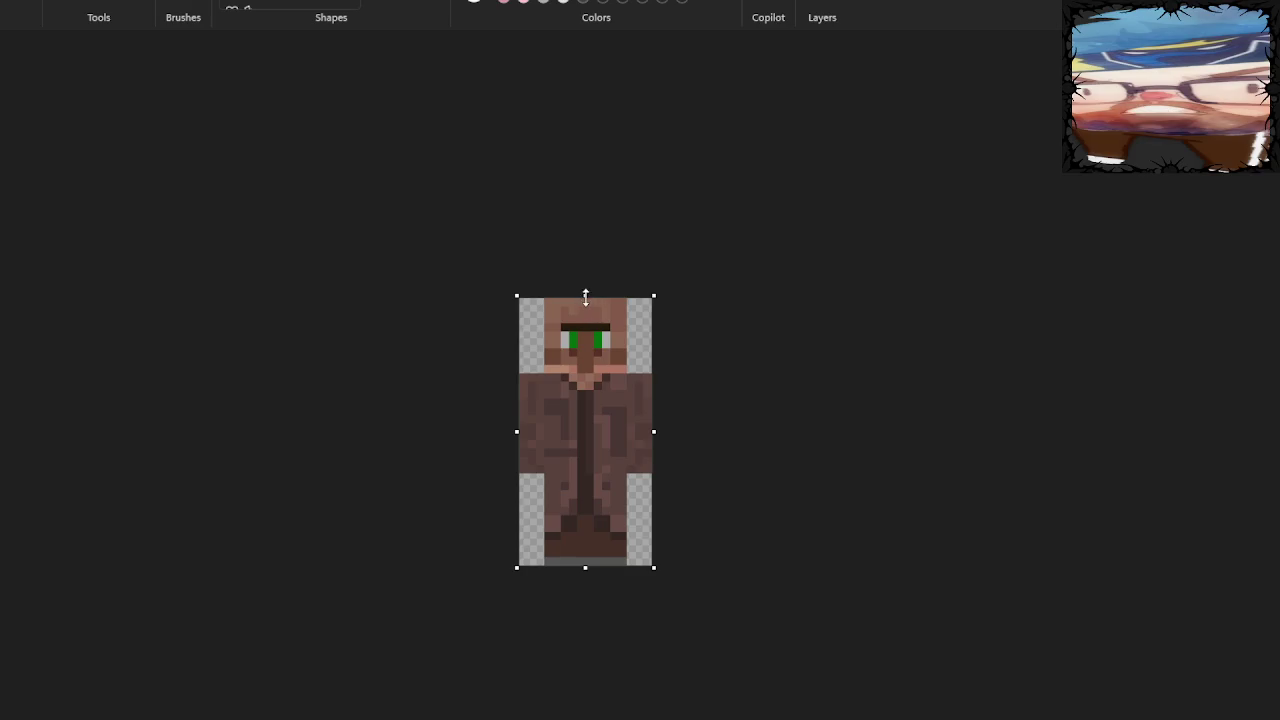
pyautogui.moveTo(586, 296); pyautogui.dragTo(586, 432)
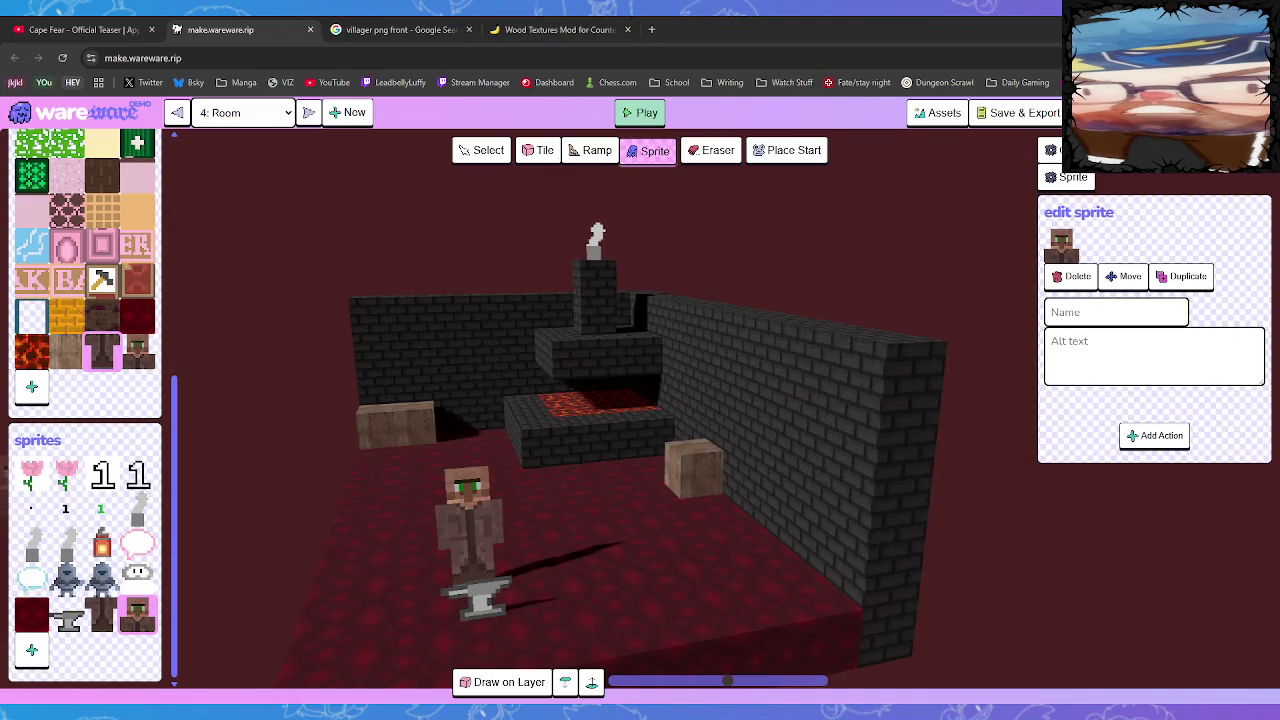
# Orbit the forge room to view the villager beside the anvil from new angles
pyautogui.moveTo(560, 420); pyautogui.dragTo(483, 422)
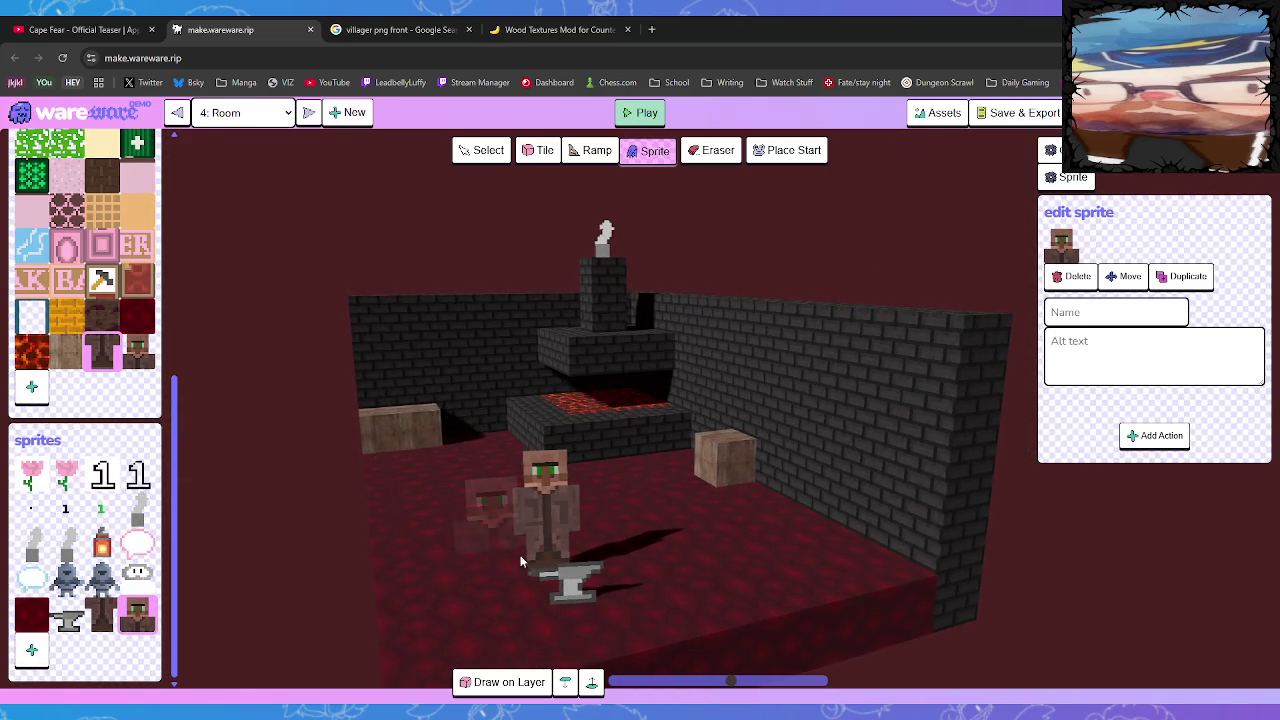
pyautogui.moveTo(520, 555)
pyautogui.mouseDown()
pyautogui.moveTo(420, 533)
pyautogui.moveTo(497, 542)
pyautogui.mouseUp()
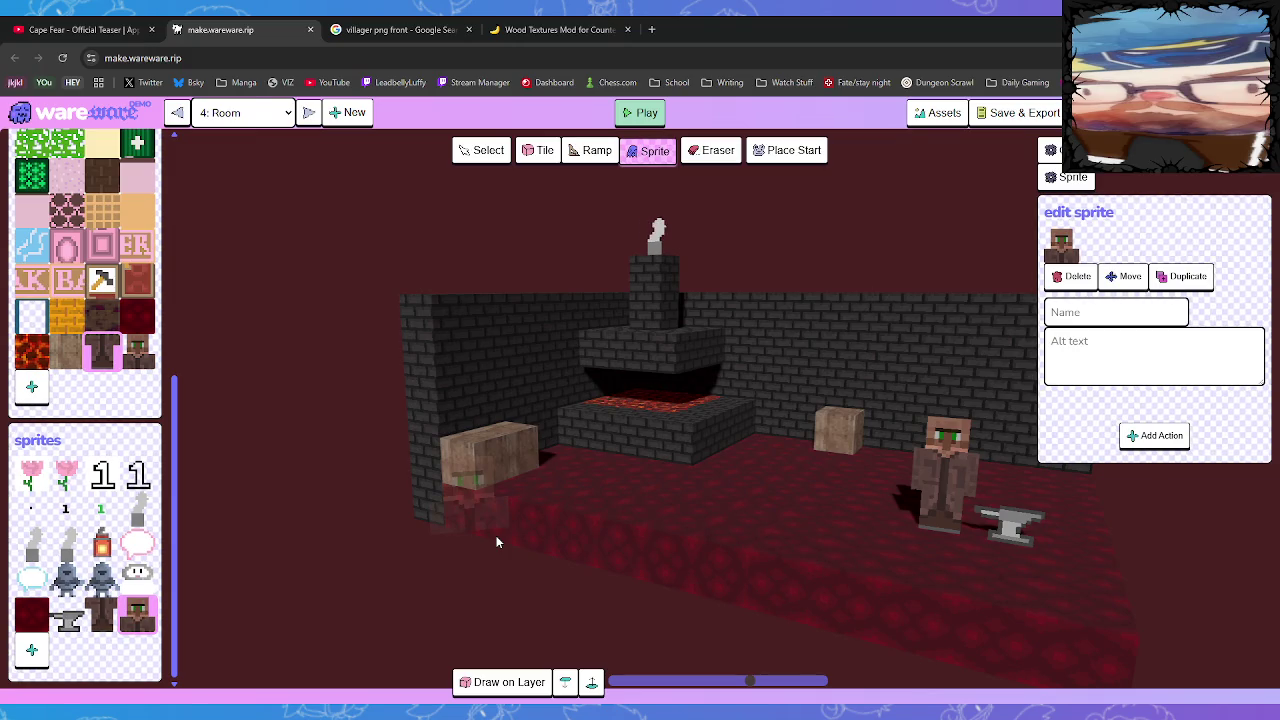
# Place several anvils around the villager, adding an anvil tile from an image file
pyautogui.click(68, 615)
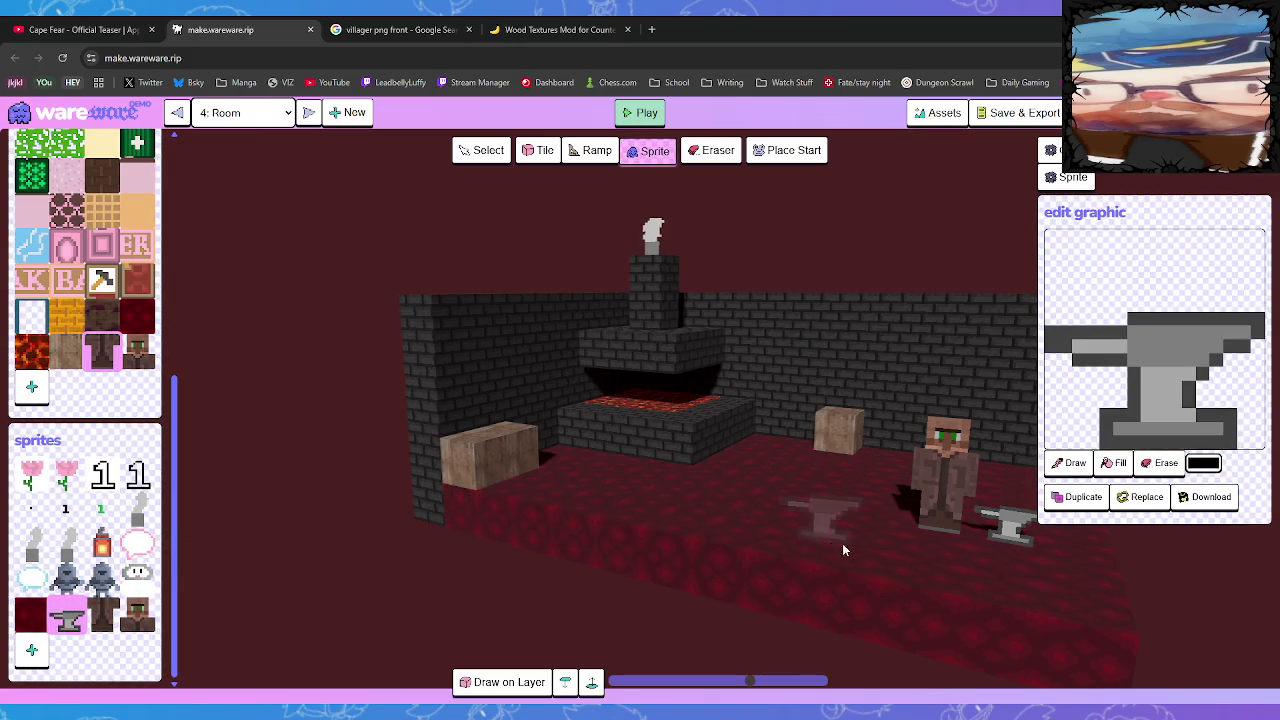
pyautogui.click(922, 541)
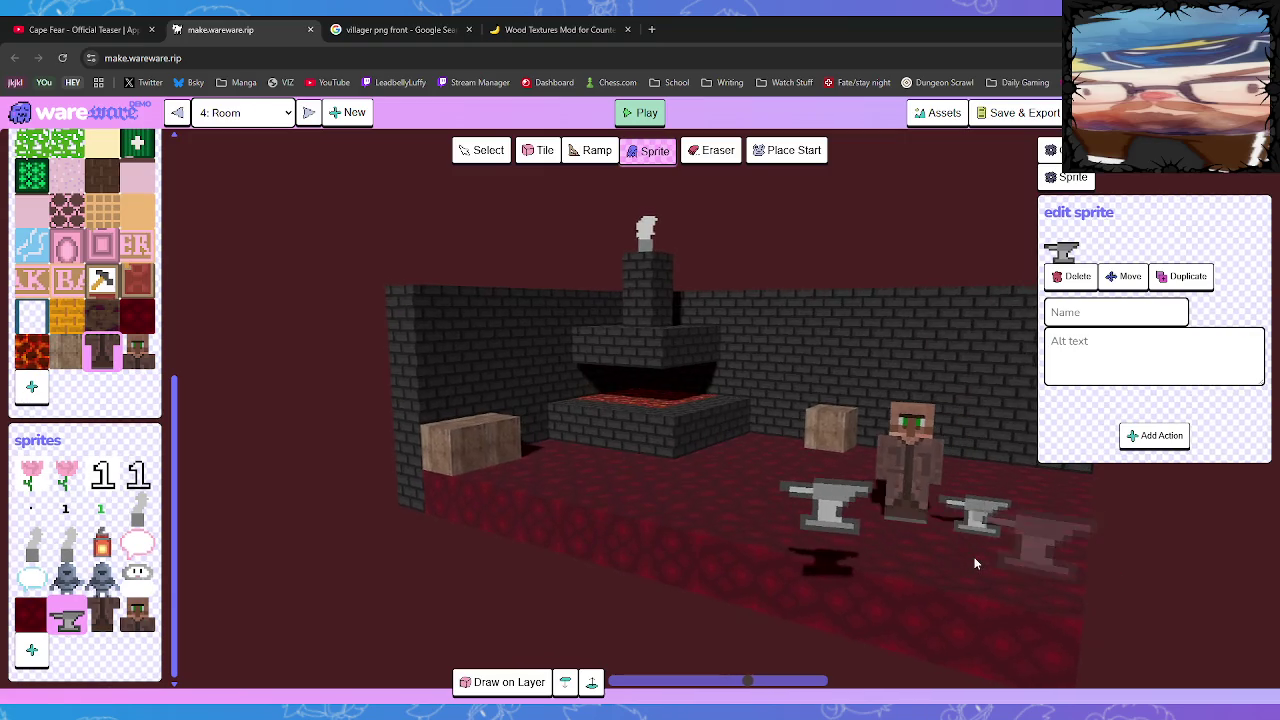
pyautogui.click(1083, 286)
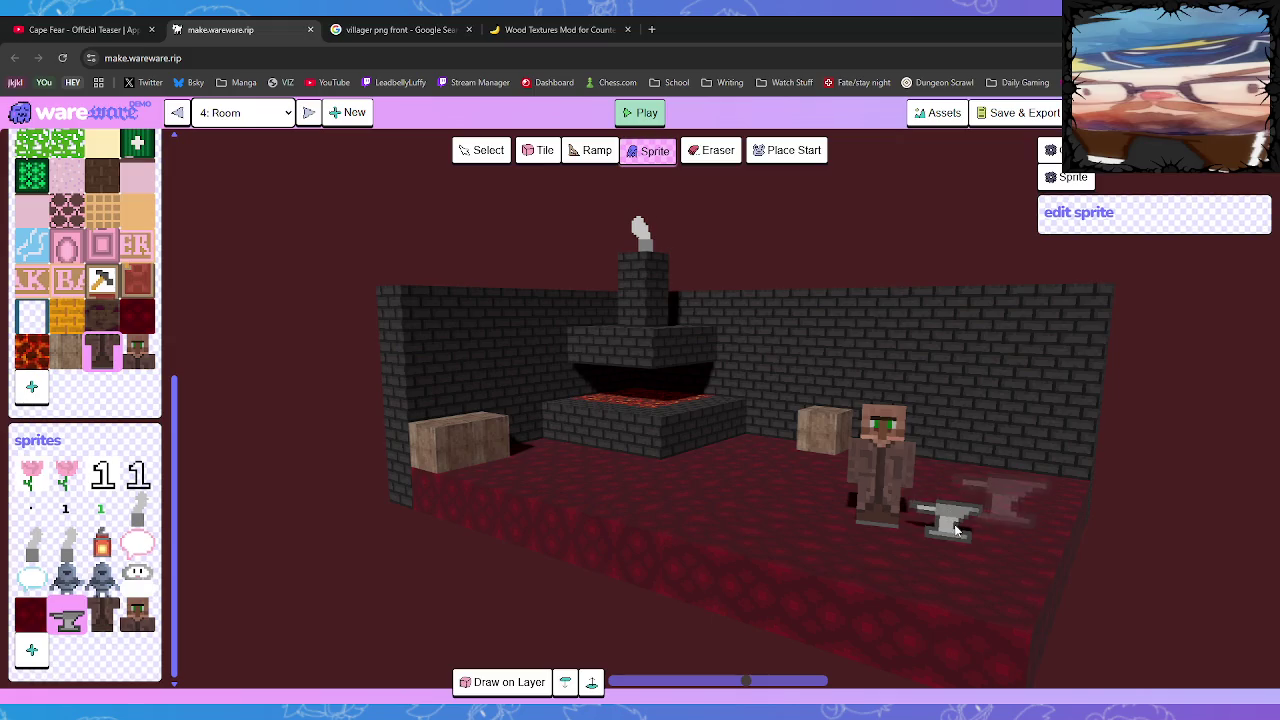
pyautogui.click(505, 680)
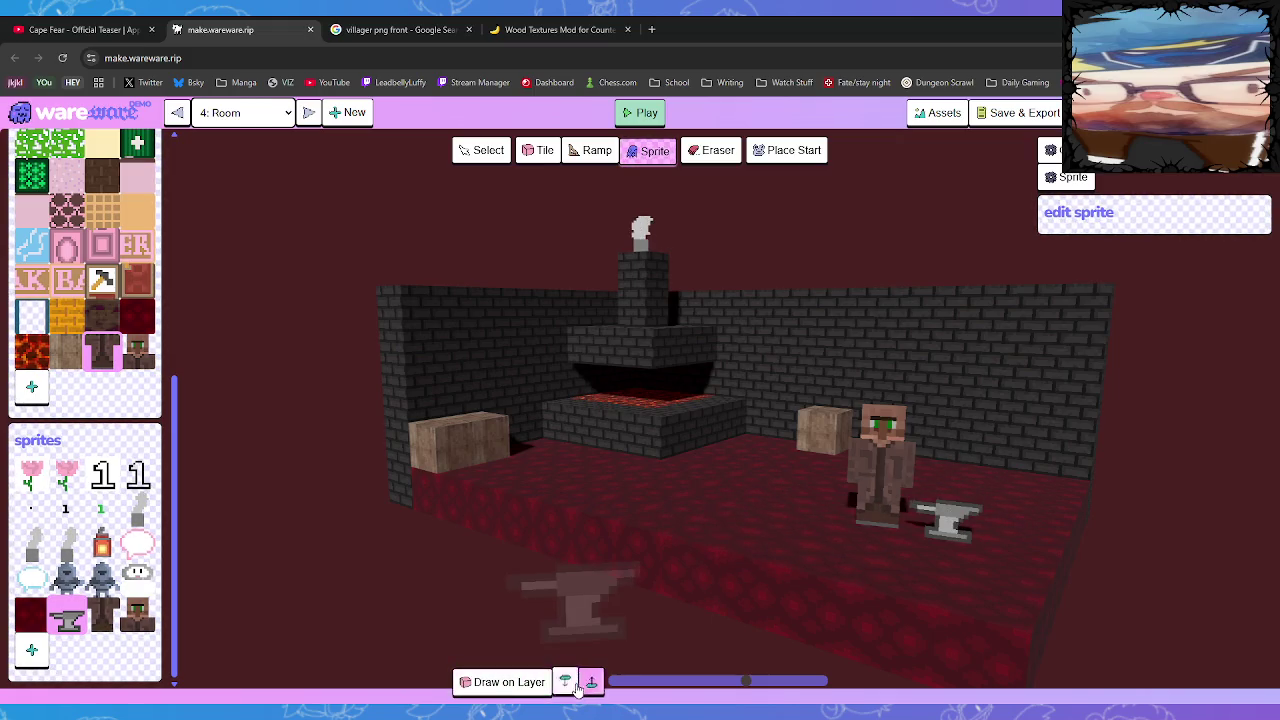
pyautogui.click(873, 548)
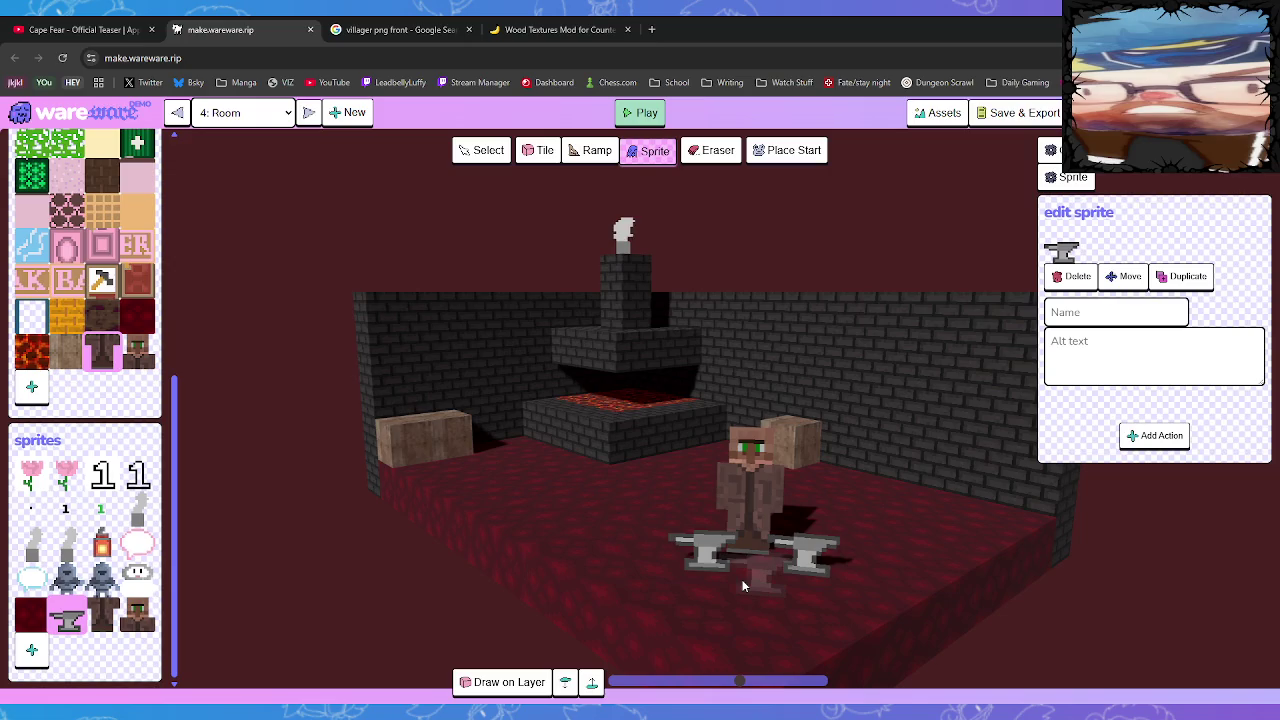
pyautogui.click(822, 596)
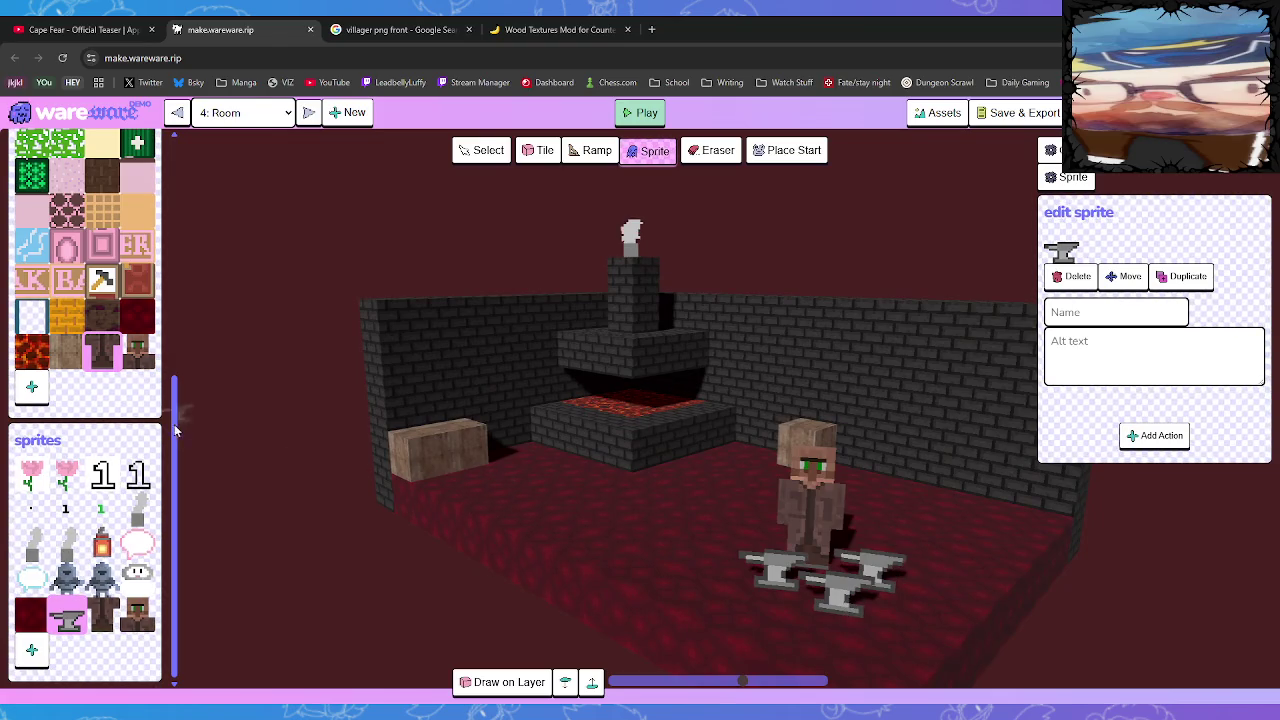
pyautogui.click(45, 392)
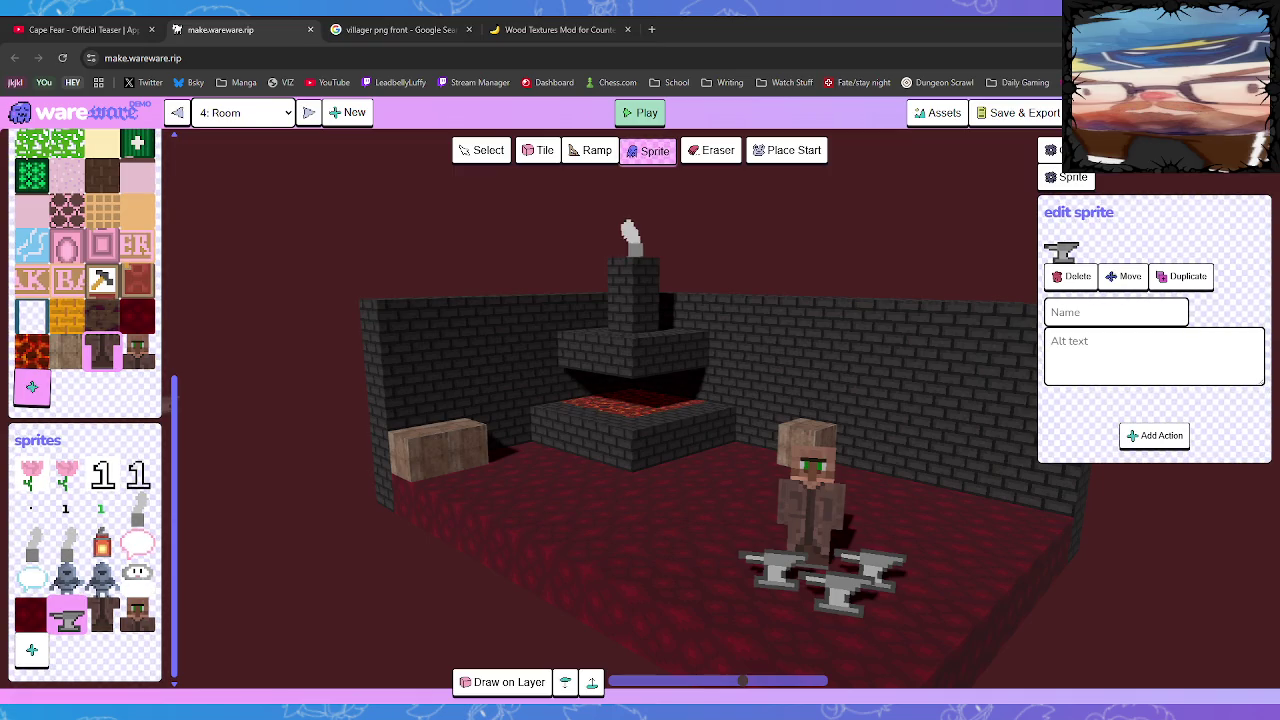
pyautogui.press('Return')
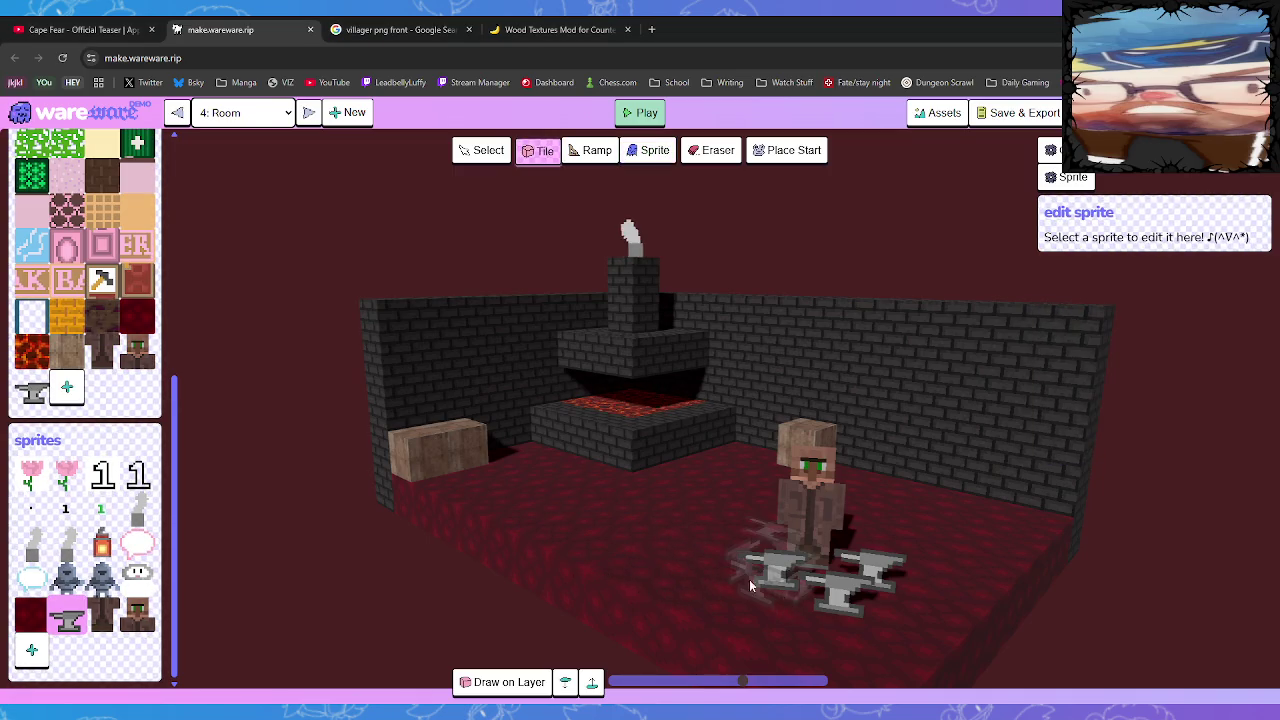
pyautogui.click(686, 556)
pyautogui.scroll(-2, 740, 569)
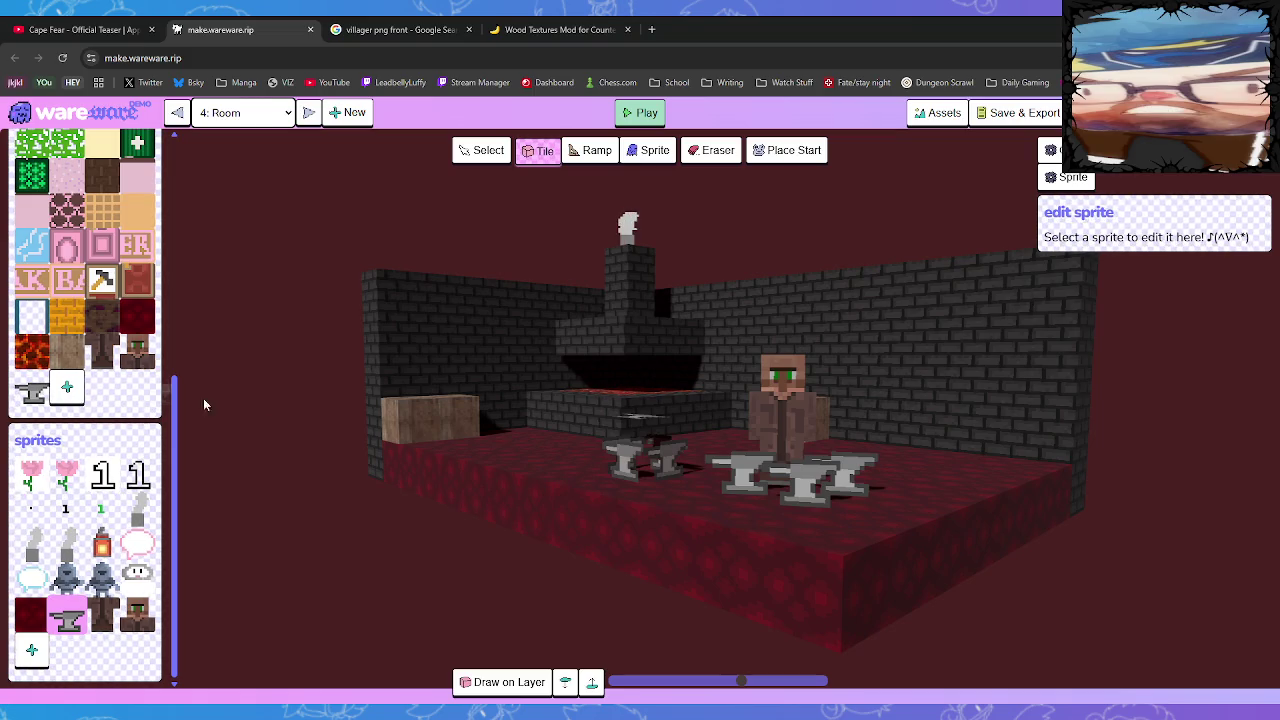
pyautogui.moveTo(624, 460); pyautogui.dragTo(612, 488)
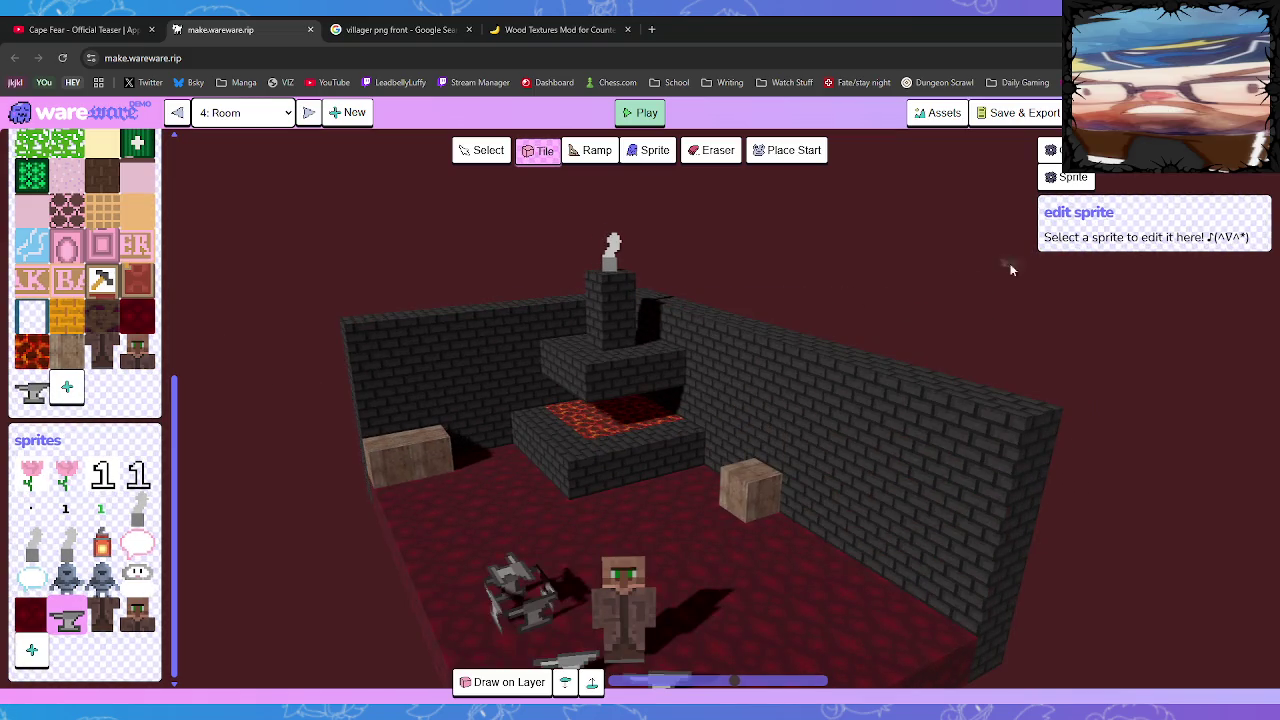
# Select the anvils near the villager, then switch to erase mode and rotate the view frontward
pyautogui.click(490, 150)
pyautogui.click(547, 573)
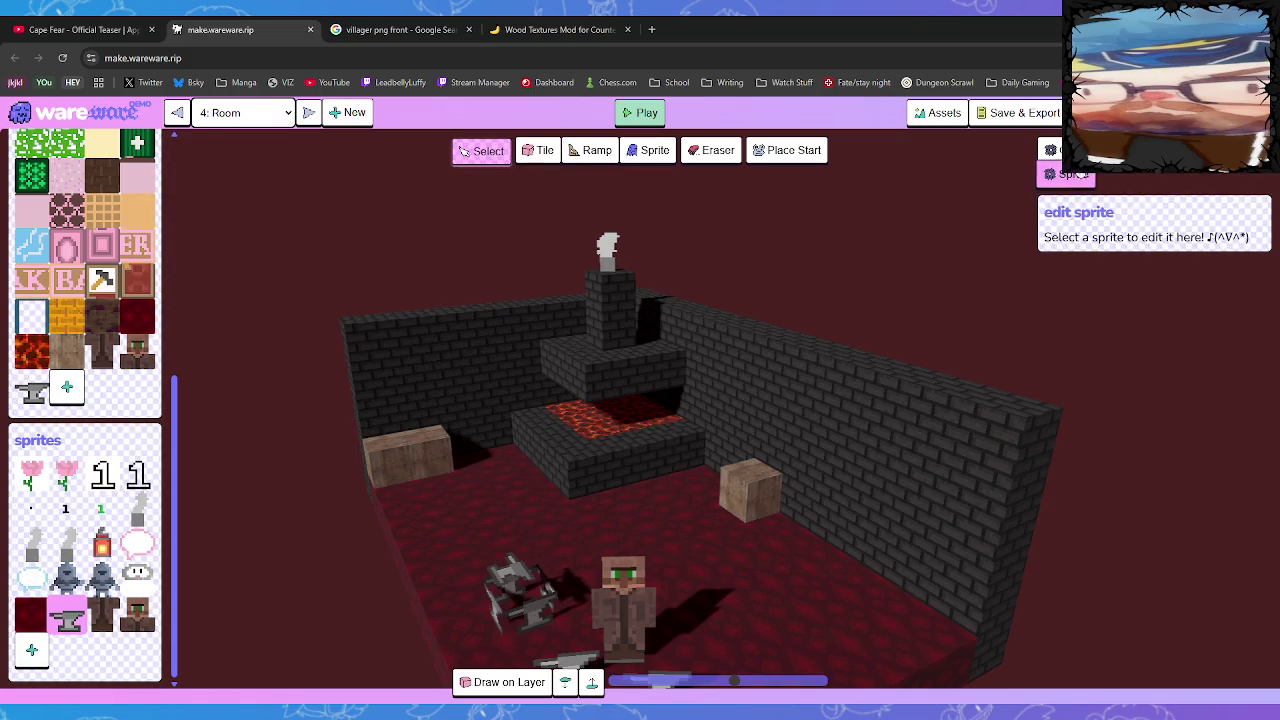
pyautogui.click(555, 600)
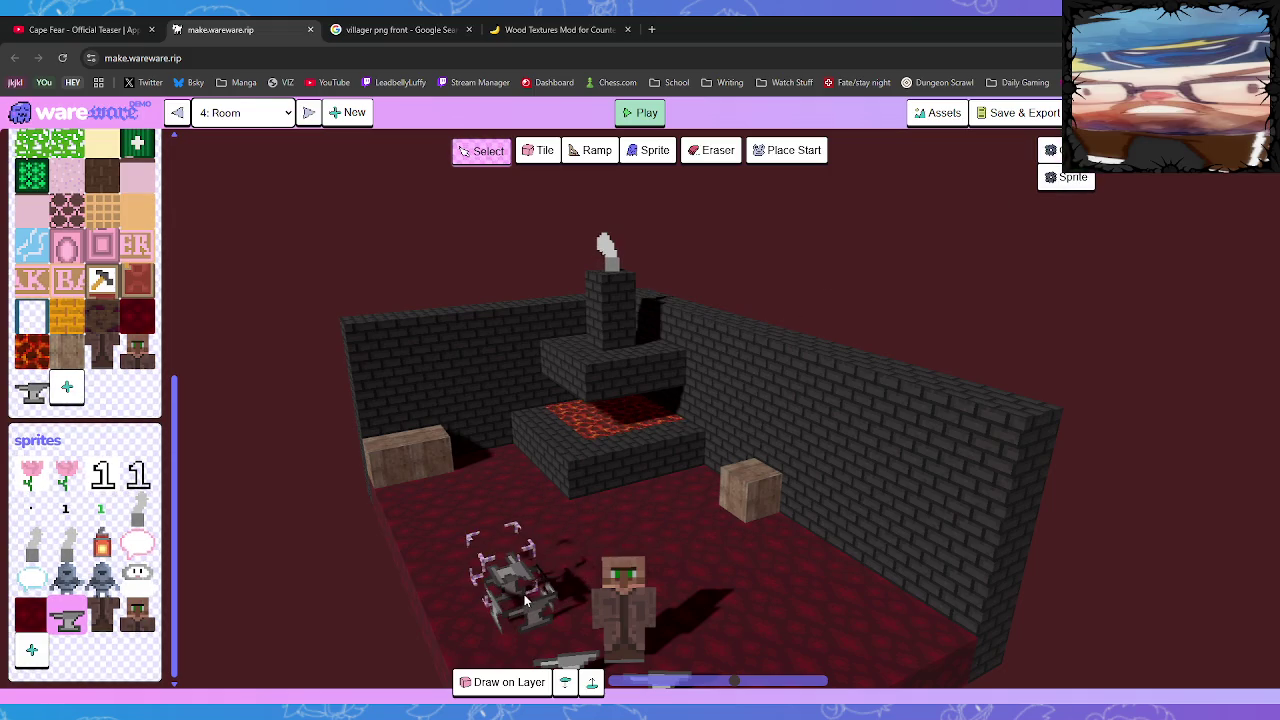
pyautogui.click(530, 545)
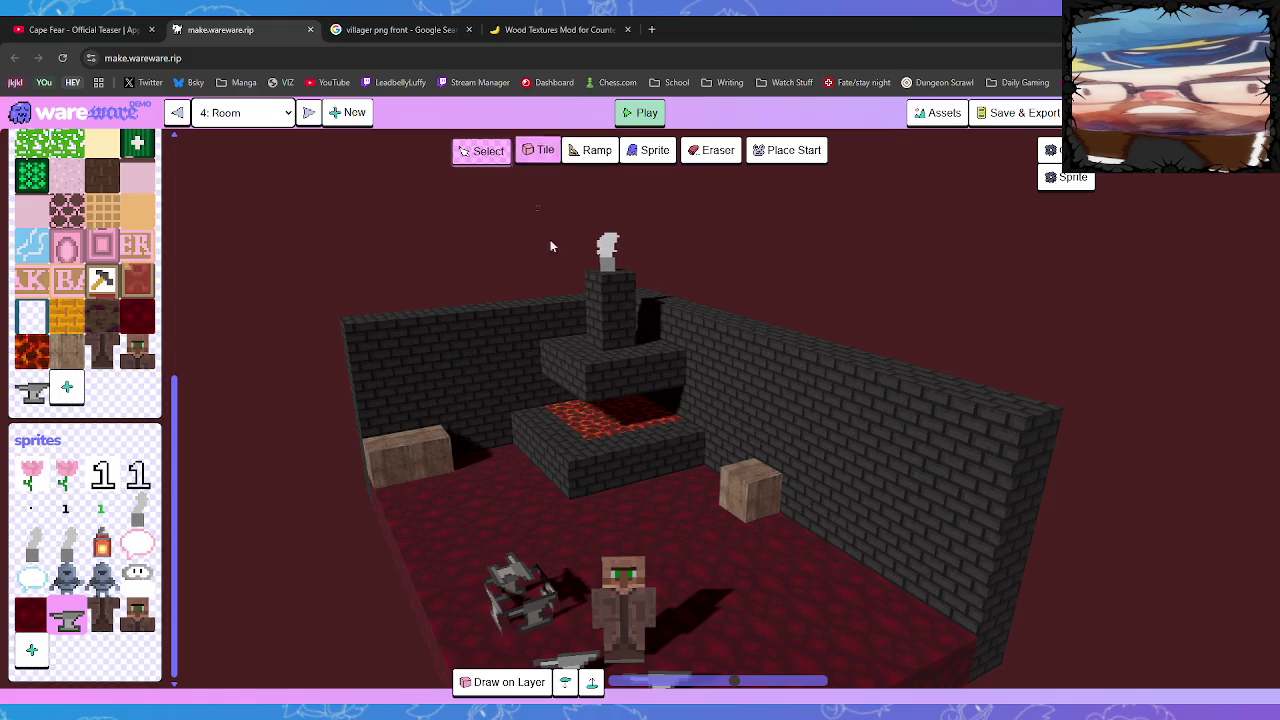
pyautogui.click(650, 153)
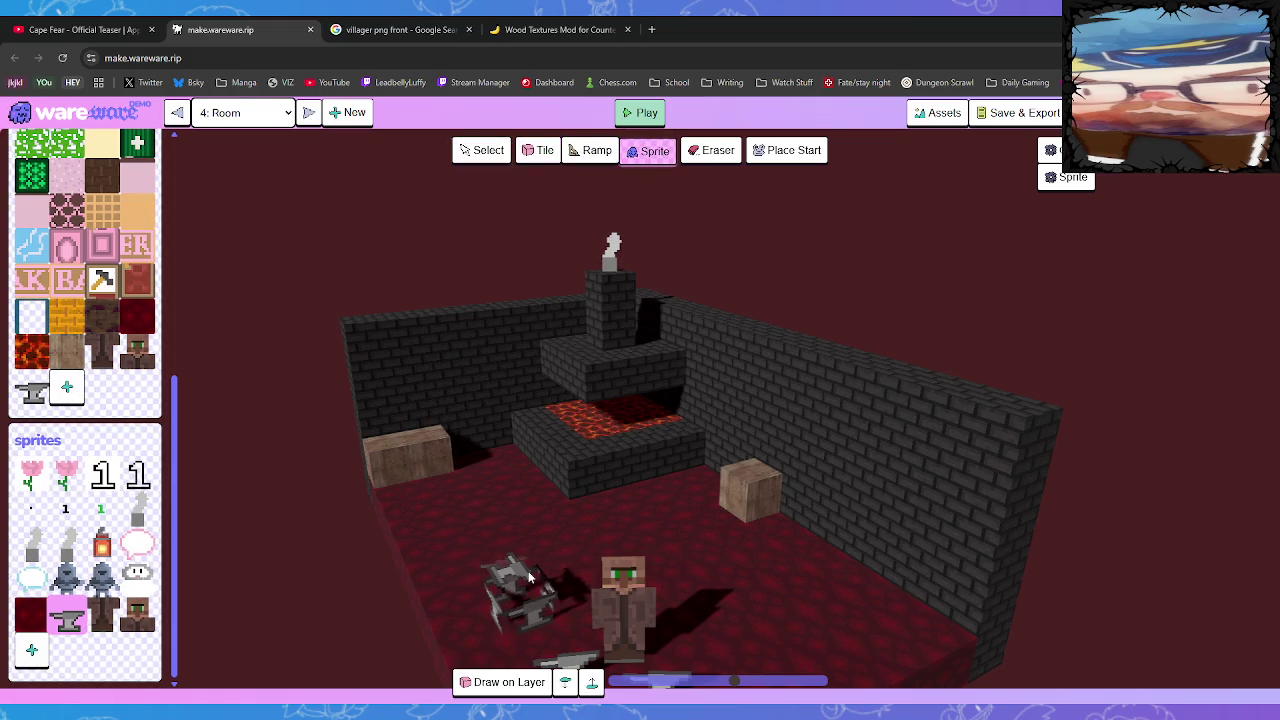
pyautogui.press('e')
pyautogui.press('Left')
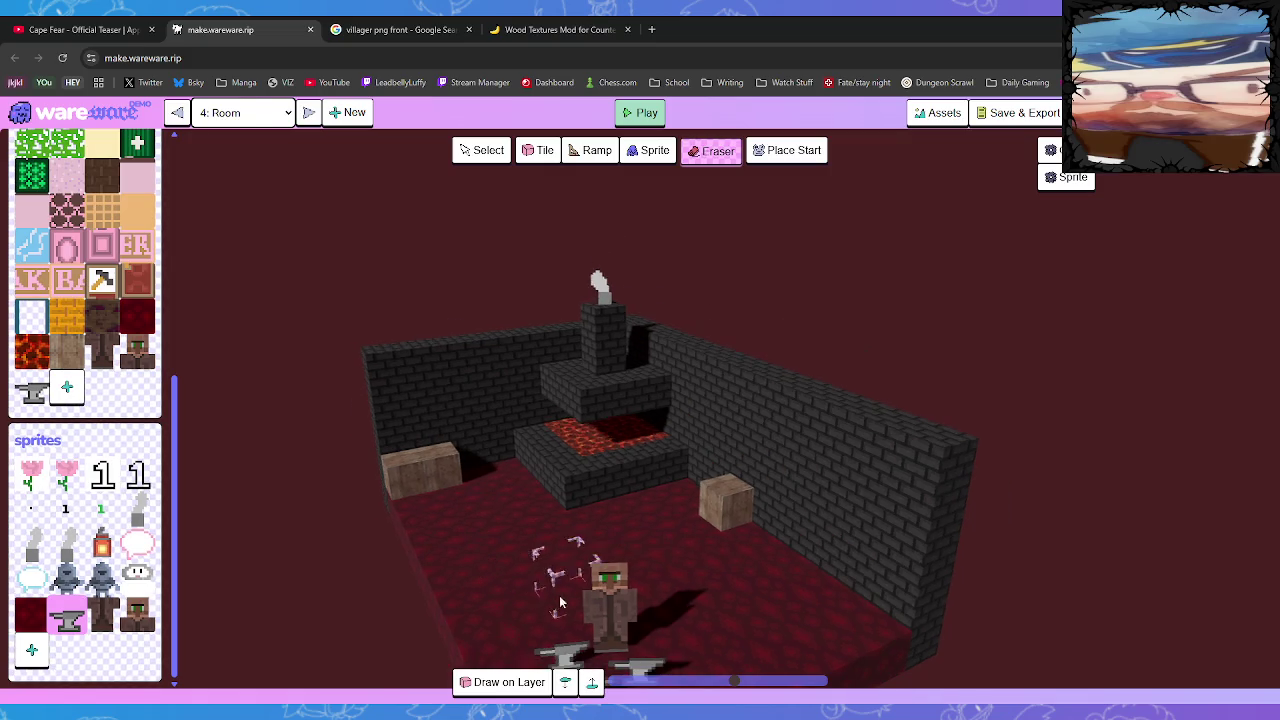
pyautogui.press('Left')
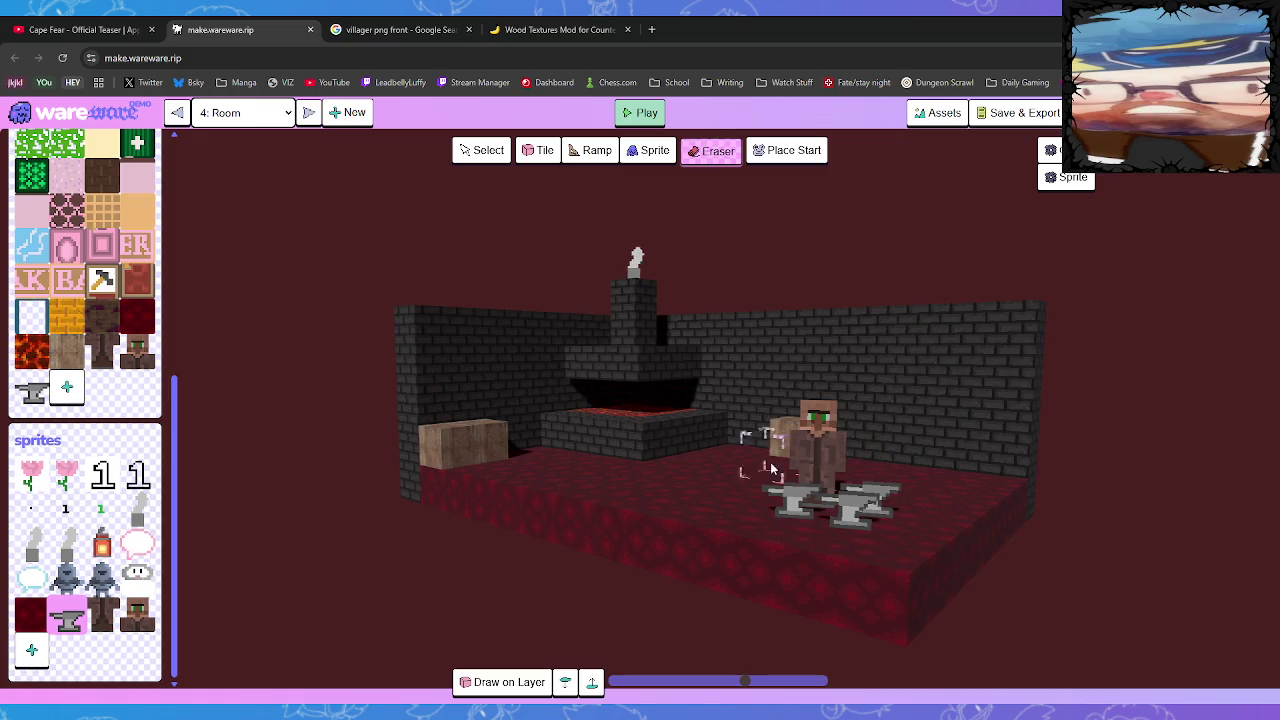
# Select and delete the right and left anvils beside the villager
pyautogui.click(484, 158)
pyautogui.click(862, 523)
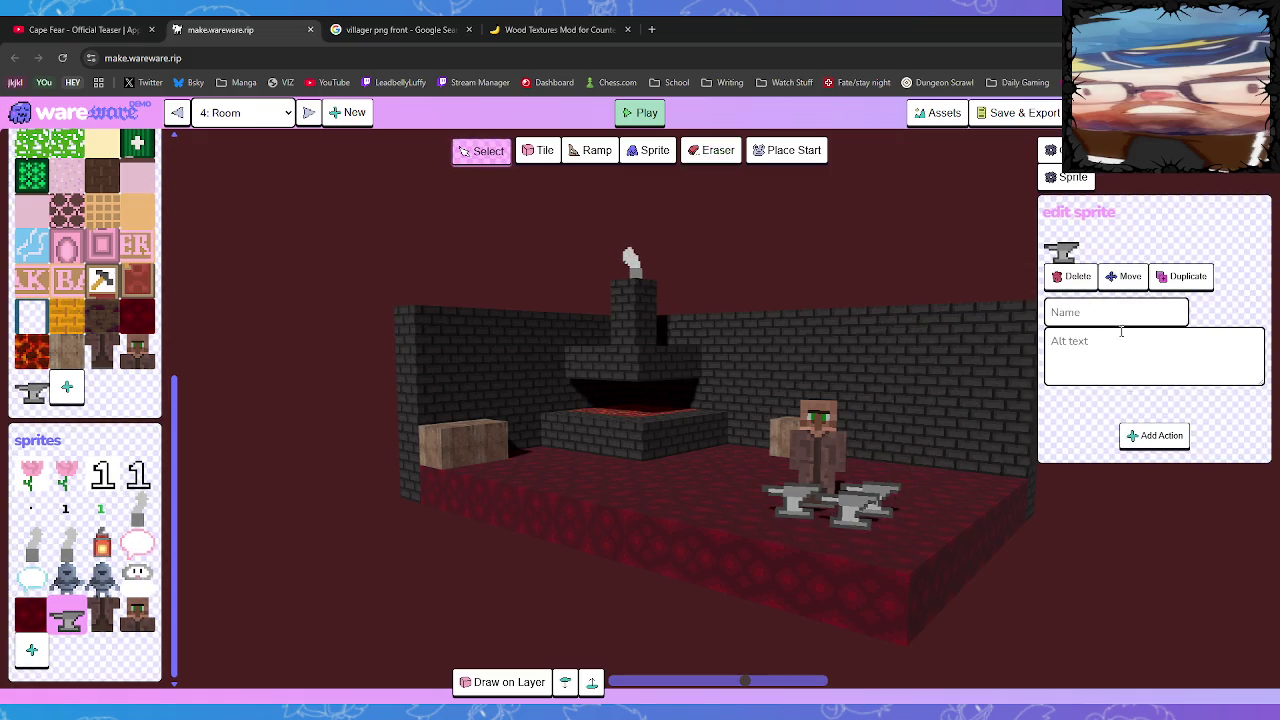
pyautogui.click(968, 468)
pyautogui.click(862, 537)
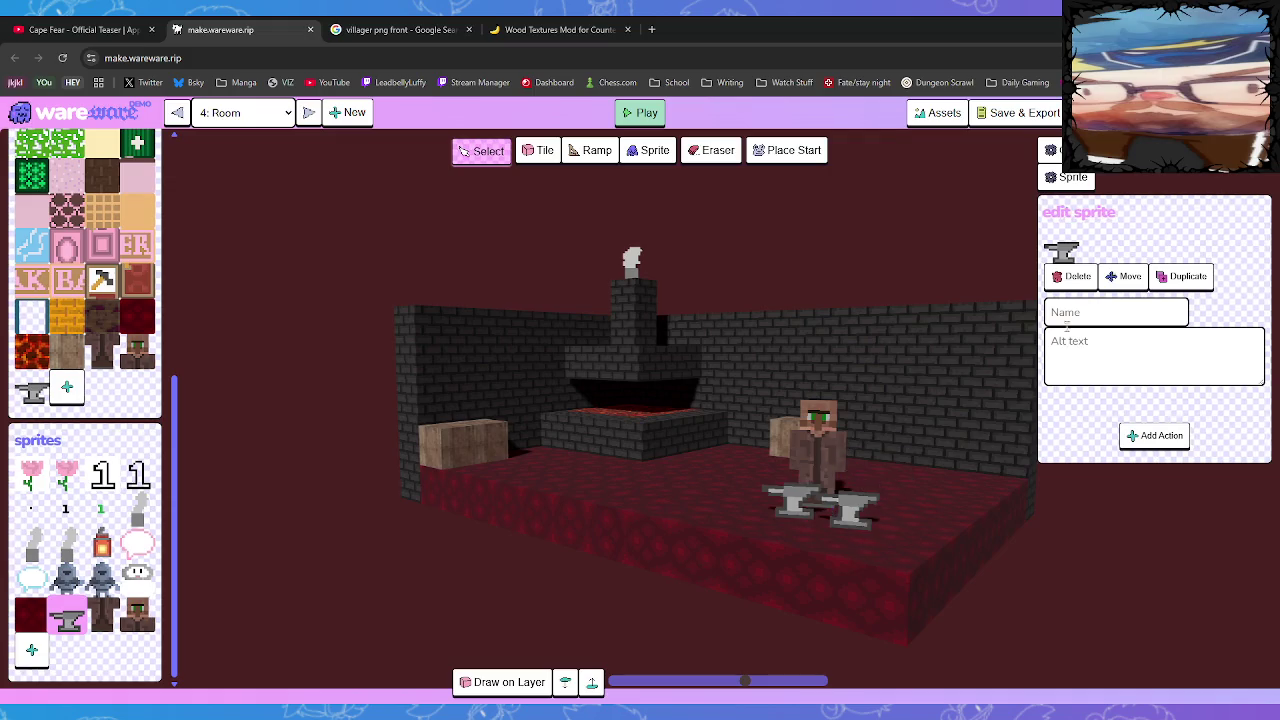
pyautogui.click(1075, 275)
pyautogui.click(790, 500)
pyautogui.click(1075, 275)
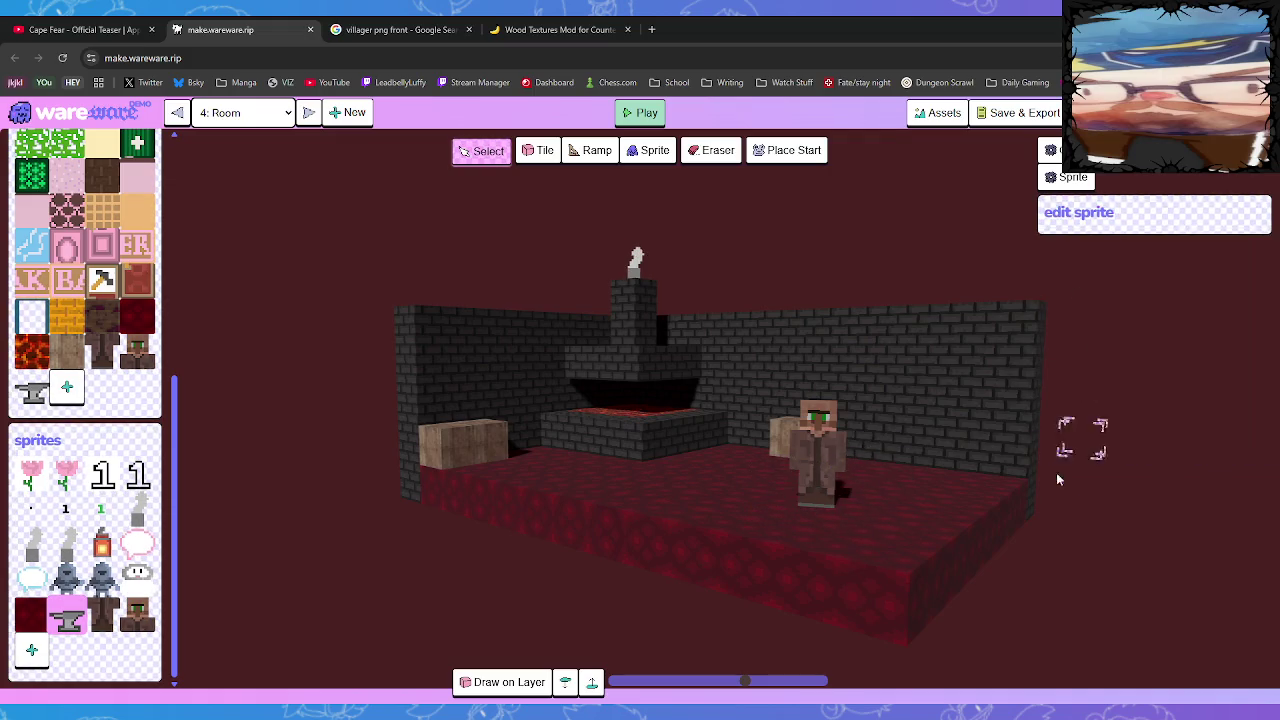
# Select the villager and pick it up with Move to carry it away from the hearth
pyautogui.moveTo(1063, 428)
pyautogui.mouseDown()
pyautogui.moveTo(866, 543)
pyautogui.moveTo(872, 517)
pyautogui.moveTo(970, 512)
pyautogui.moveTo(929, 514)
pyautogui.moveTo(915, 489)
pyautogui.moveTo(832, 509)
pyautogui.moveTo(809, 547)
pyautogui.moveTo(896, 526)
pyautogui.moveTo(937, 488)
pyautogui.moveTo(983, 510)
pyautogui.moveTo(903, 486)
pyautogui.moveTo(899, 498)
pyautogui.moveTo(930, 513)
pyautogui.moveTo(890, 506)
pyautogui.moveTo(920, 502)
pyautogui.mouseUp()
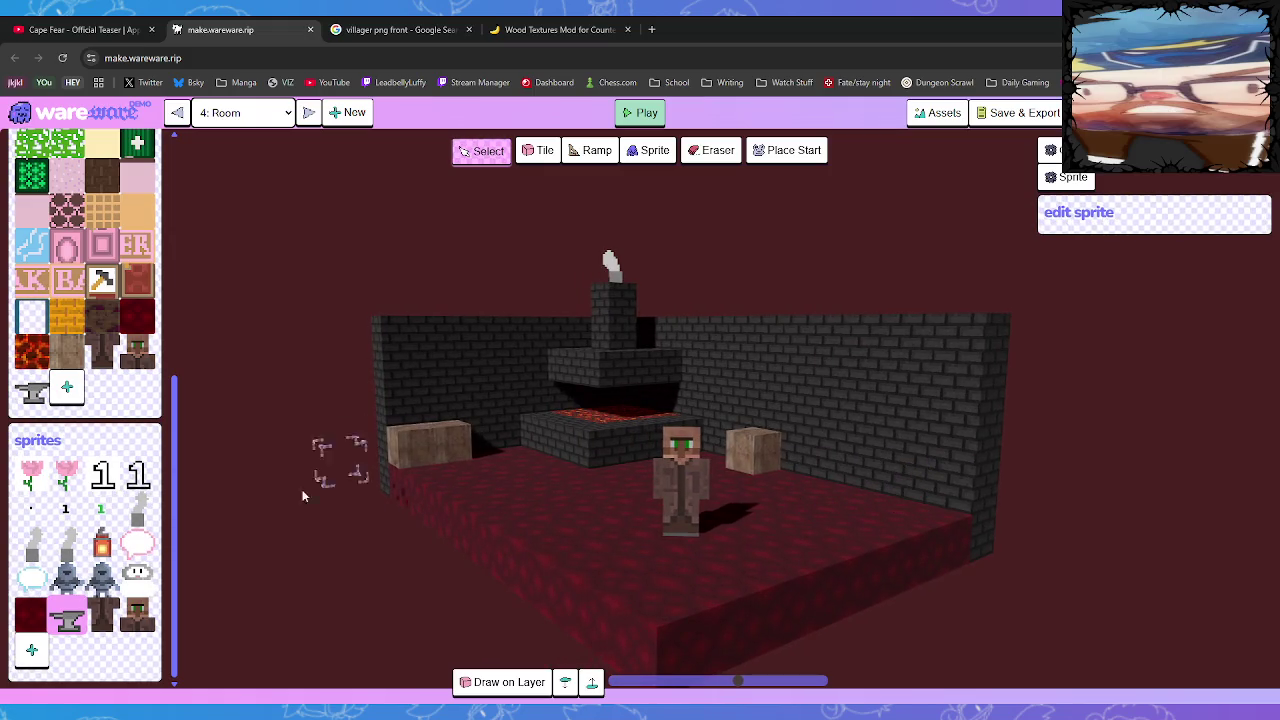
pyautogui.click(676, 548)
pyautogui.click(1125, 276)
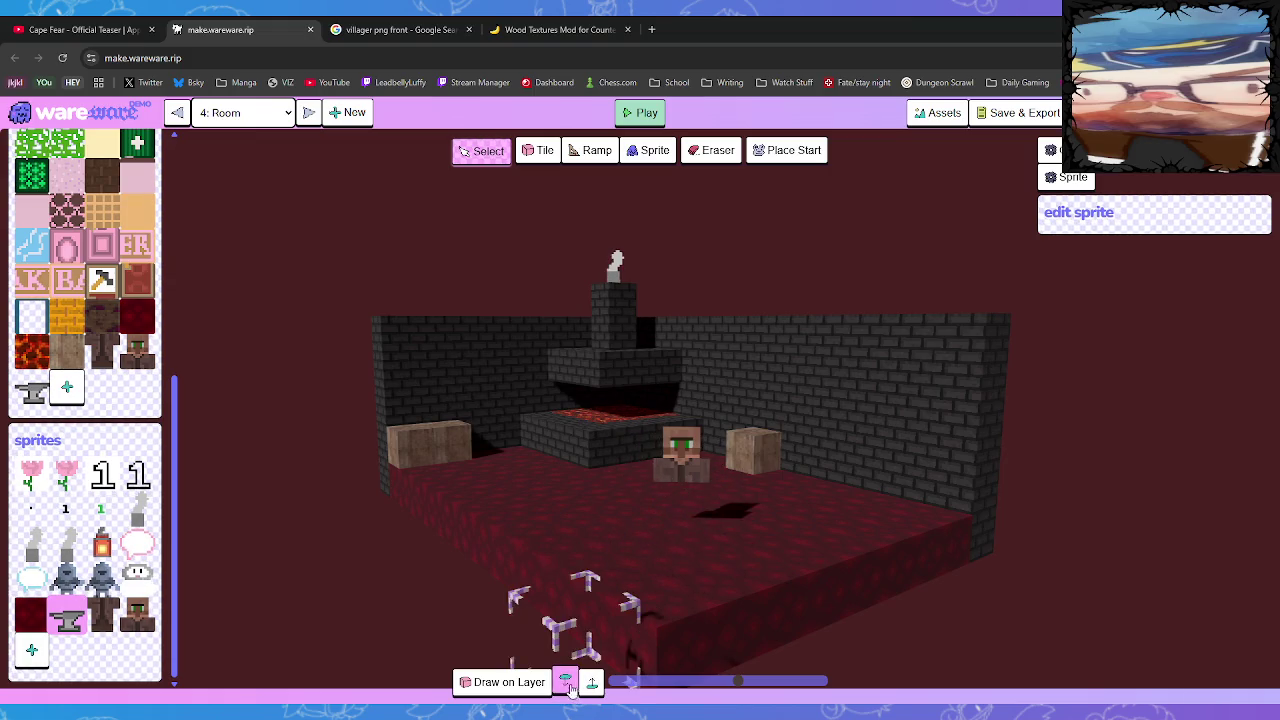
pyautogui.click(685, 490)
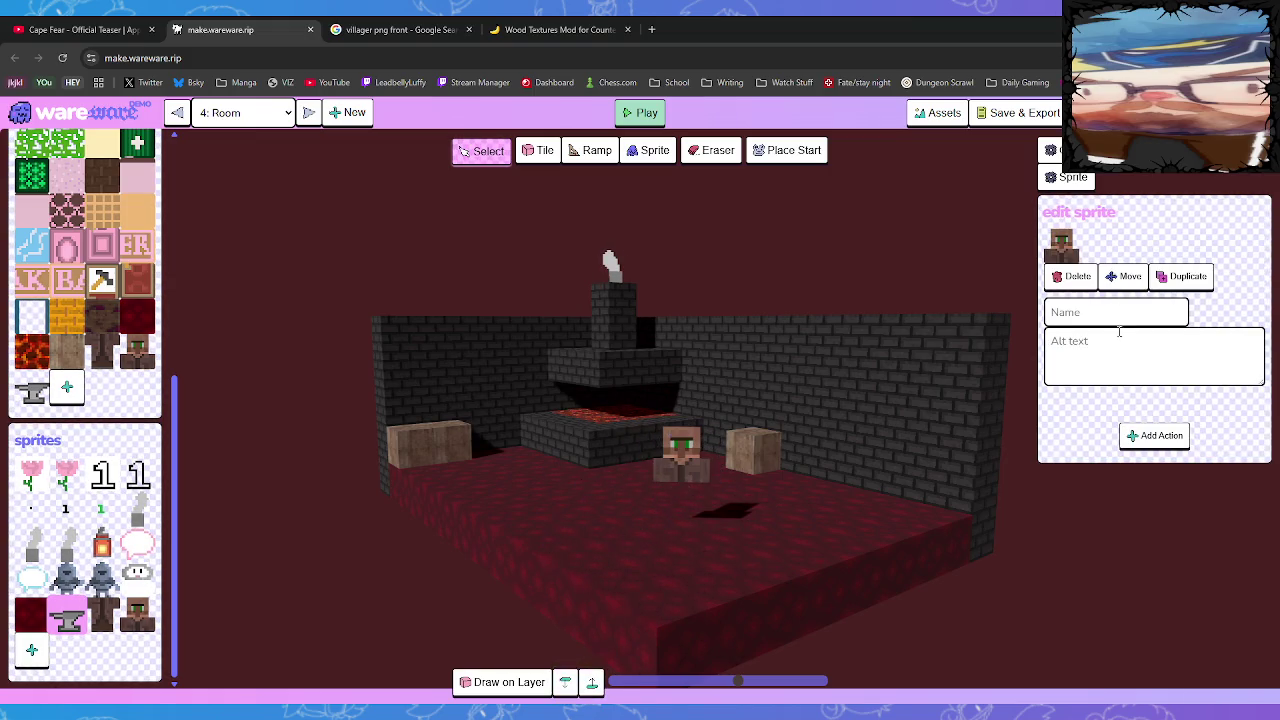
pyautogui.click(1125, 276)
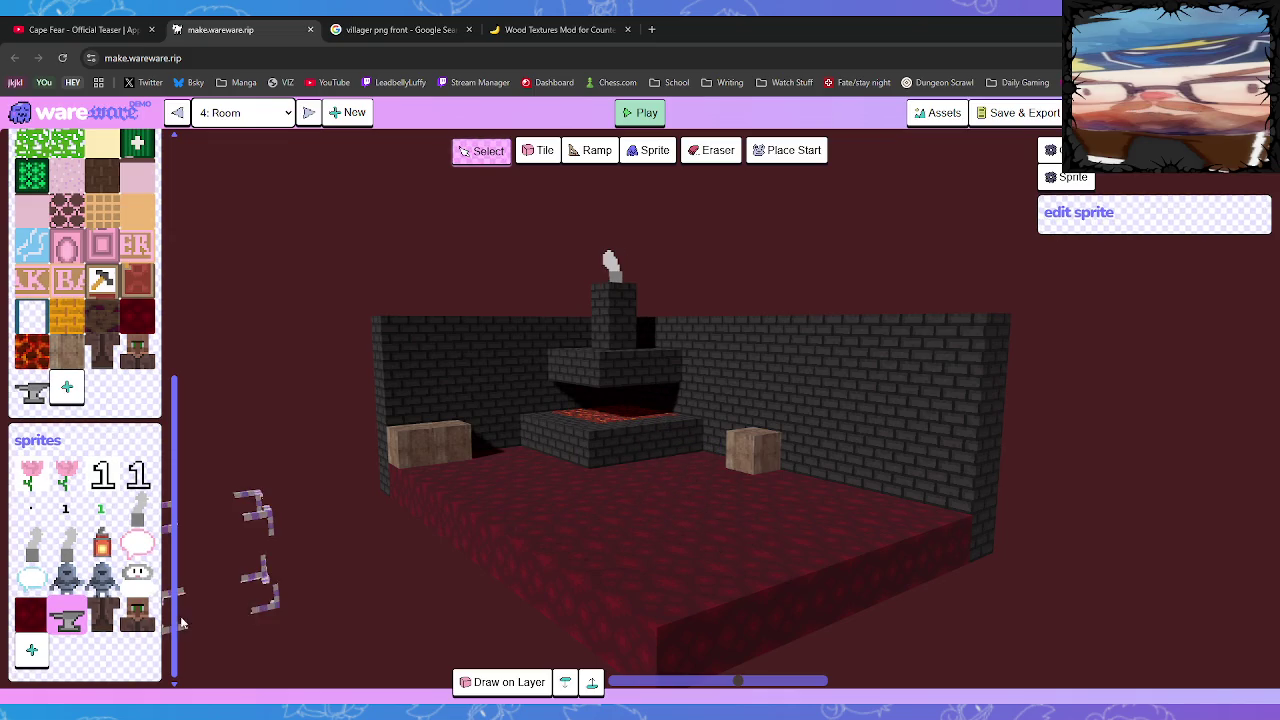
# Place the white cat-faced sprite at the centre of the floor
pyautogui.click(137, 572)
pyautogui.click(608, 522)
pyautogui.click(608, 520)
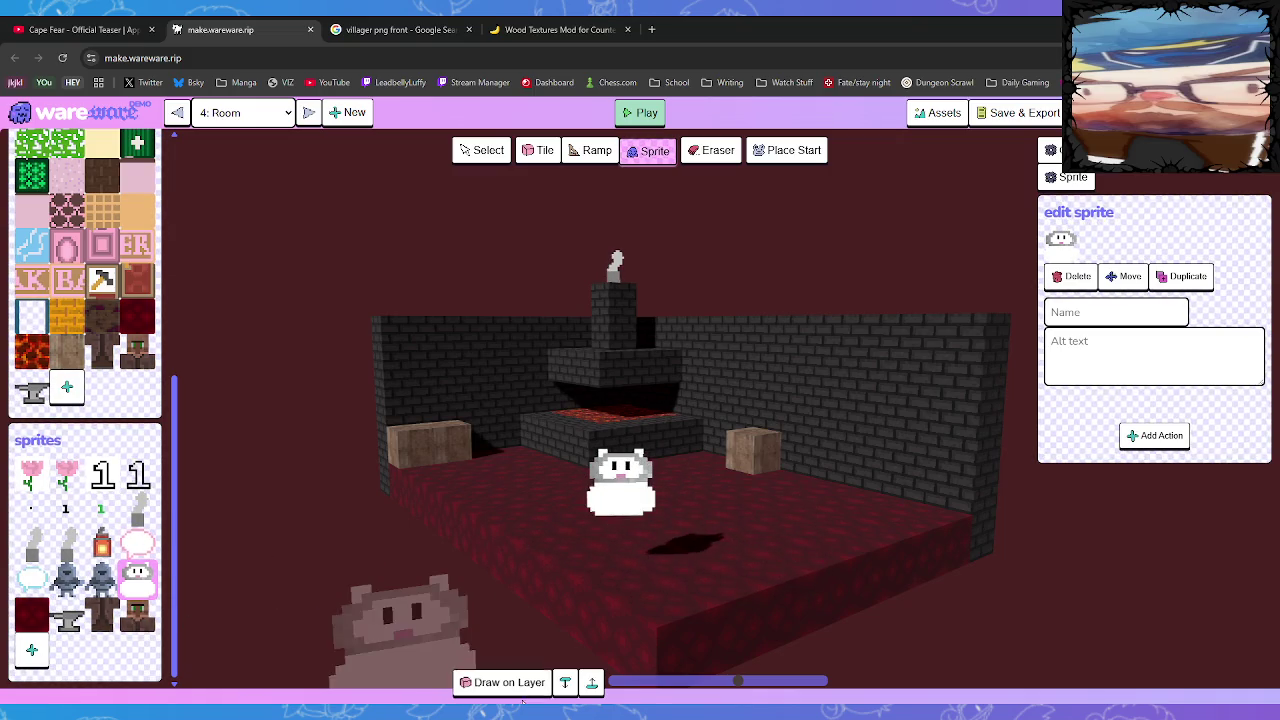
# Place a second cat sprite, then delete both white cat sprites from the floor
pyautogui.click(671, 594)
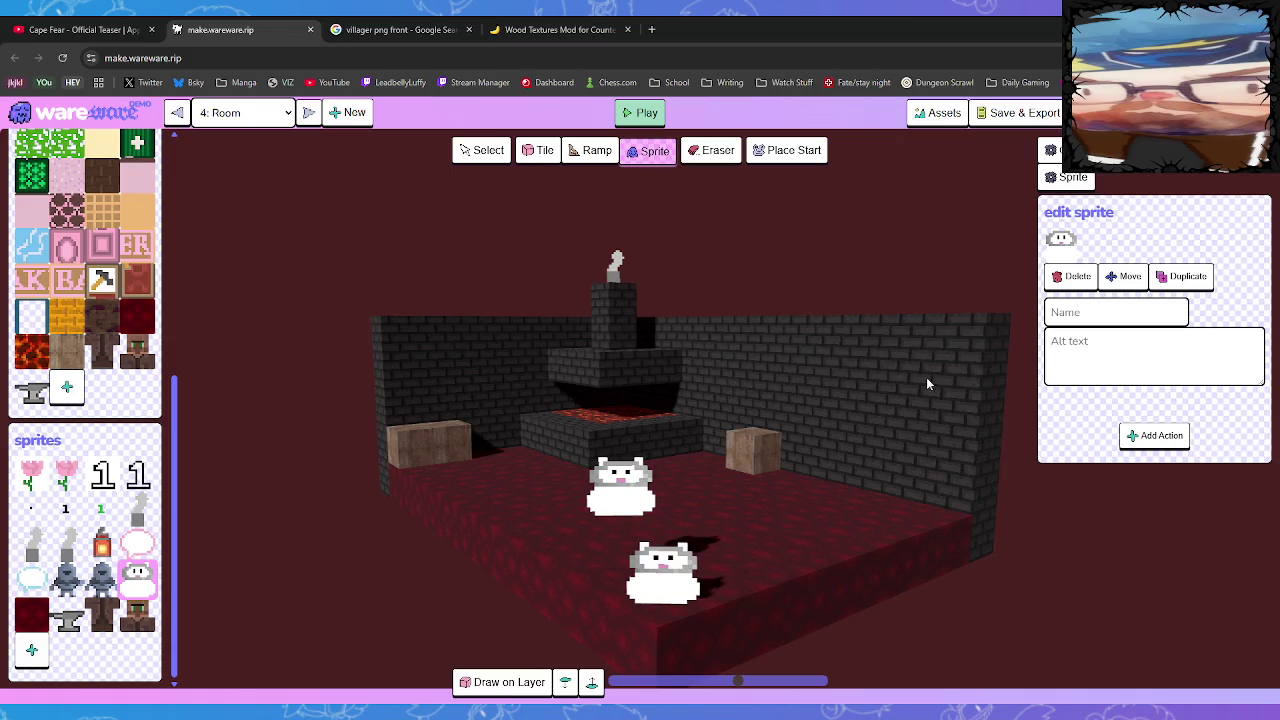
pyautogui.click(1071, 277)
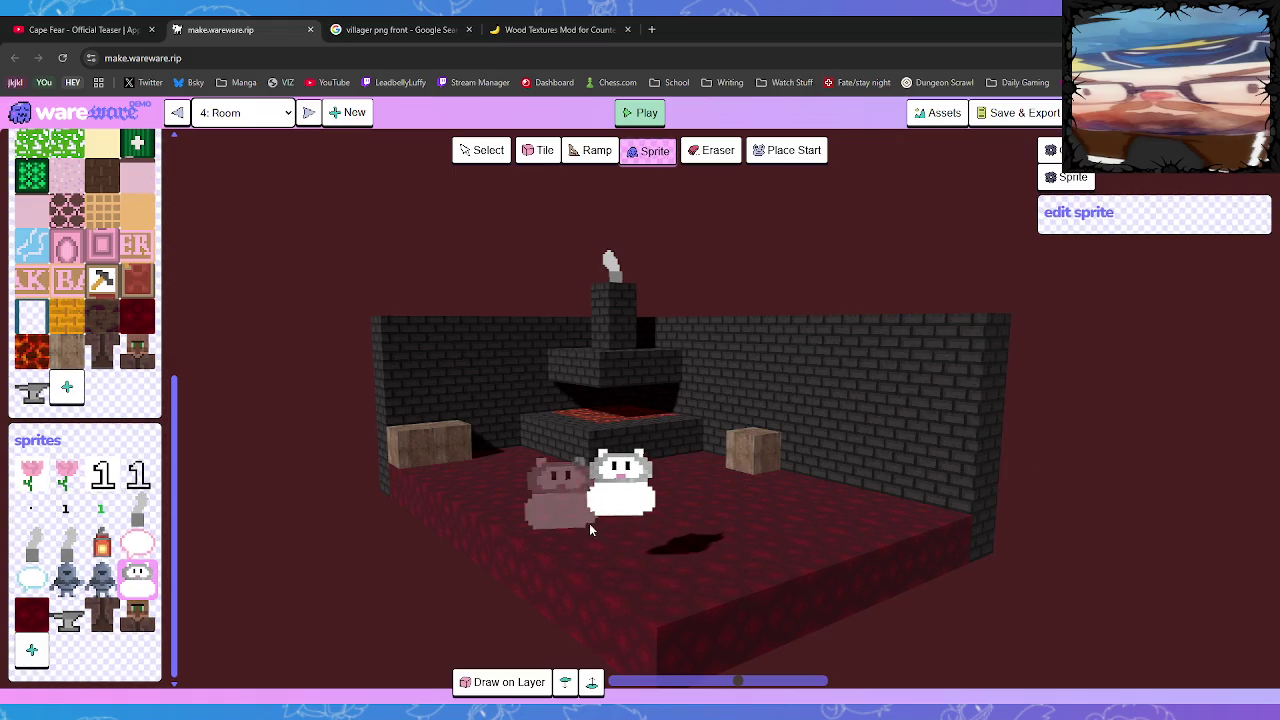
pyautogui.click(490, 150)
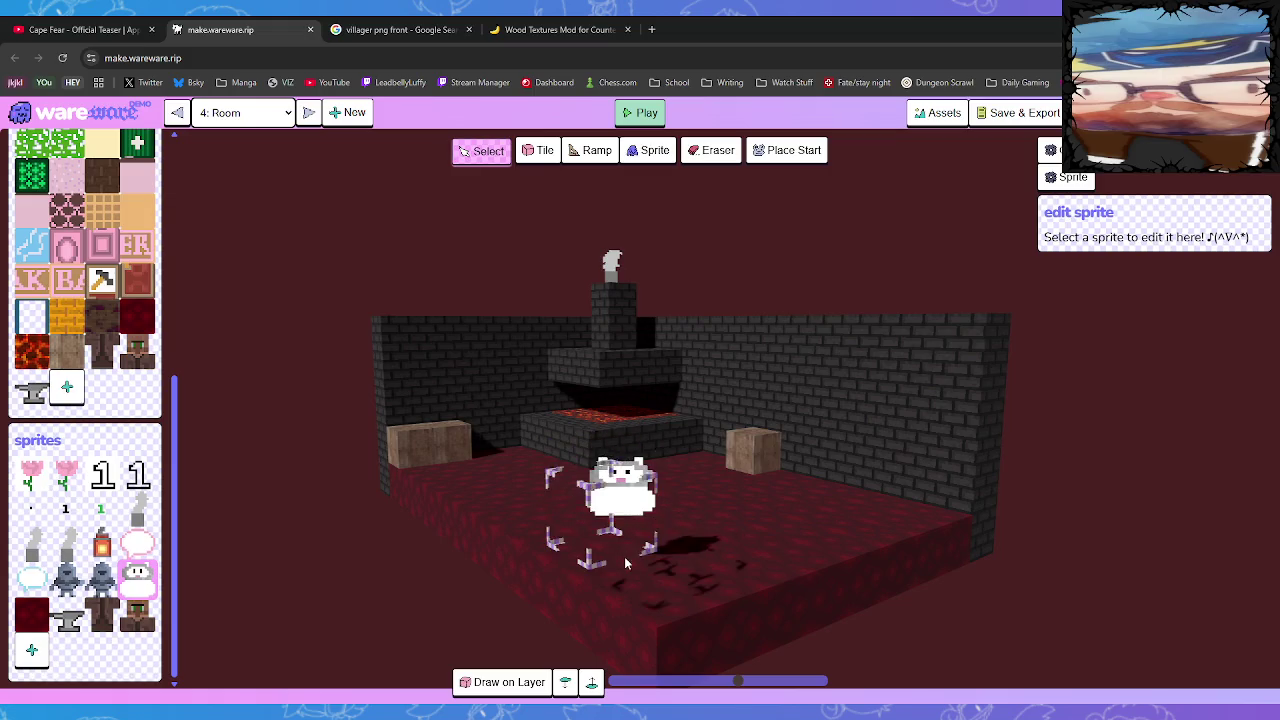
pyautogui.click(620, 482)
pyautogui.click(1071, 277)
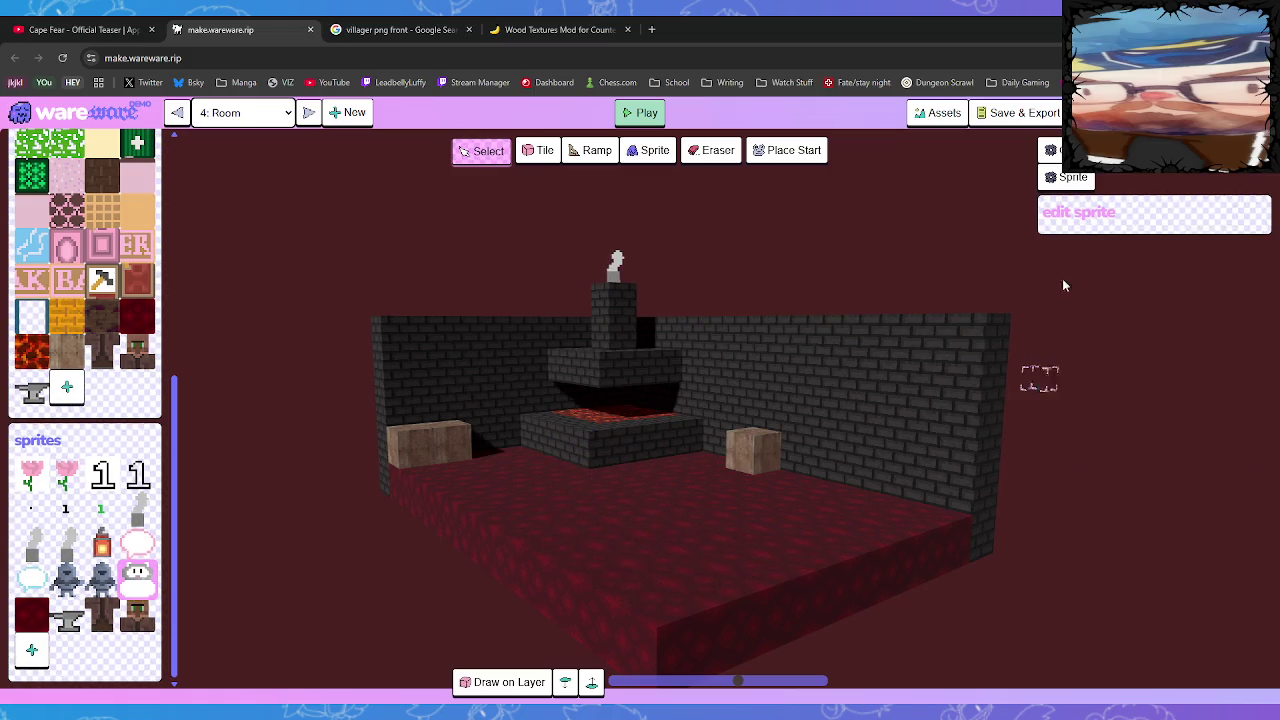
# Place another cat sprite and delete it, then pick the anvil tile and cat-faced sprite
pyautogui.click(138, 578)
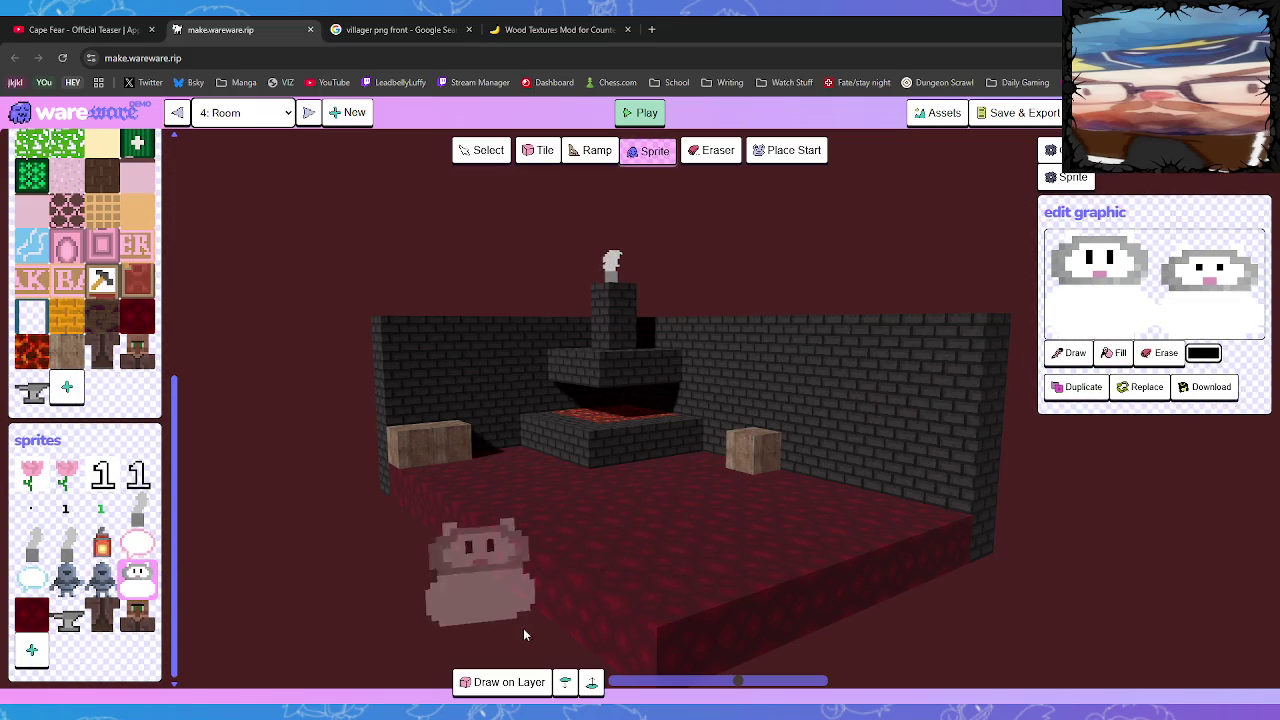
pyautogui.click(632, 536)
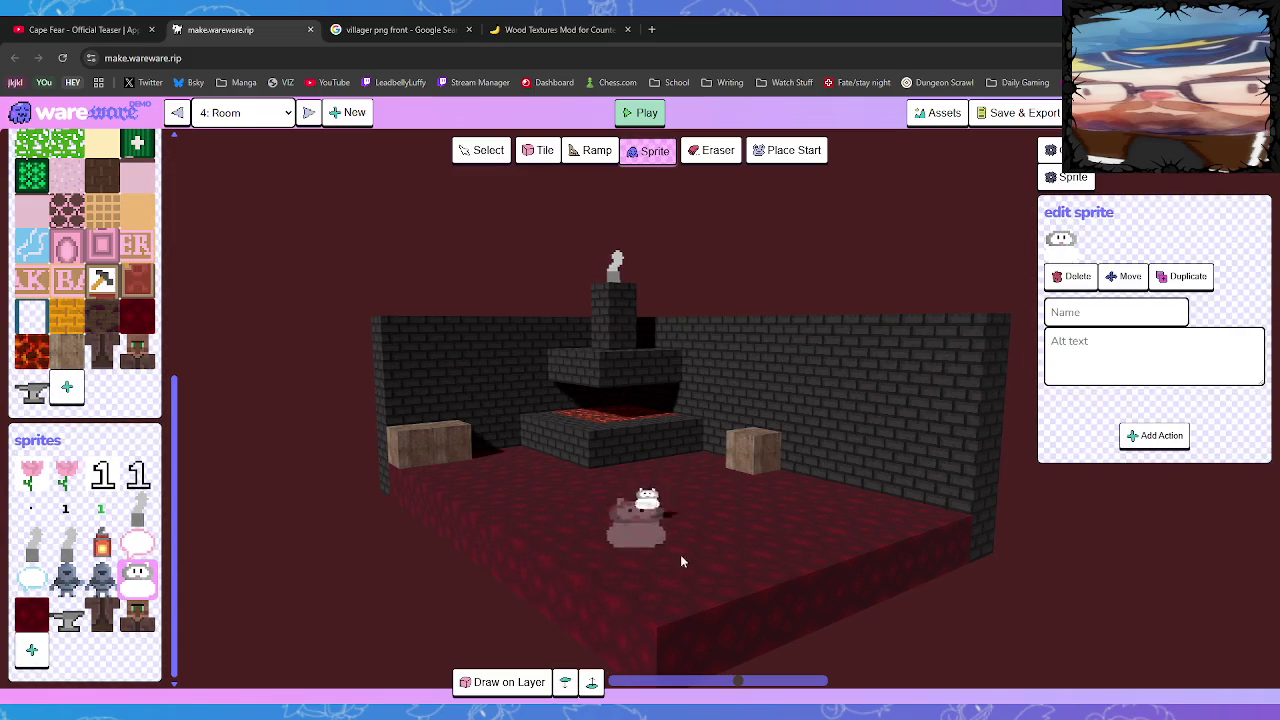
pyautogui.moveTo(780, 602)
pyautogui.mouseDown()
pyautogui.moveTo(828, 611)
pyautogui.moveTo(734, 606)
pyautogui.moveTo(777, 562)
pyautogui.moveTo(774, 574)
pyautogui.mouseUp()
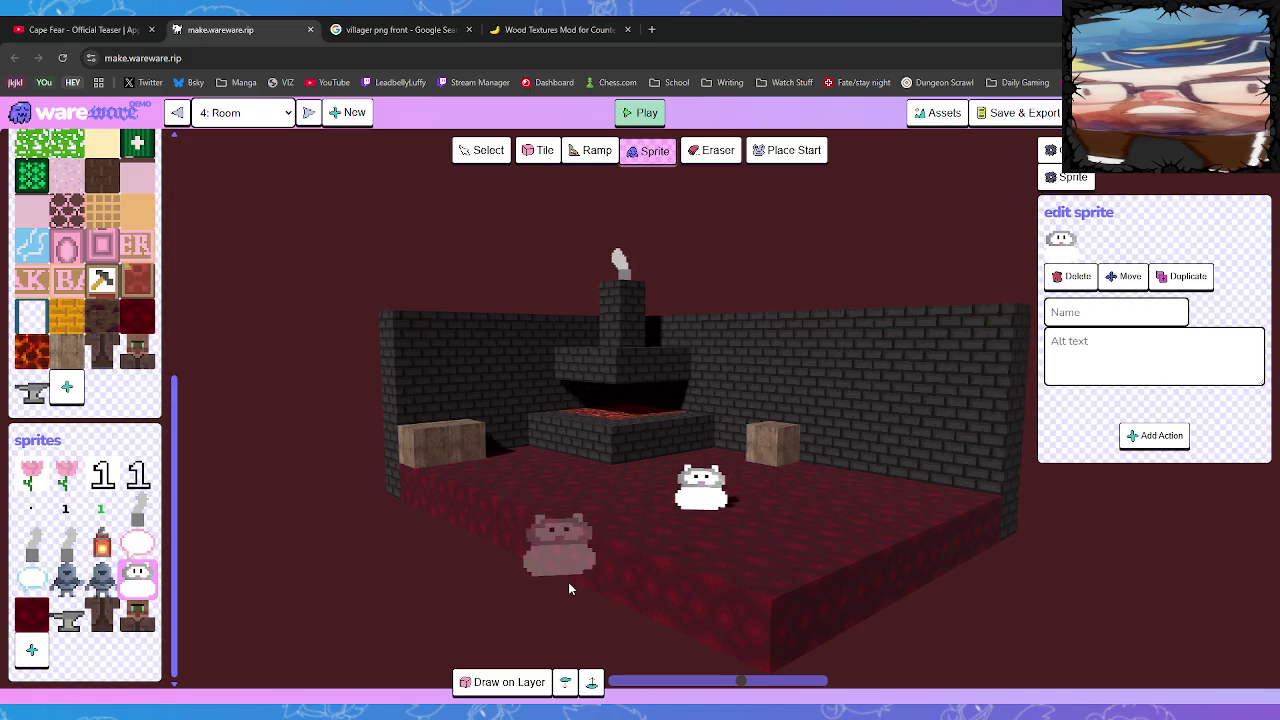
pyautogui.click(1075, 276)
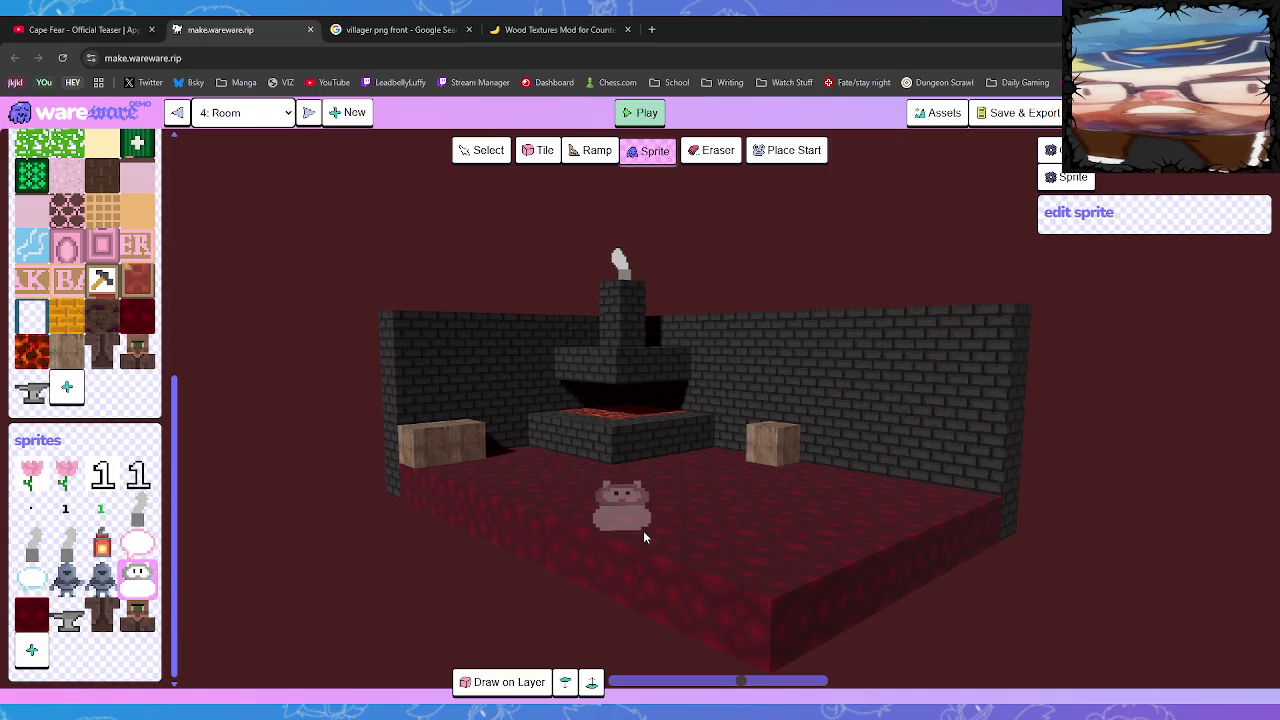
pyautogui.click(32, 391)
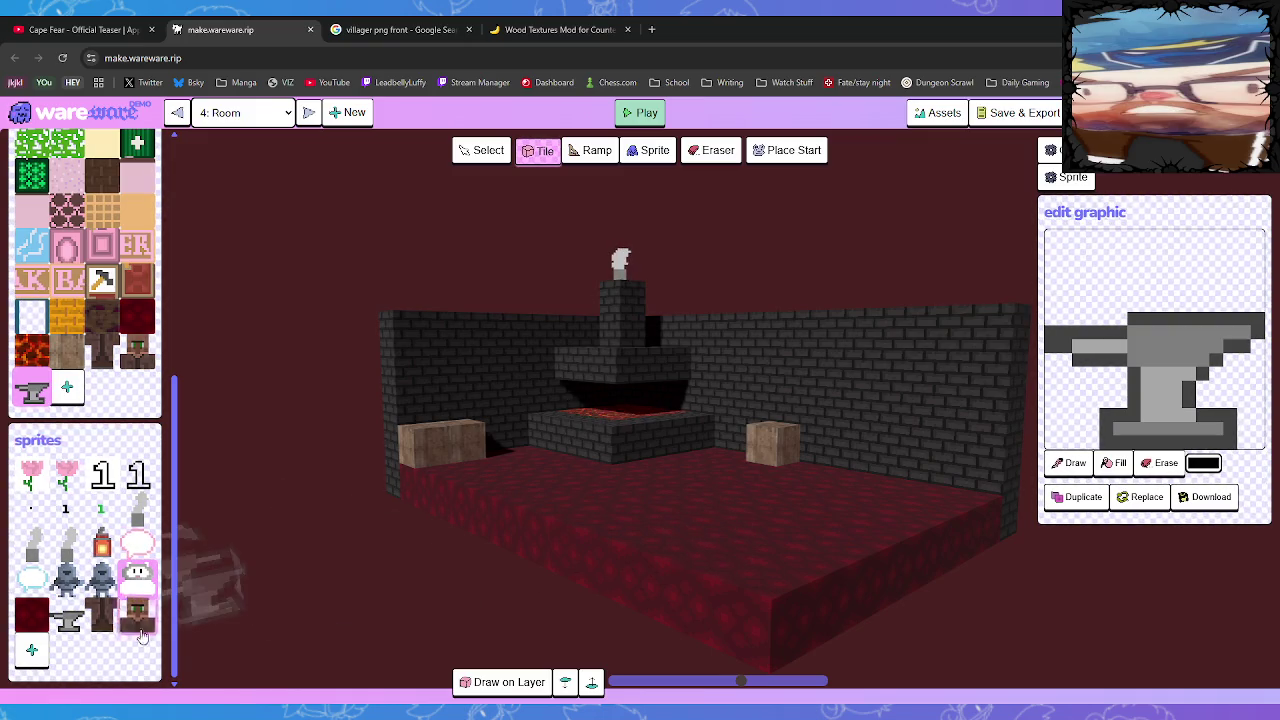
pyautogui.click(136, 572)
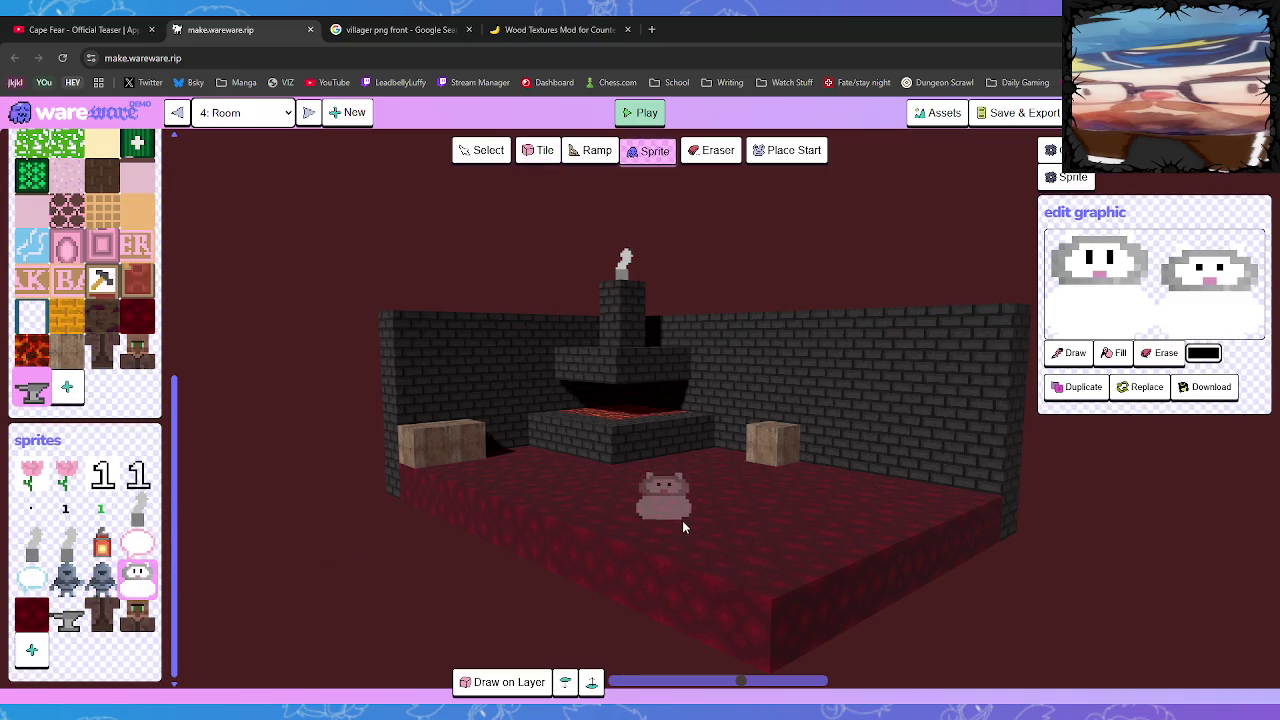
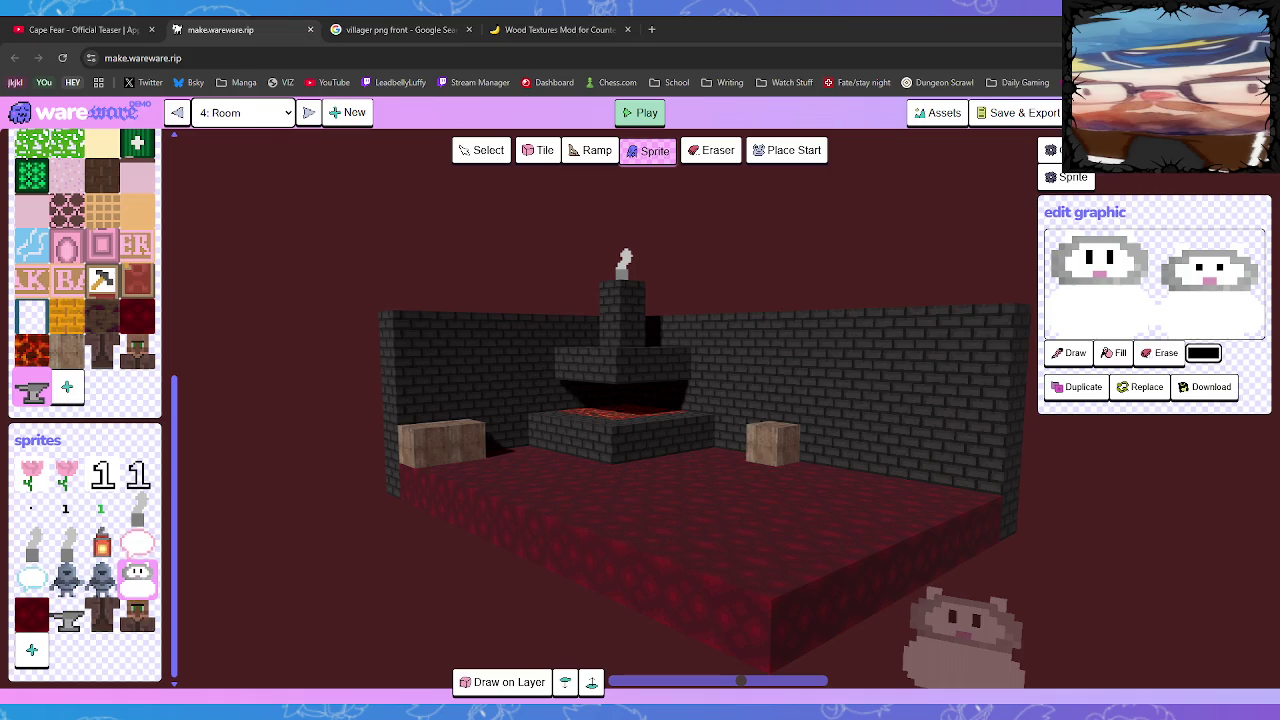
# Add a new blank sprite to the sprite set and open its graphic in a paint program
pyautogui.click(31, 650)
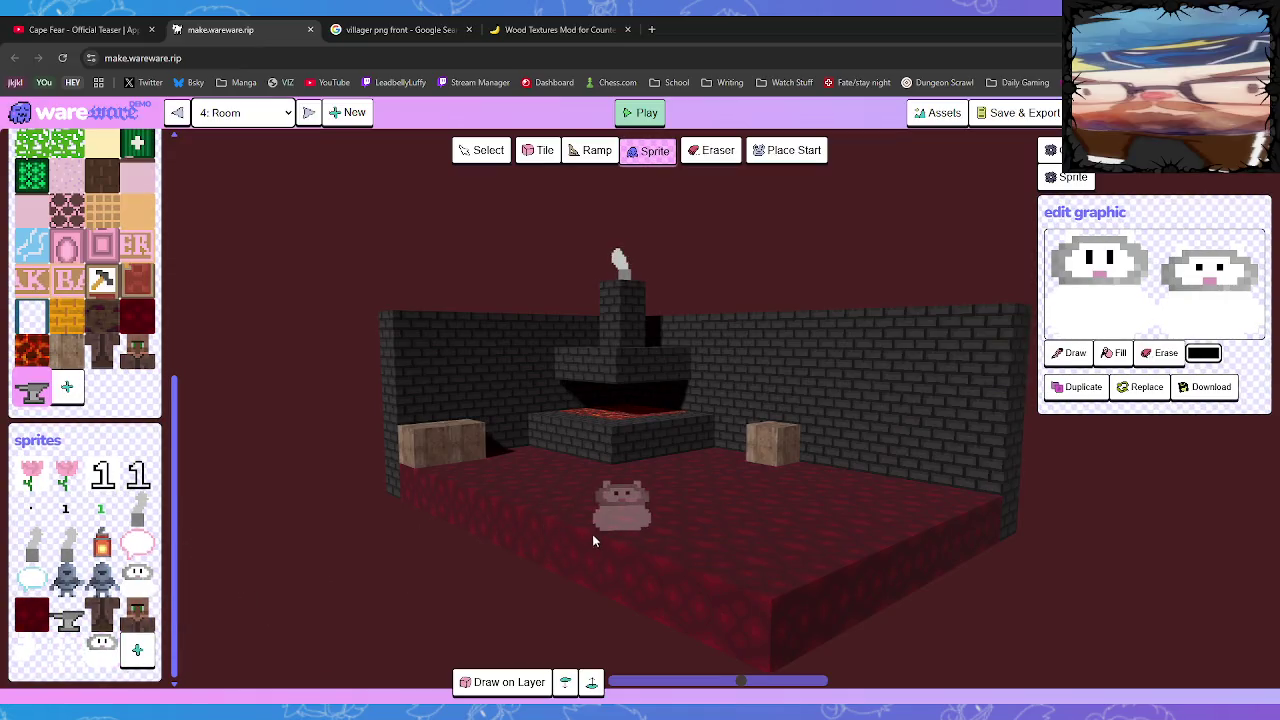
pyautogui.click(78, 662)
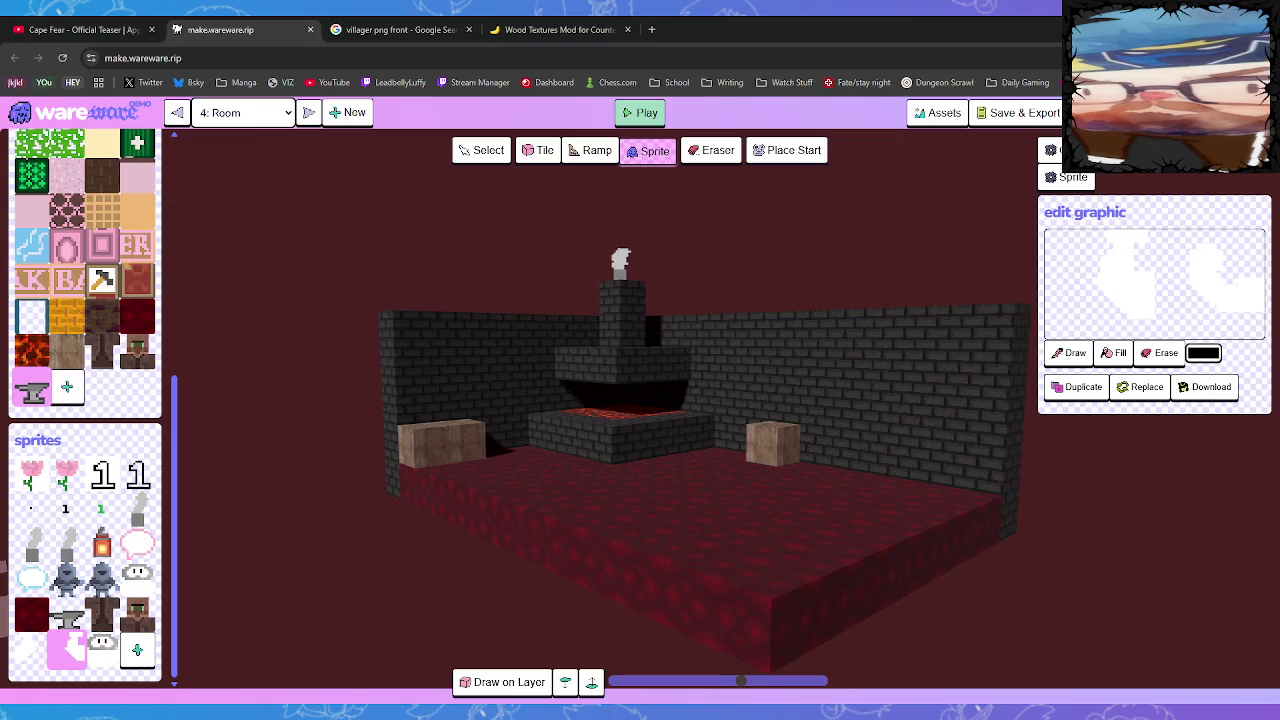
pyautogui.hotkey('alt', 'Tab')
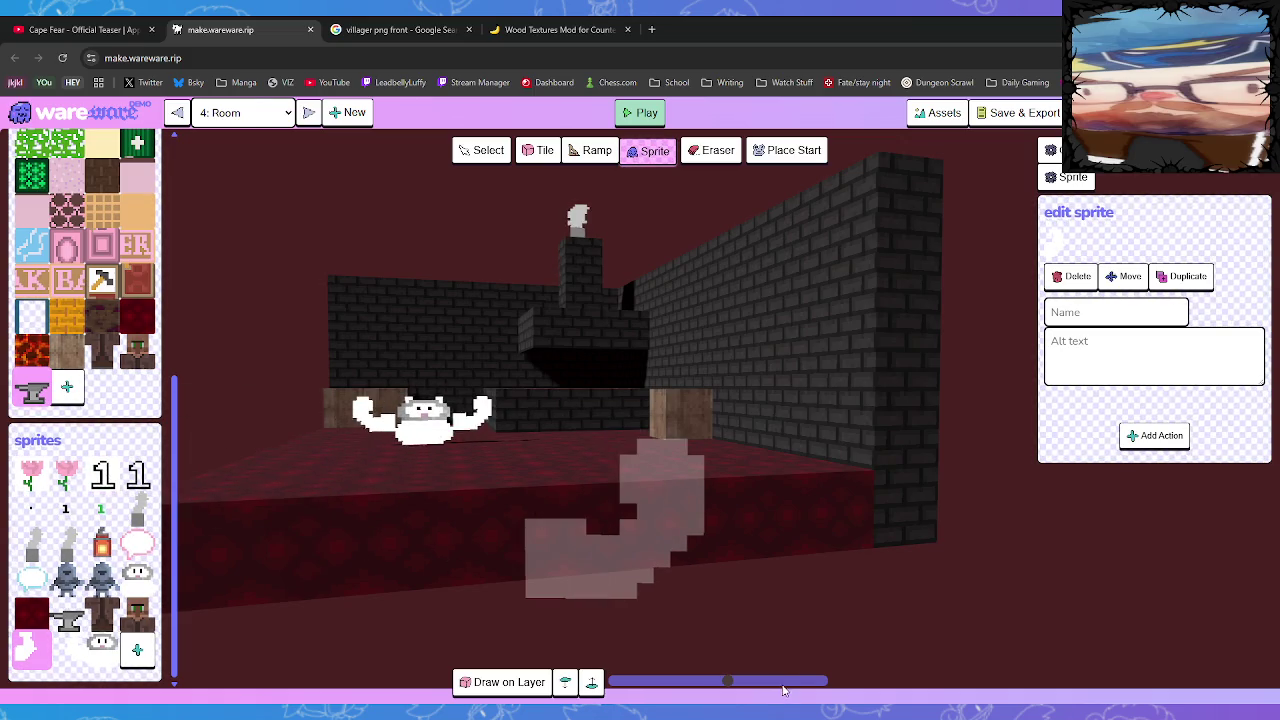
# Select the white cat sprite on Room 4's red floor and pick it up with Move
pyautogui.moveTo(560, 545)
pyautogui.mouseDown()
pyautogui.moveTo(653, 548)
pyautogui.moveTo(707, 568)
pyautogui.moveTo(562, 557)
pyautogui.moveTo(590, 549)
pyautogui.mouseUp()
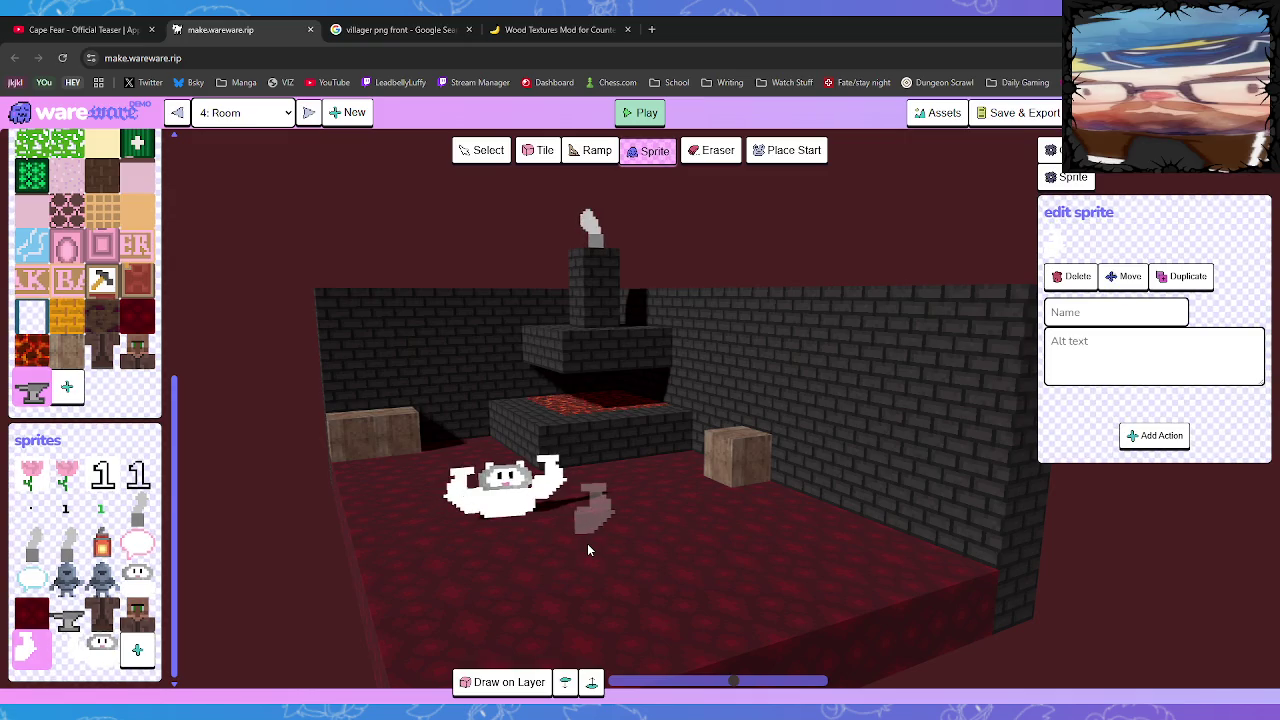
pyautogui.moveTo(560, 541)
pyautogui.mouseDown()
pyautogui.moveTo(631, 549)
pyautogui.moveTo(560, 533)
pyautogui.moveTo(549, 548)
pyautogui.moveTo(380, 580)
pyautogui.mouseUp()
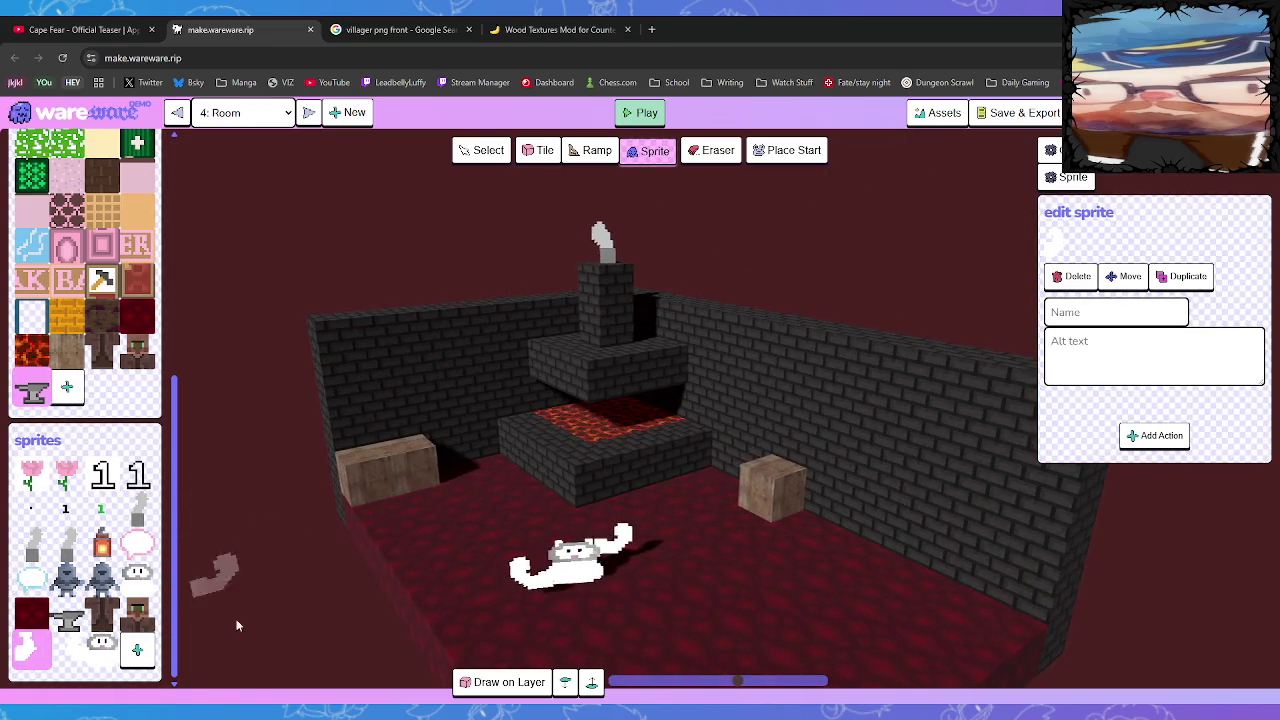
pyautogui.click(1124, 276)
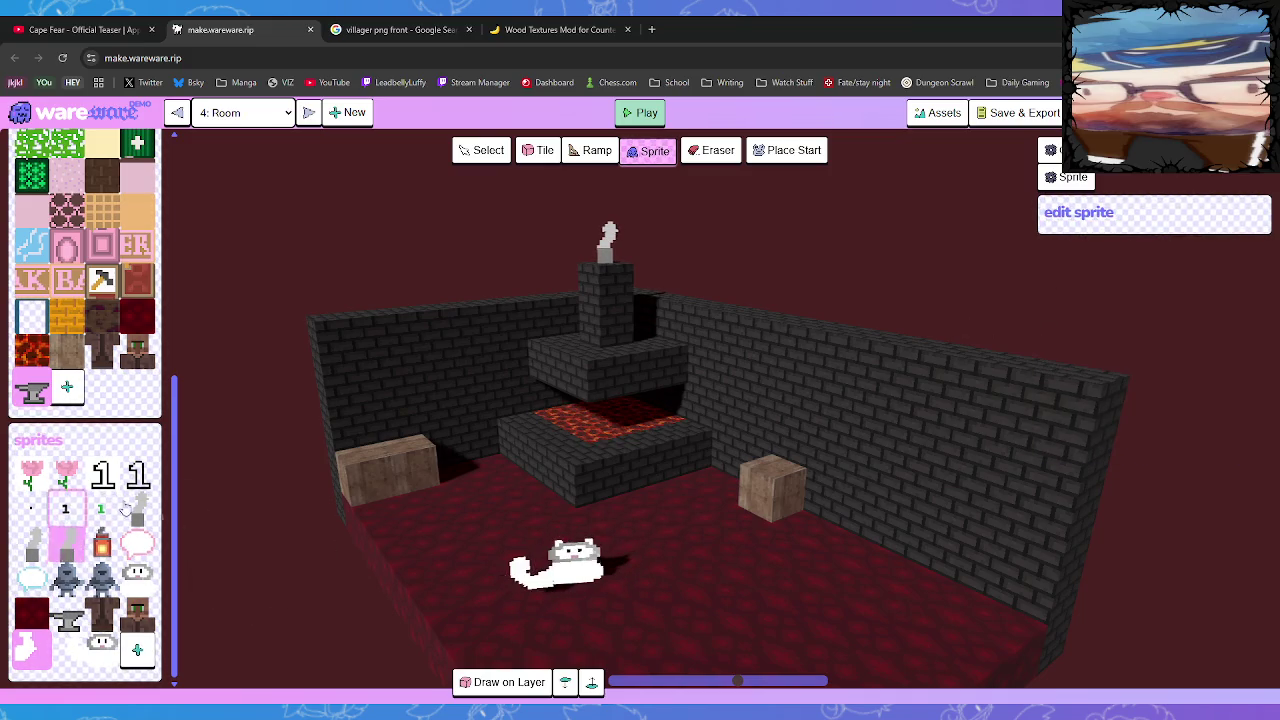
pyautogui.click(497, 156)
pyautogui.click(531, 590)
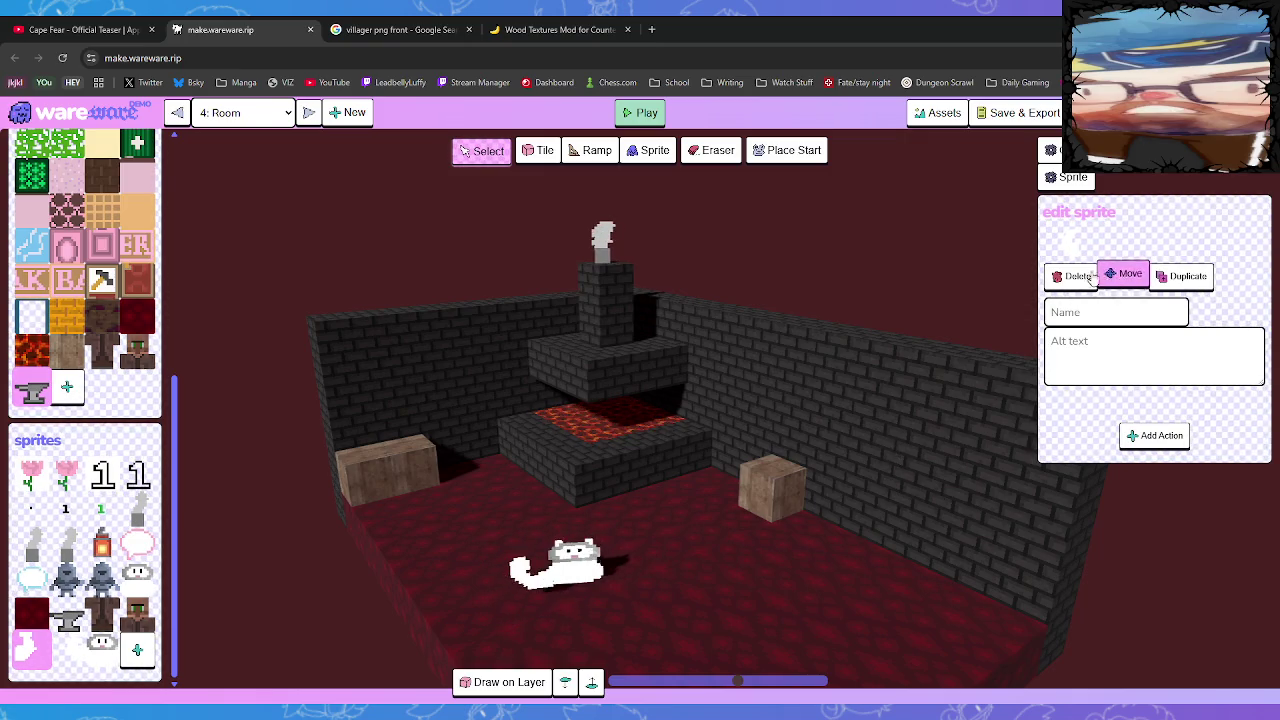
pyautogui.click(1124, 276)
pyautogui.press('Down')
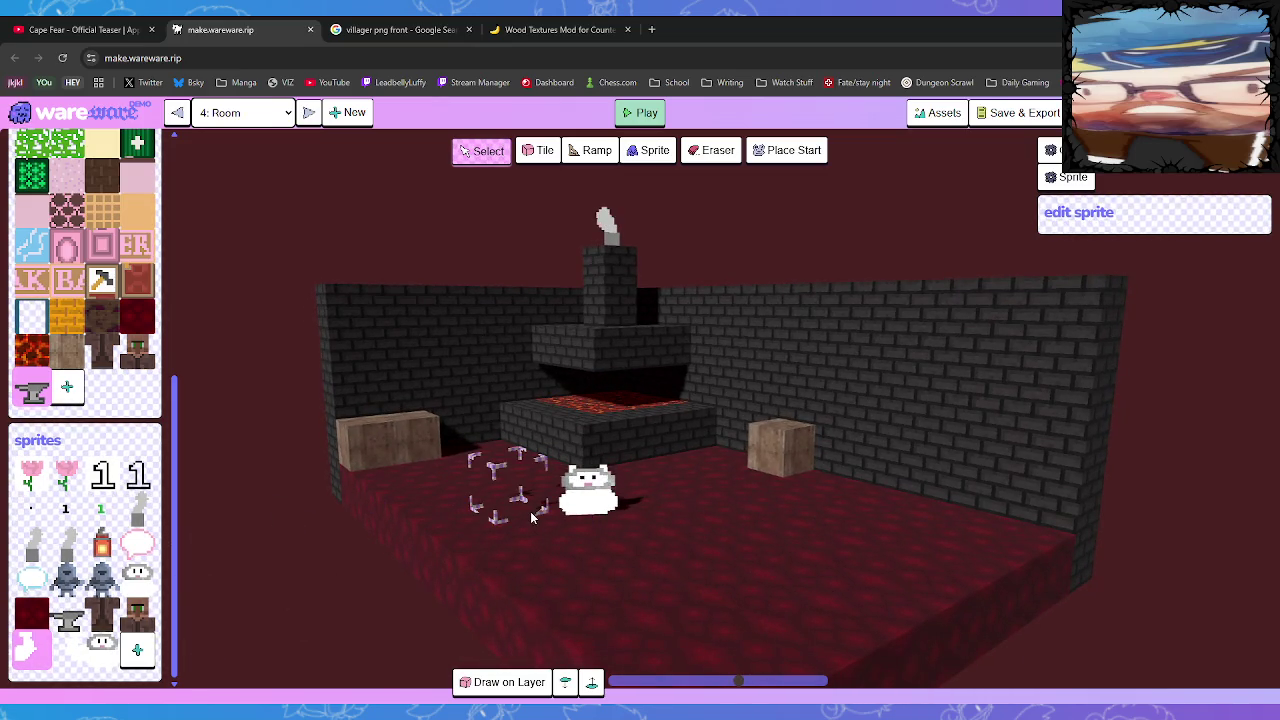
pyautogui.click(589, 516)
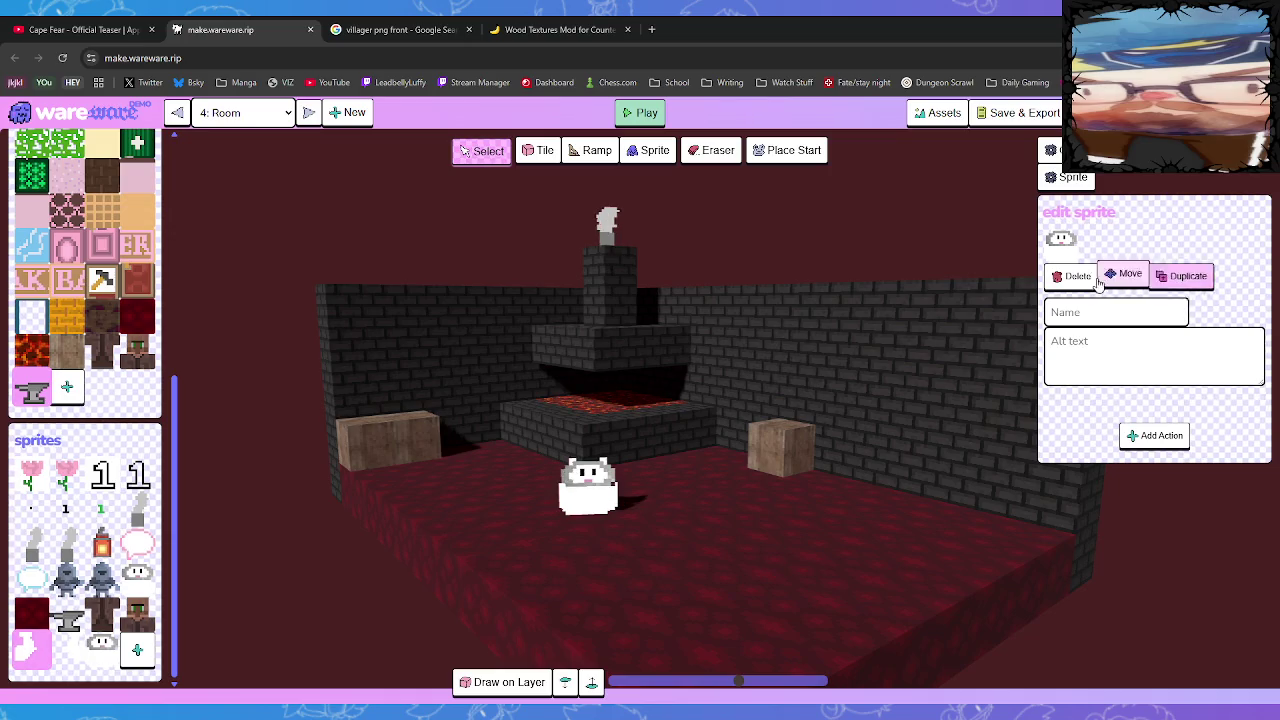
pyautogui.click(1124, 276)
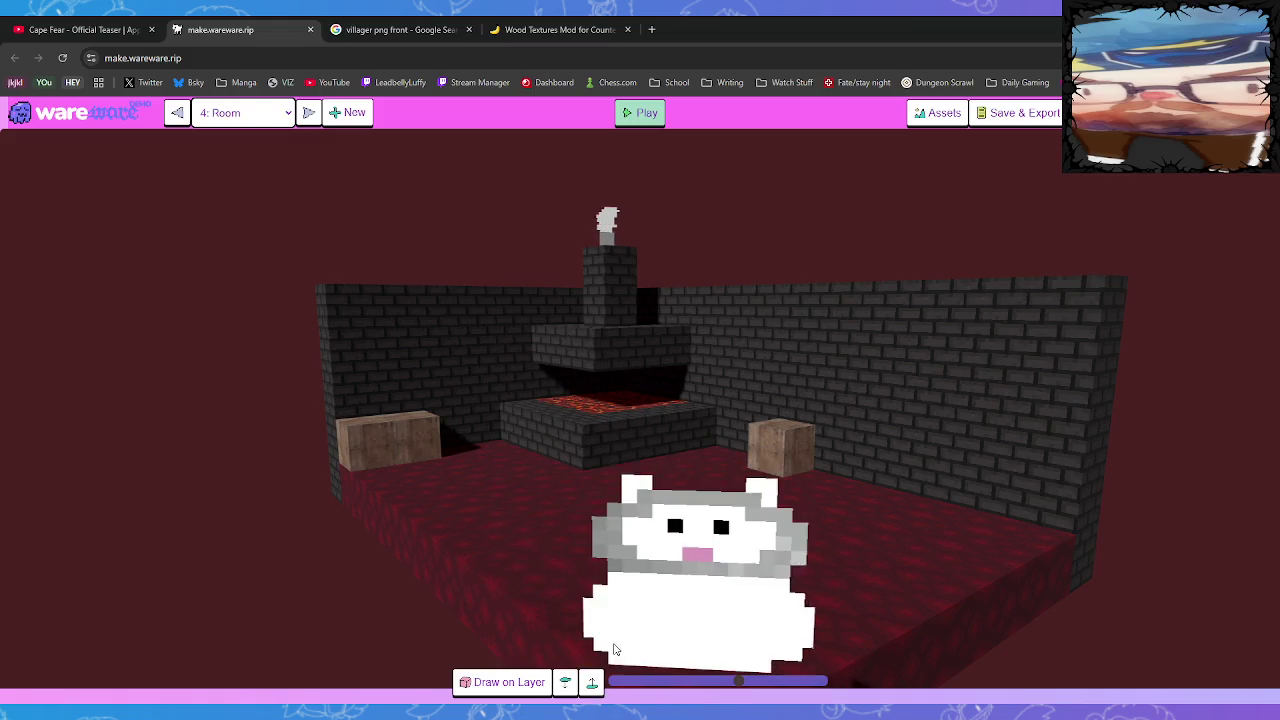
# Drop the cat on top of the fireplace and place an anvil sprite in the room
pyautogui.click(590, 335)
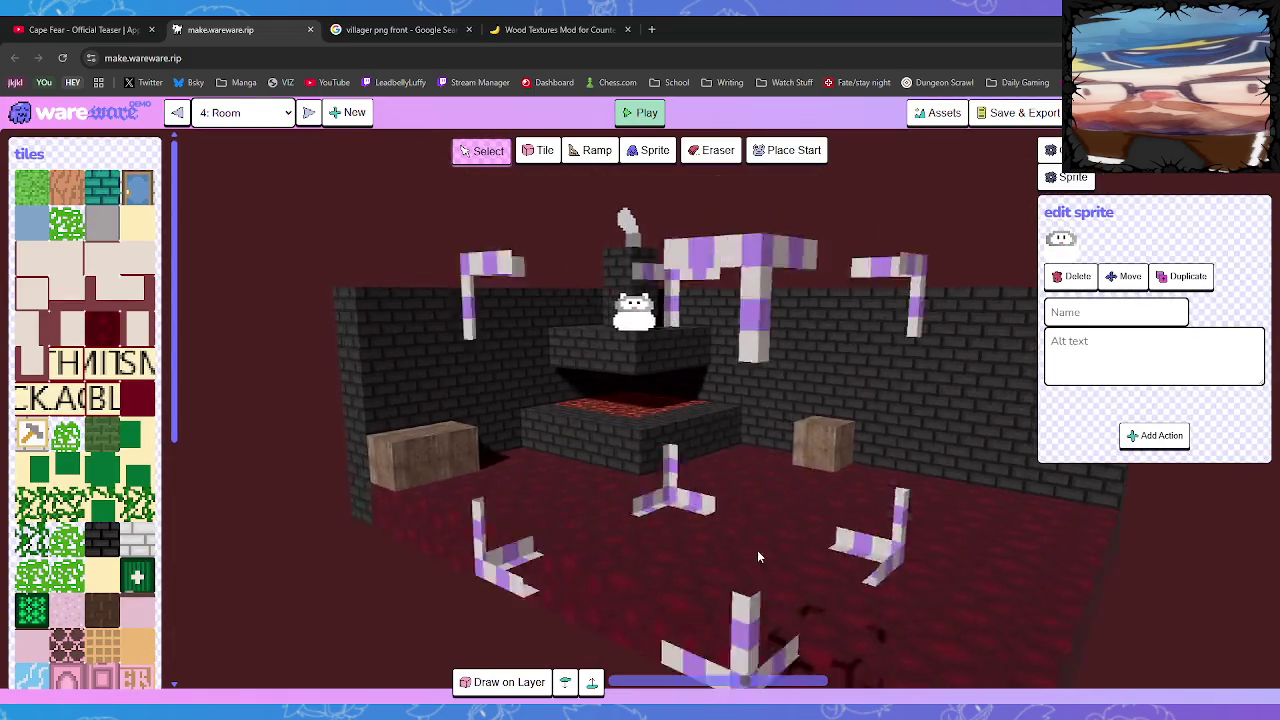
pyautogui.moveTo(757, 550)
pyautogui.mouseDown()
pyautogui.moveTo(773, 560)
pyautogui.moveTo(687, 571)
pyautogui.moveTo(753, 542)
pyautogui.moveTo(743, 562)
pyautogui.mouseUp()
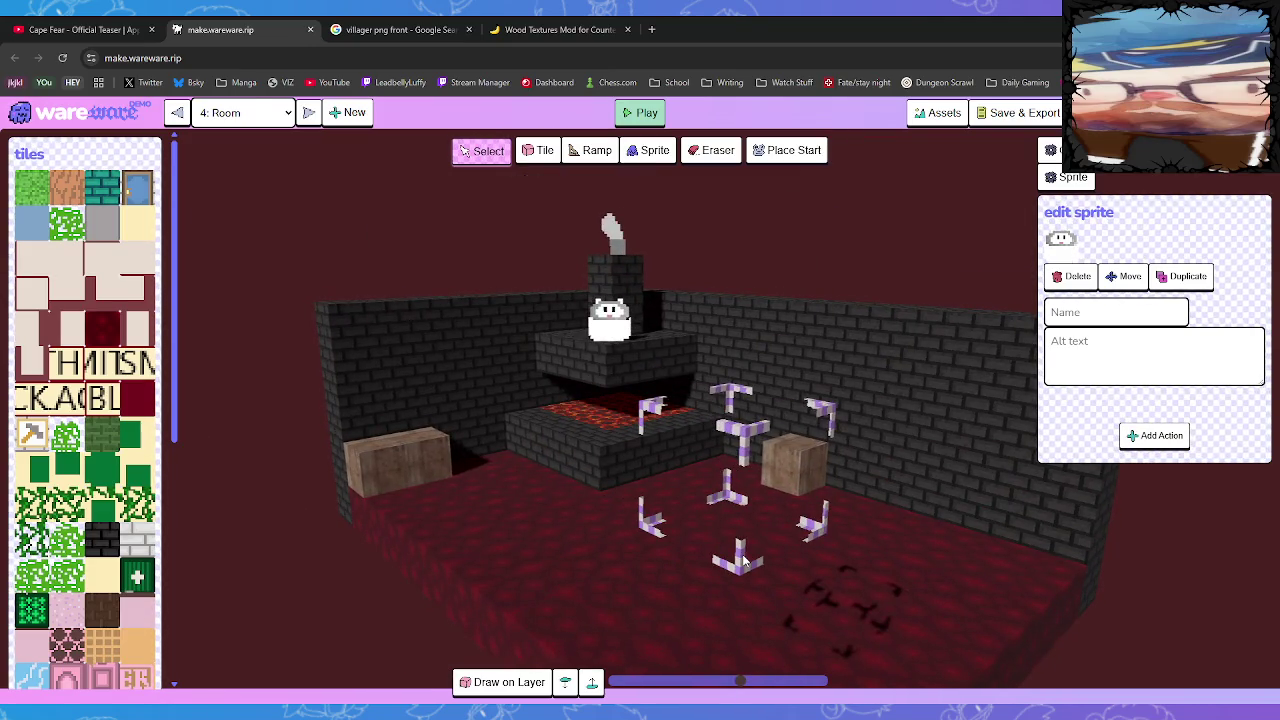
pyautogui.scroll(5, 800, 565)
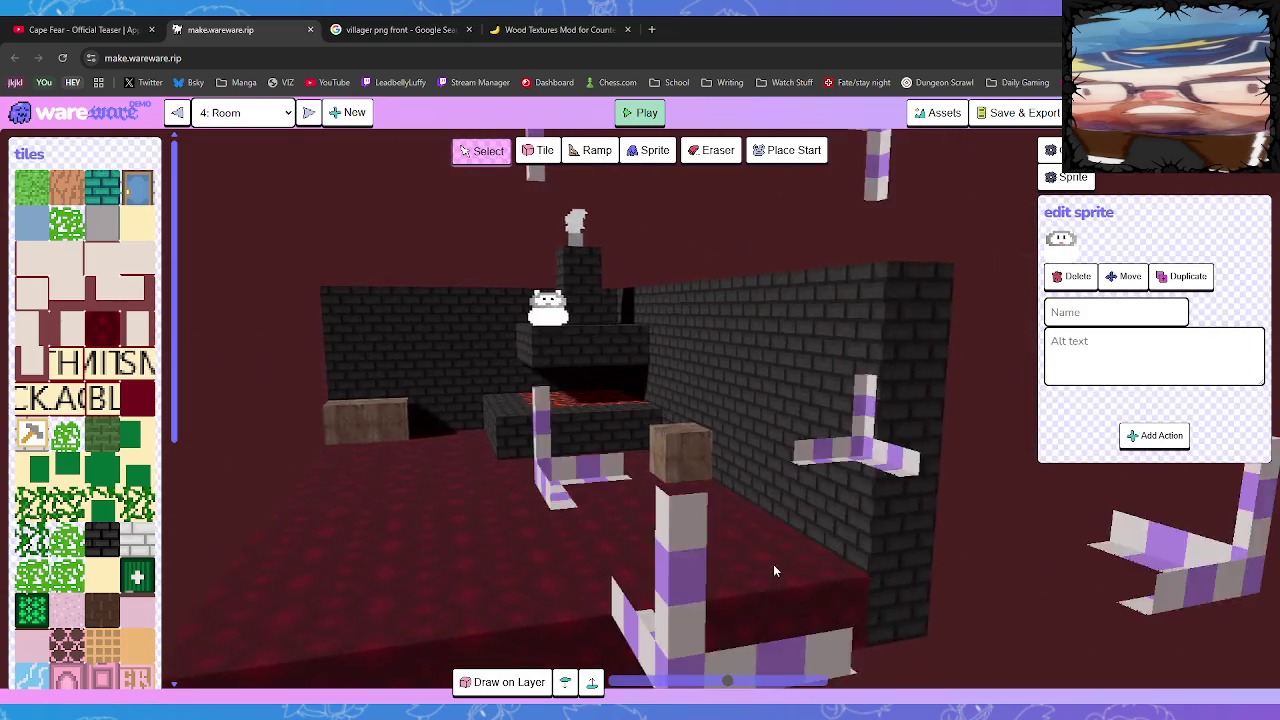
pyautogui.scroll(-5, 773, 564)
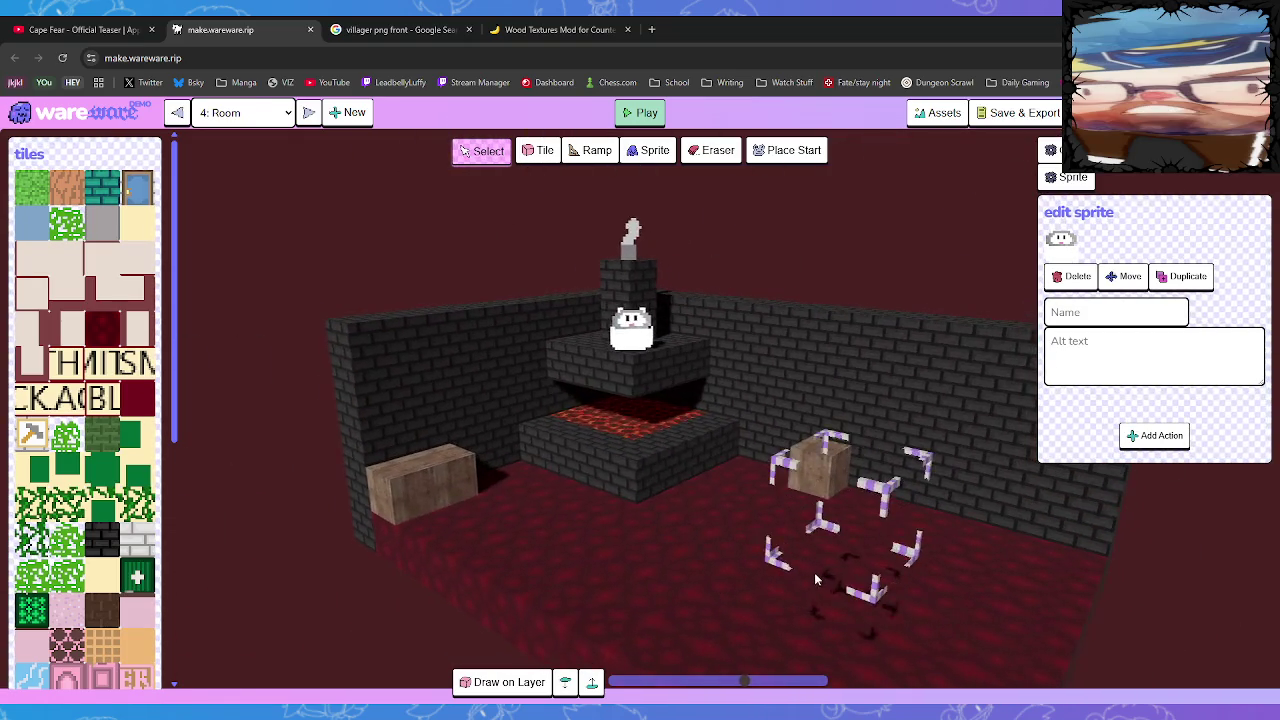
pyautogui.scroll(-4, 112, 538)
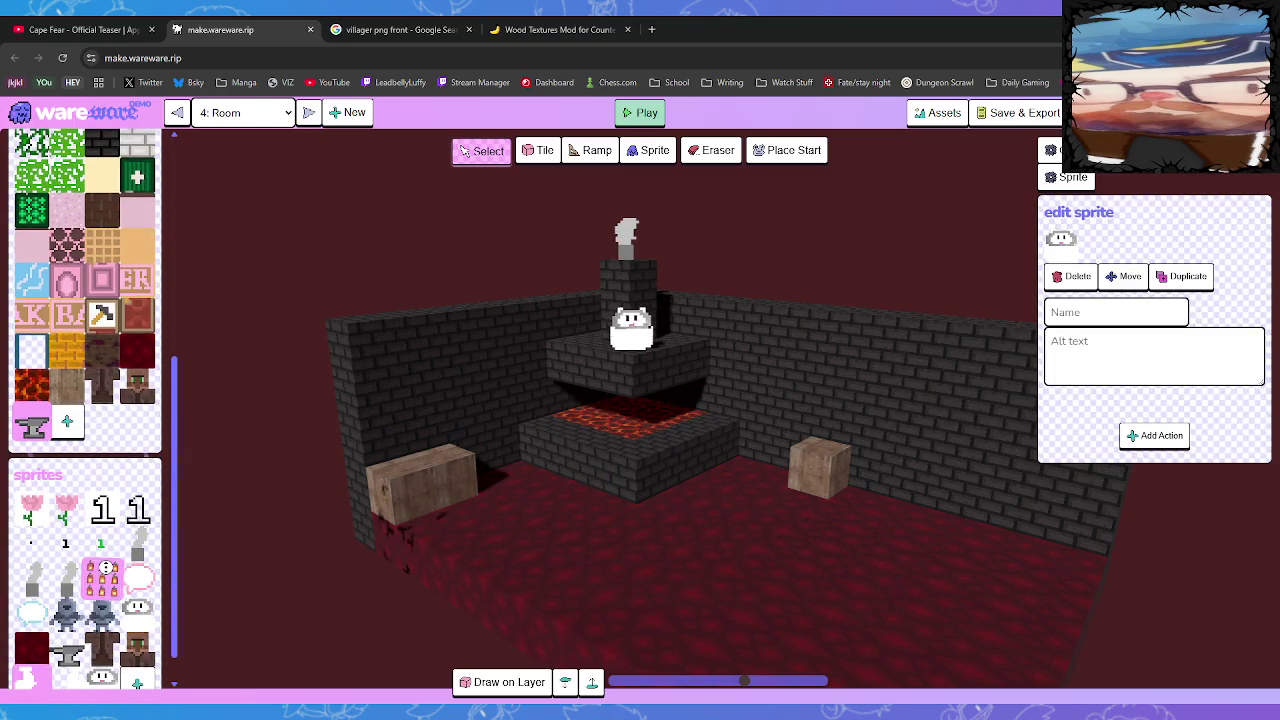
pyautogui.scroll(-2, 100, 580)
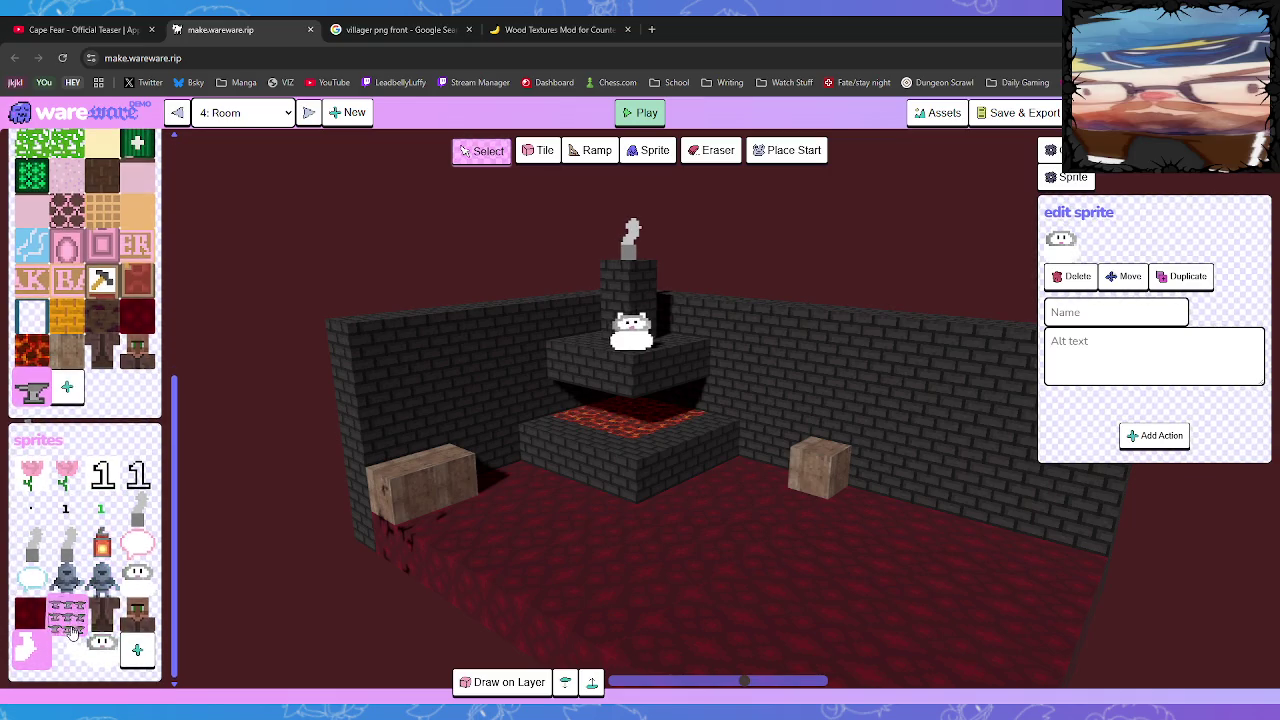
pyautogui.click(70, 628)
pyautogui.click(683, 571)
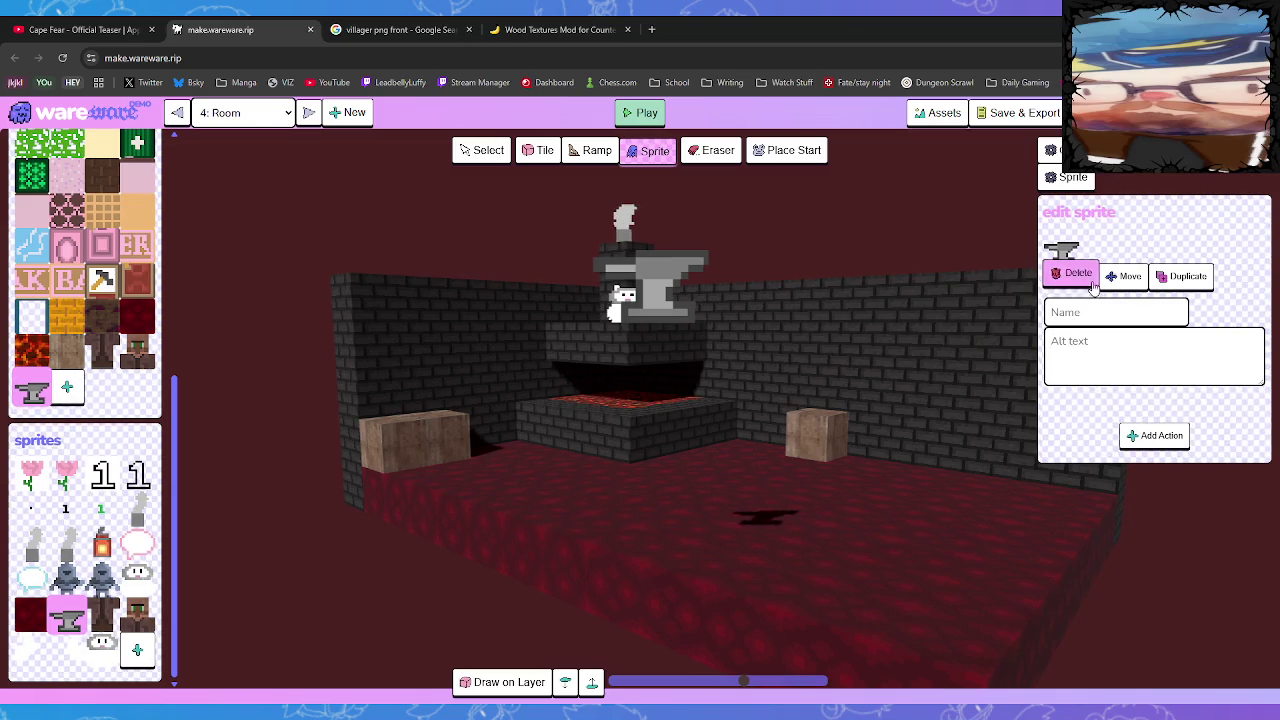
# Delete the stray anvil above the chimney and place an anvil on the floor before the forge
pyautogui.press('Delete')
pyautogui.click(519, 682)
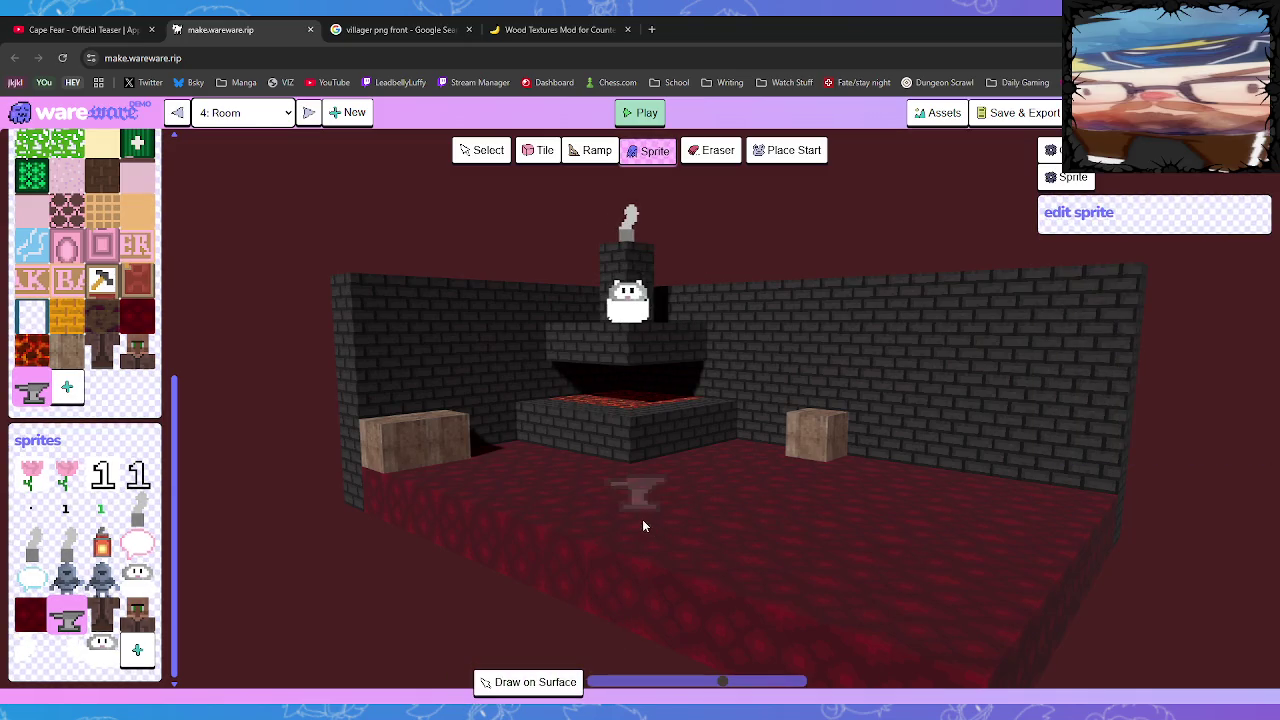
pyautogui.click(627, 505)
# Place the brown-robed and villager sprites on the layer beside the anvil
pyautogui.moveTo(783, 566)
pyautogui.mouseDown()
pyautogui.moveTo(815, 551)
pyautogui.moveTo(848, 565)
pyautogui.moveTo(795, 543)
pyautogui.moveTo(798, 561)
pyautogui.mouseUp()
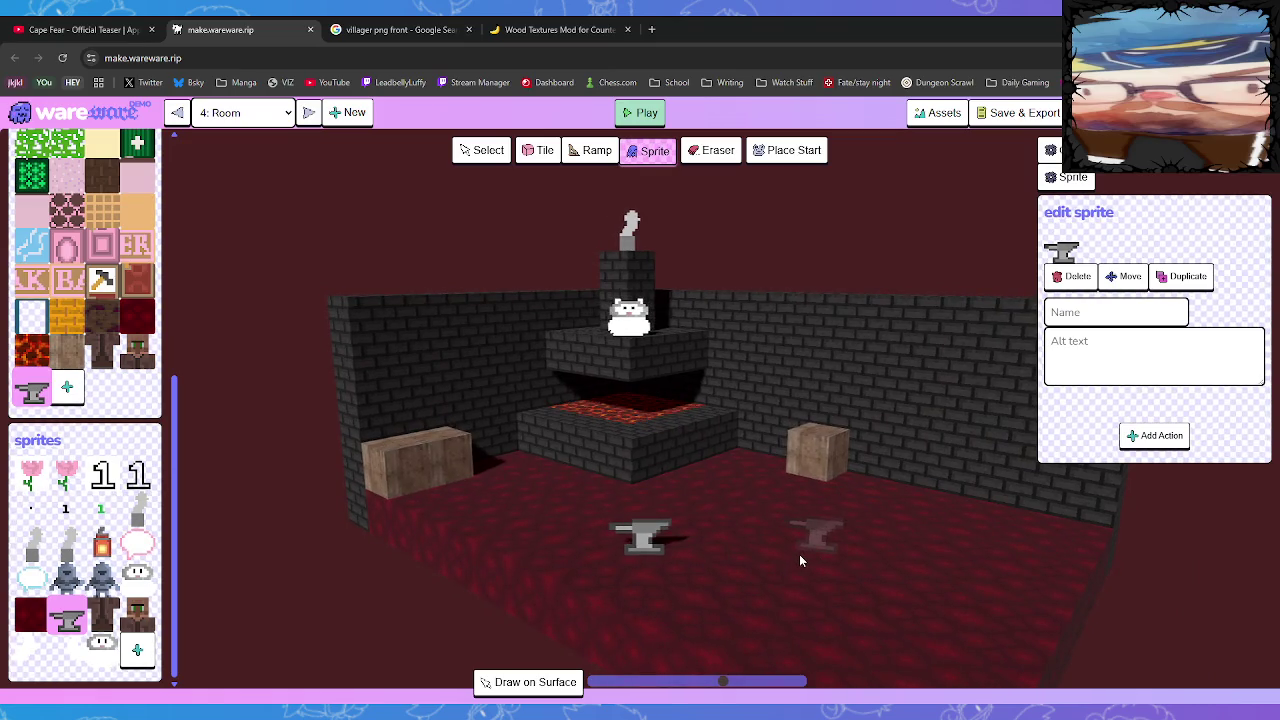
pyautogui.click(104, 352)
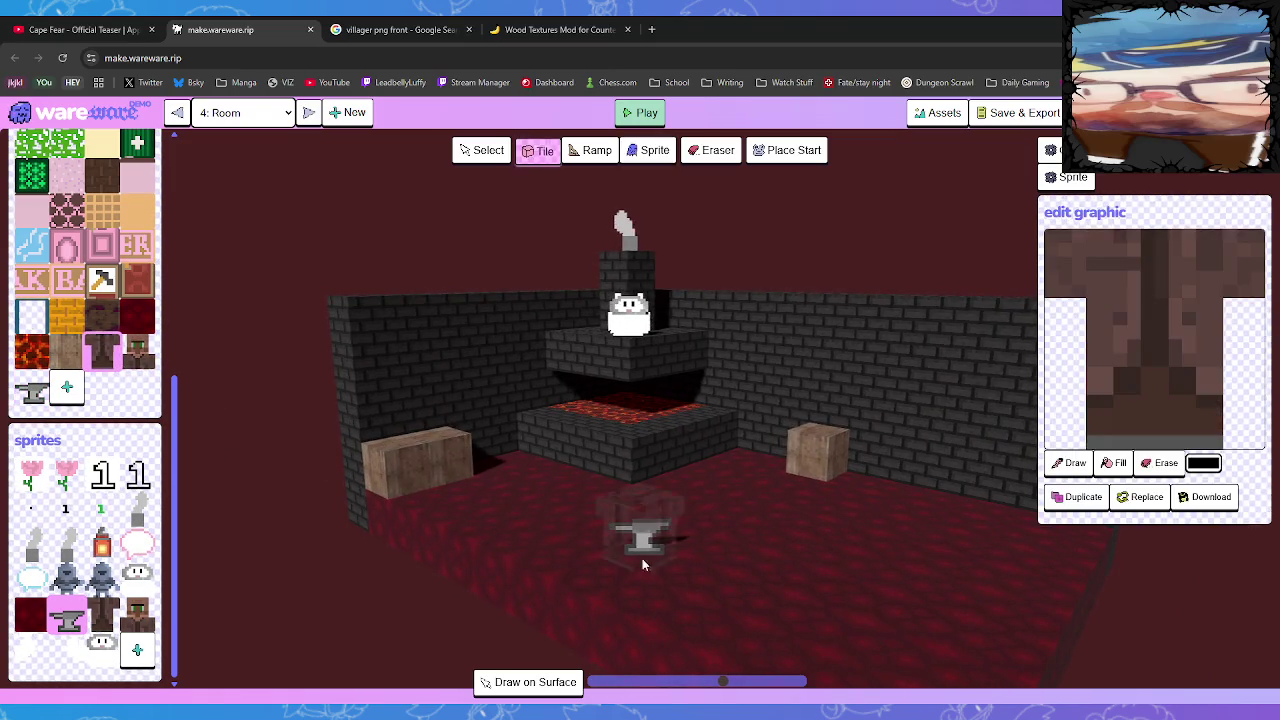
pyautogui.click(104, 624)
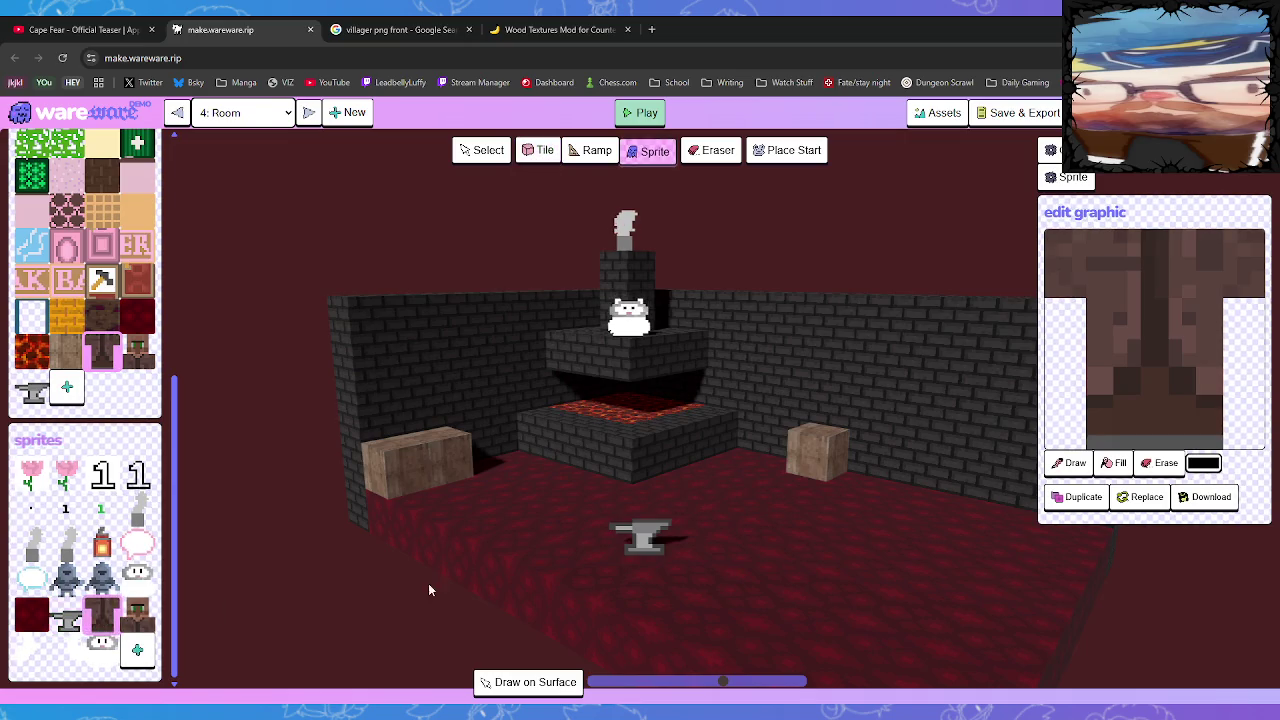
pyautogui.click(644, 537)
pyautogui.click(137, 614)
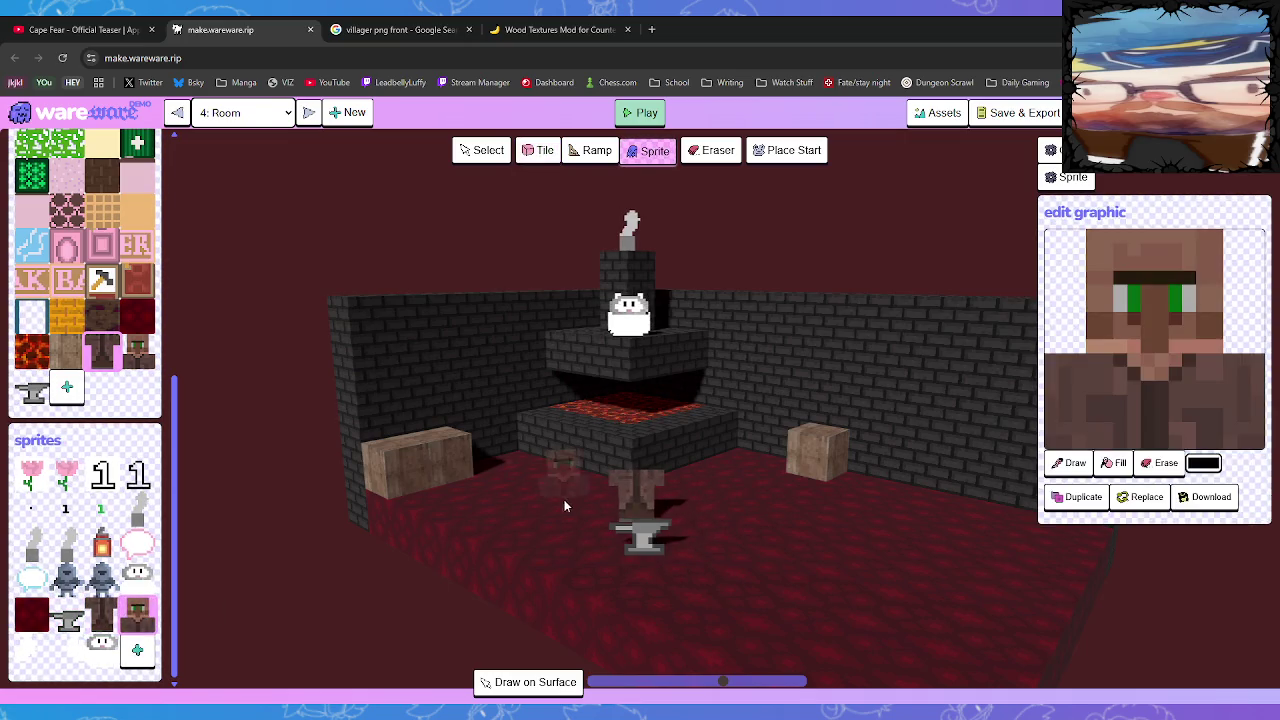
pyautogui.click(571, 683)
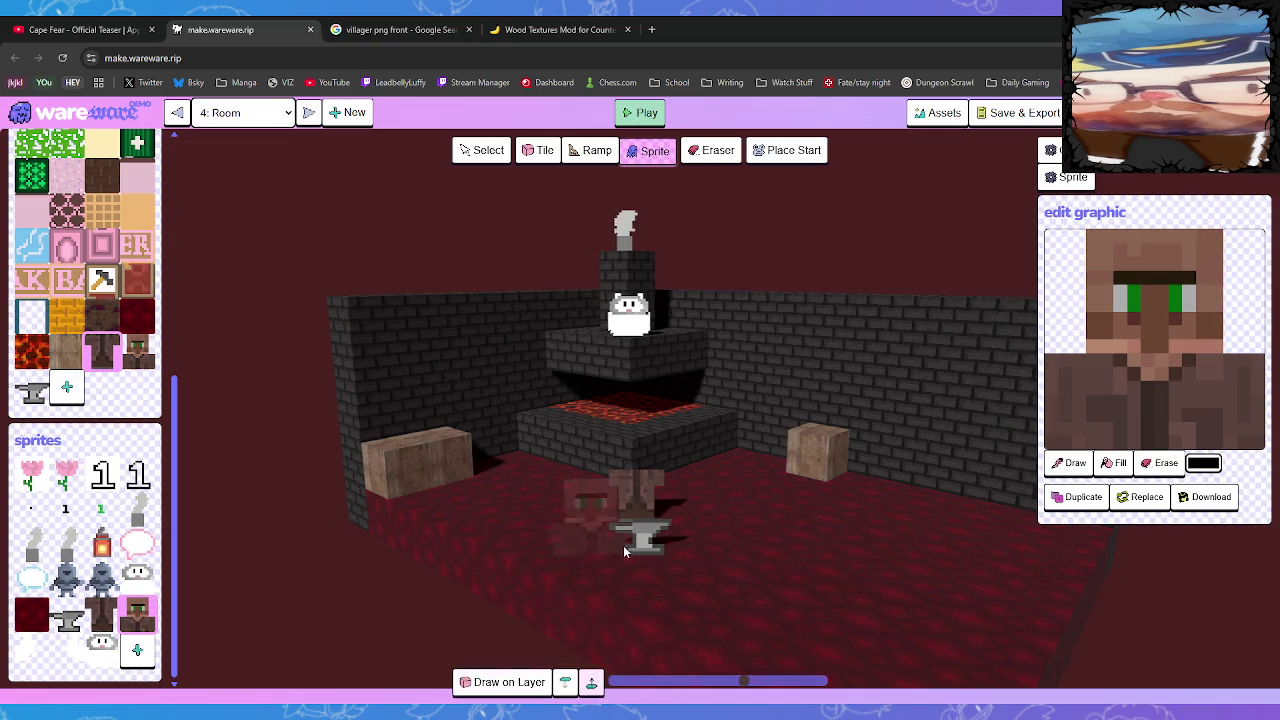
pyautogui.click(631, 467)
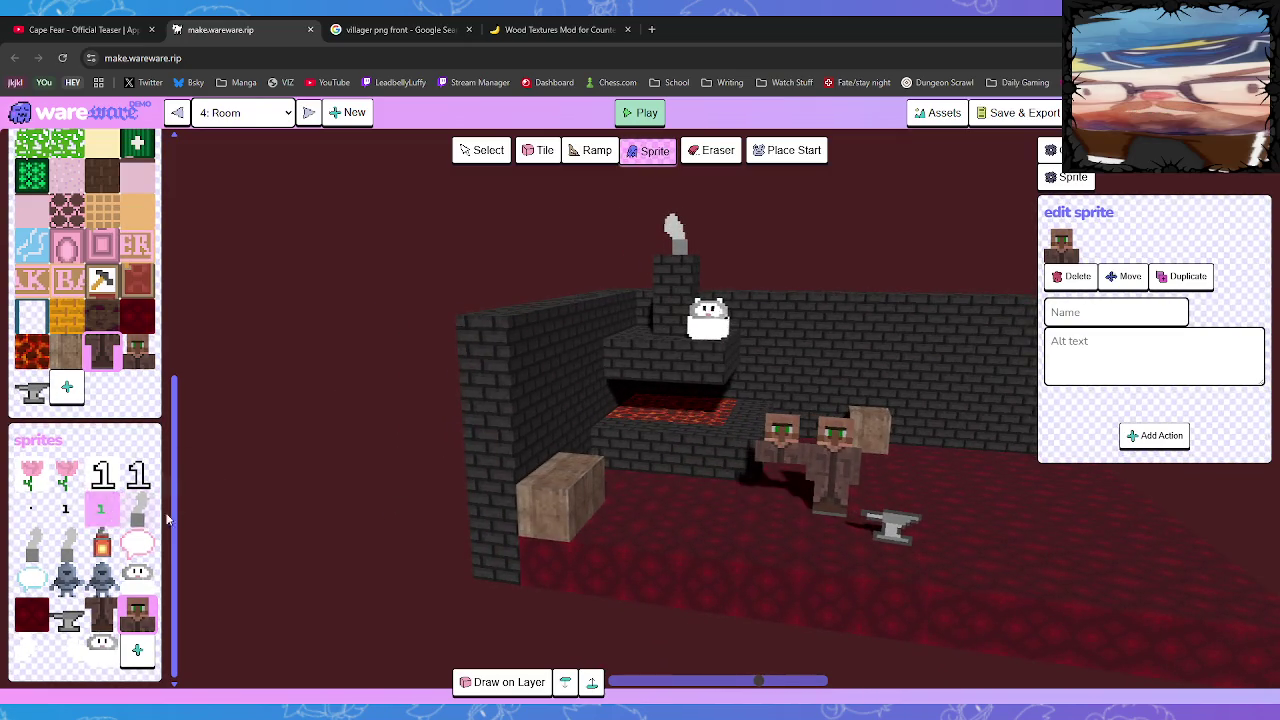
# Delete both villager sprites so the anvil stands alone before the forge
pyautogui.click(1070, 276)
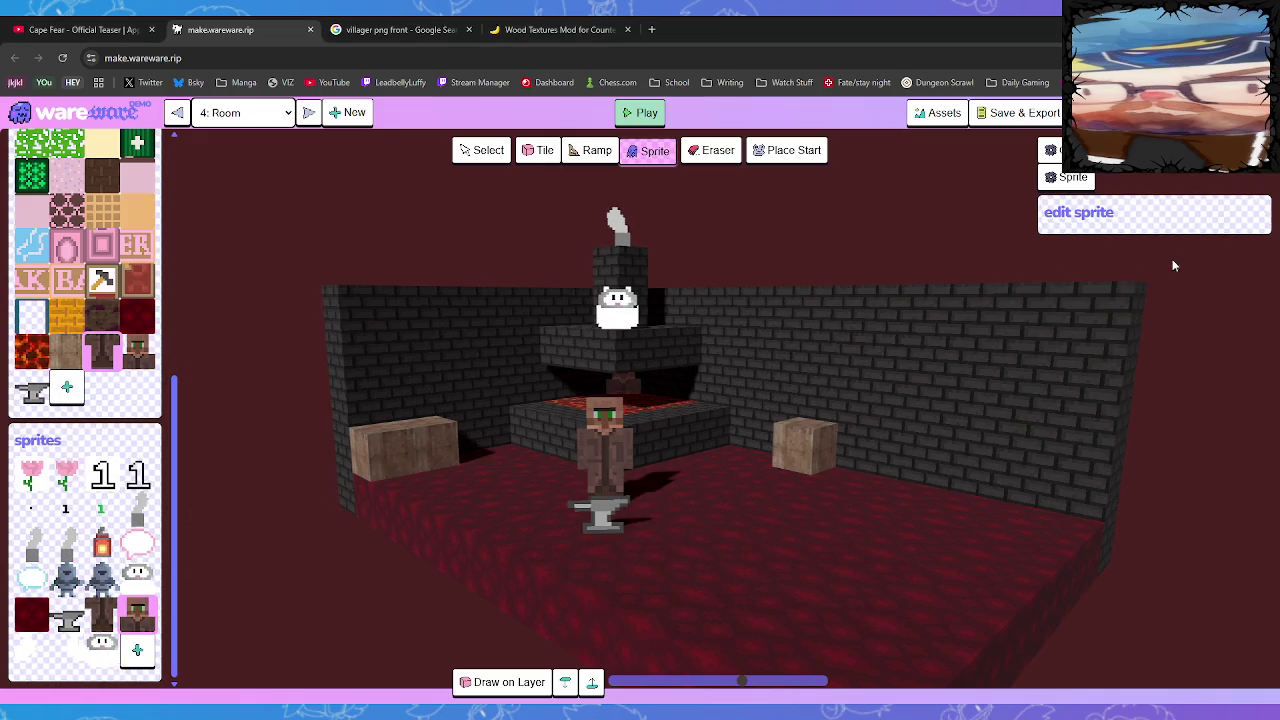
pyautogui.click(481, 150)
pyautogui.click(603, 440)
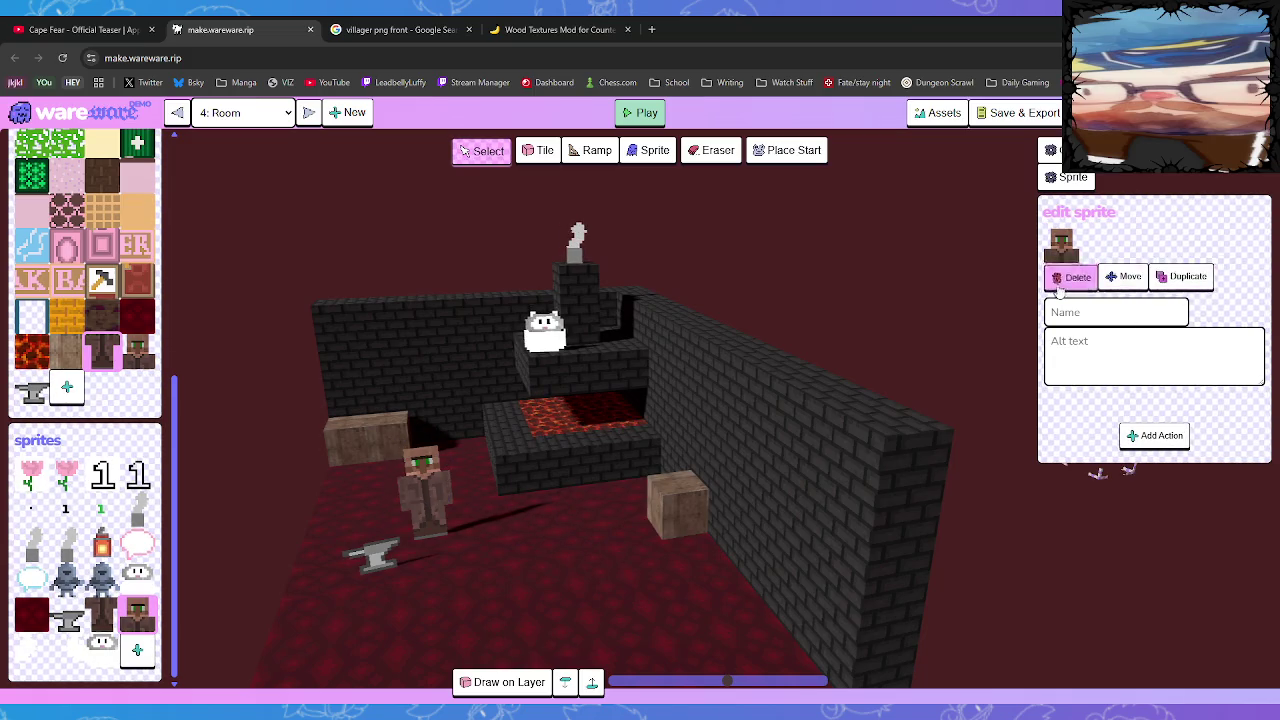
pyautogui.click(1070, 278)
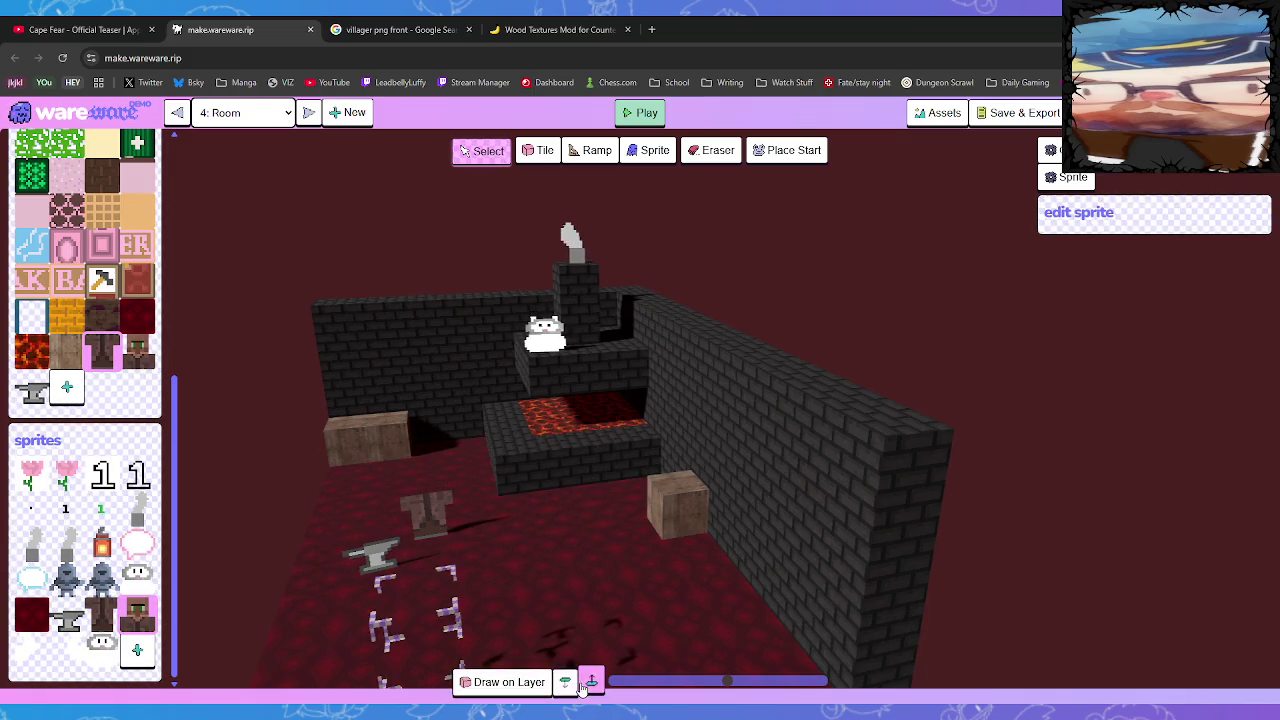
pyautogui.click(427, 512)
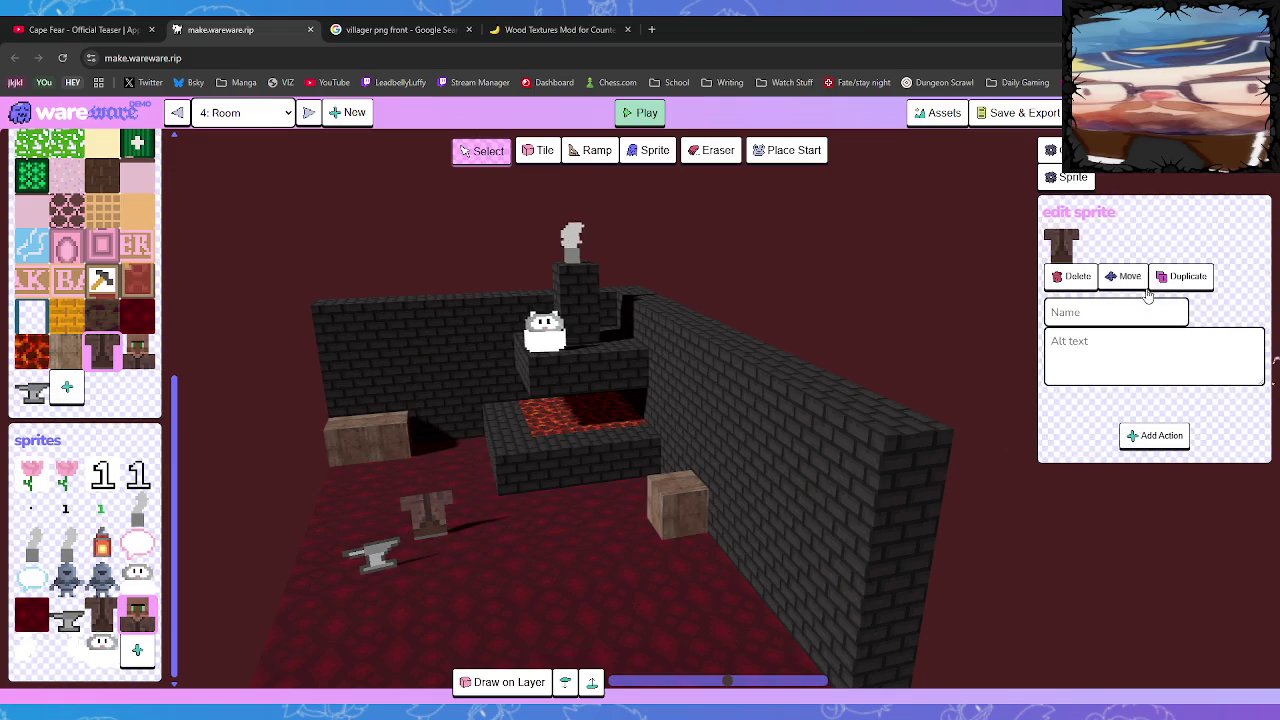
pyautogui.click(1067, 280)
pyautogui.moveTo(1065, 295)
pyautogui.mouseDown()
pyautogui.moveTo(654, 509)
pyautogui.moveTo(677, 457)
pyautogui.moveTo(714, 457)
pyautogui.moveTo(703, 510)
pyautogui.mouseUp()
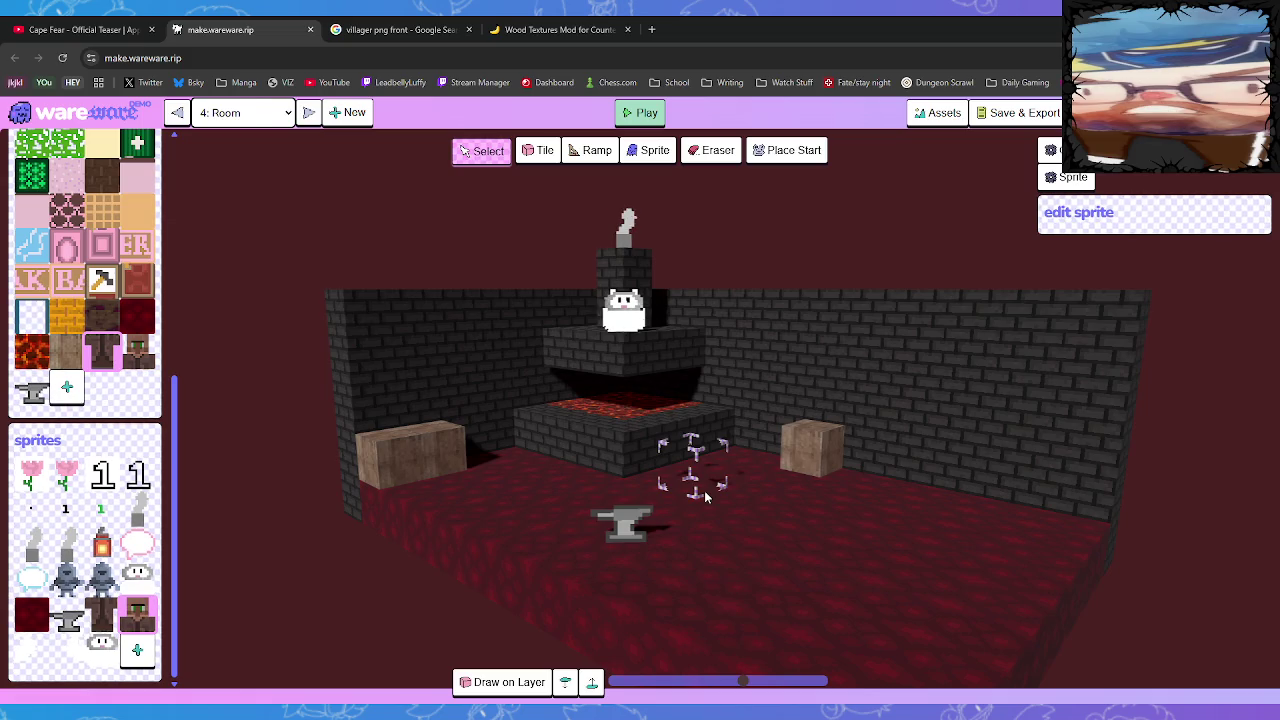
# Search Google Images for 'minecraft blacksmith inside' and preview the Reddit blacksmith interior image
pyautogui.click(414, 29)
pyautogui.moveTo(390, 148); pyautogui.dragTo(318, 205)
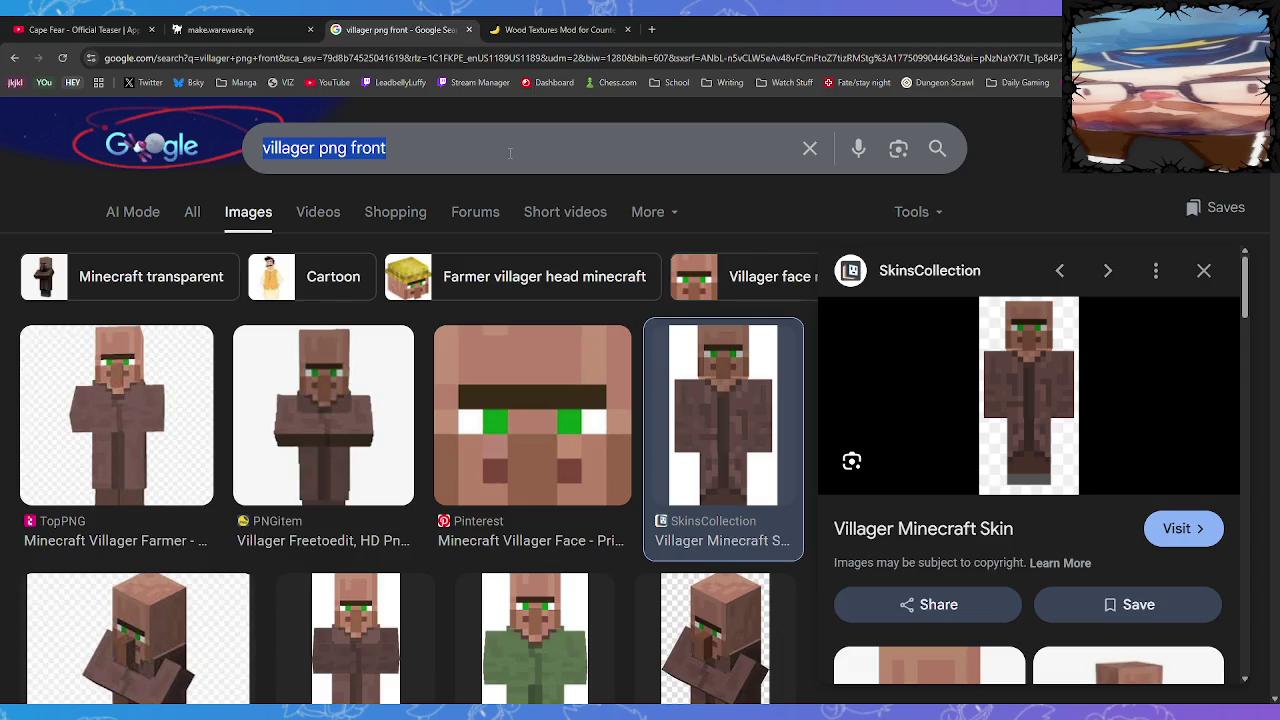
pyautogui.write('minecraft')
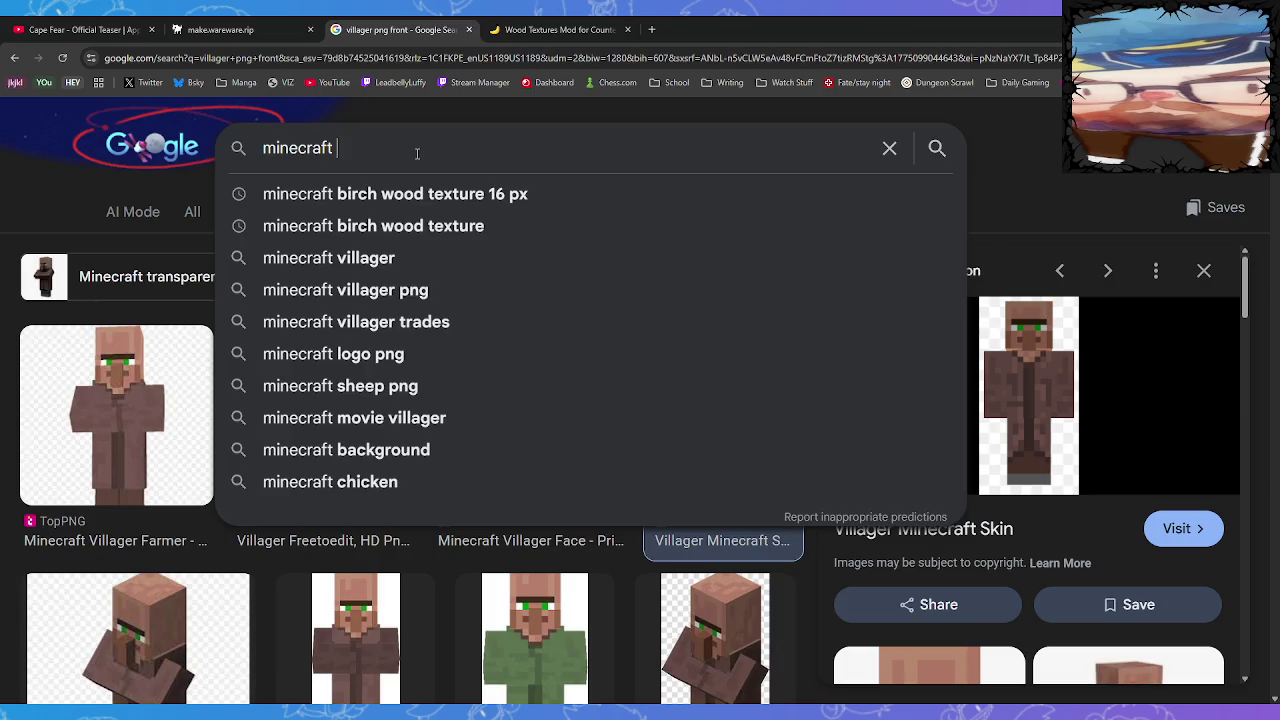
pyautogui.write('black')
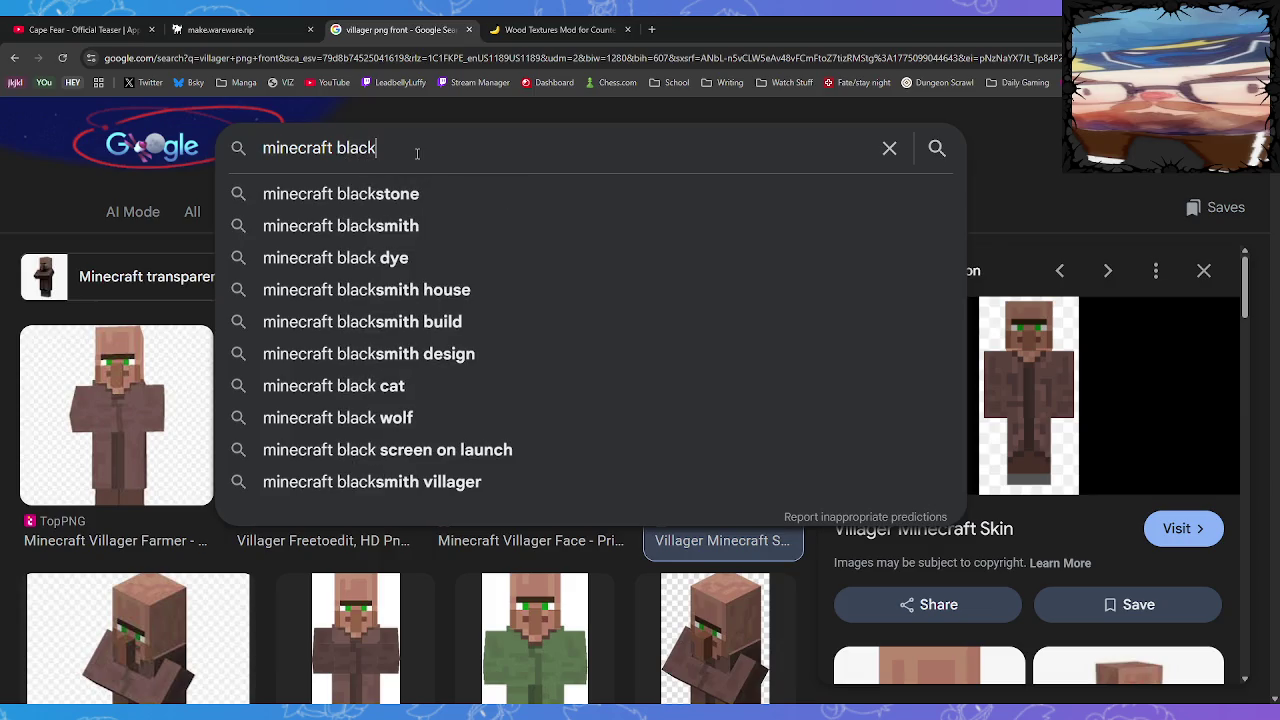
pyautogui.write('smith inside')
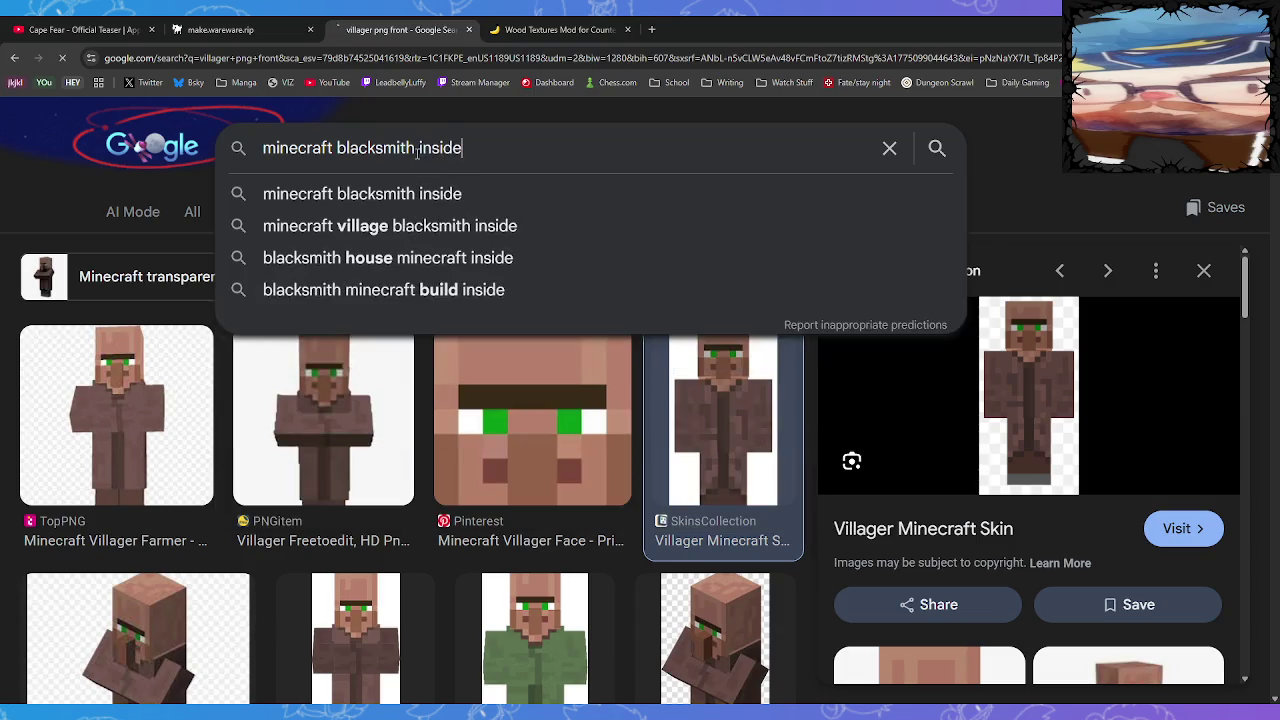
pyautogui.press('Return')
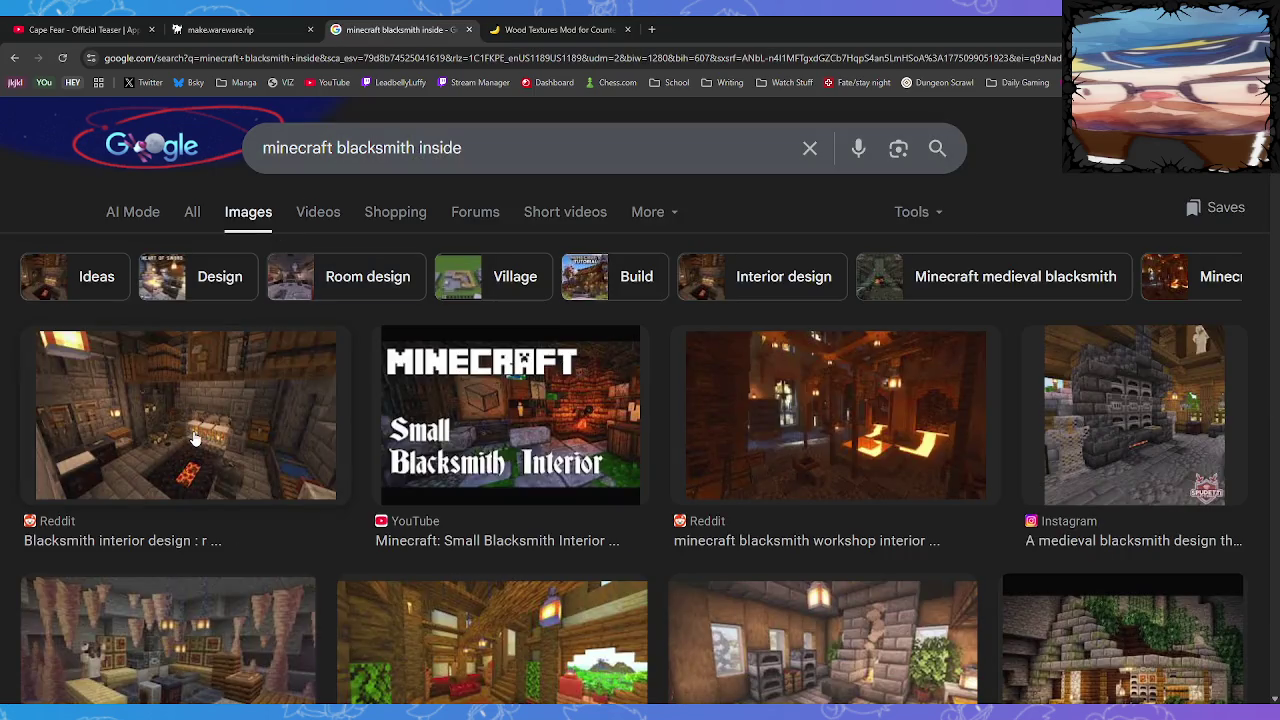
pyautogui.click(195, 432)
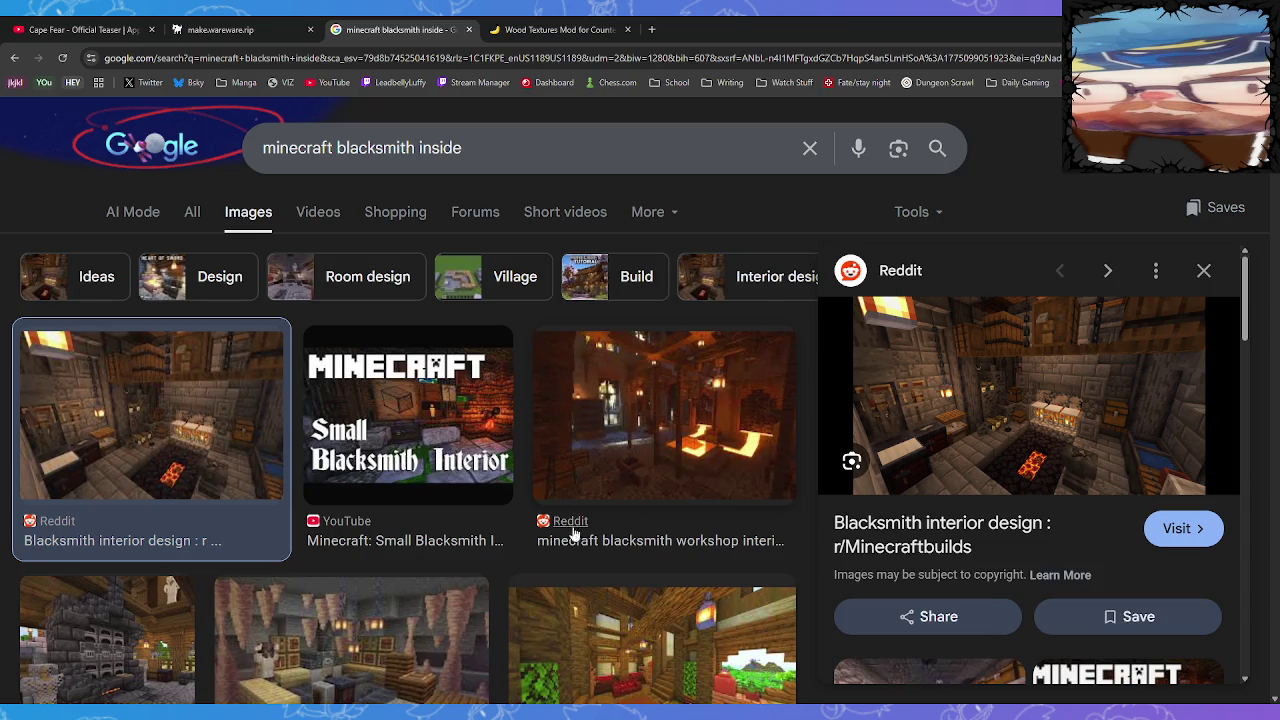
pyautogui.scroll(-2, 390, 600)
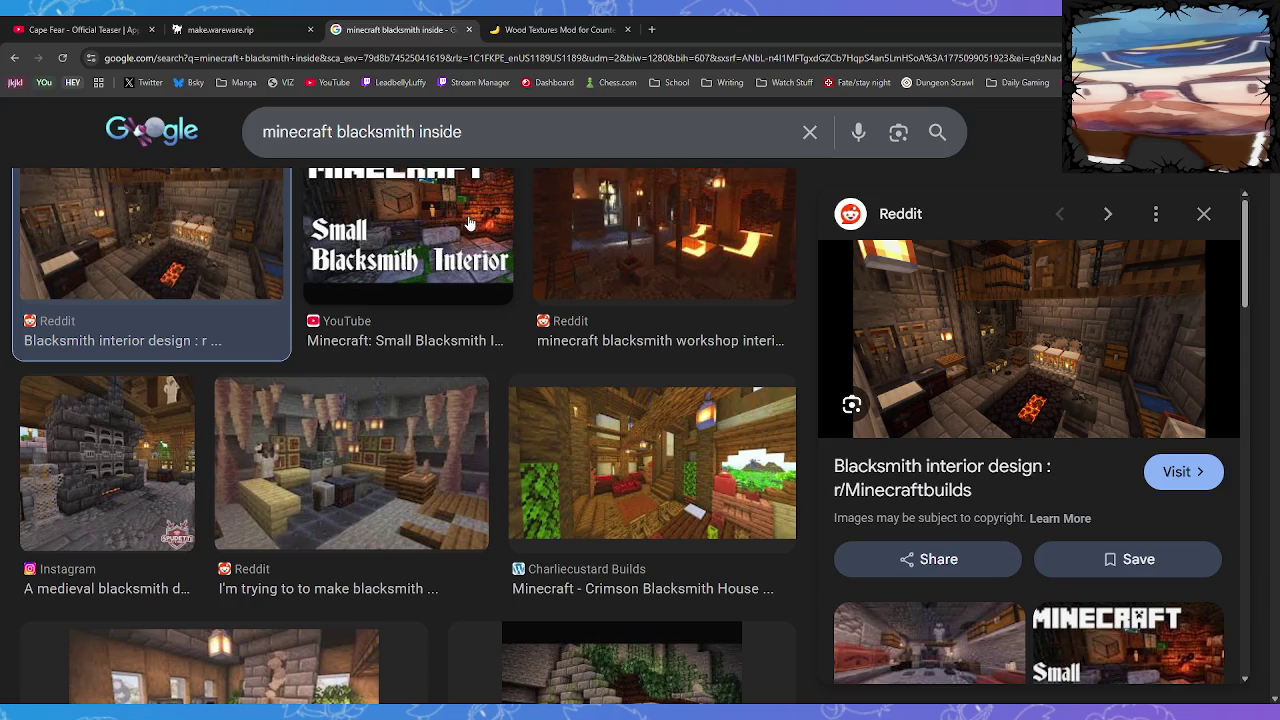
# Search Google Images for 'cs2 chest texture' and browse the results
pyautogui.click(281, 125)
pyautogui.hotkey('ctrl', 'a')
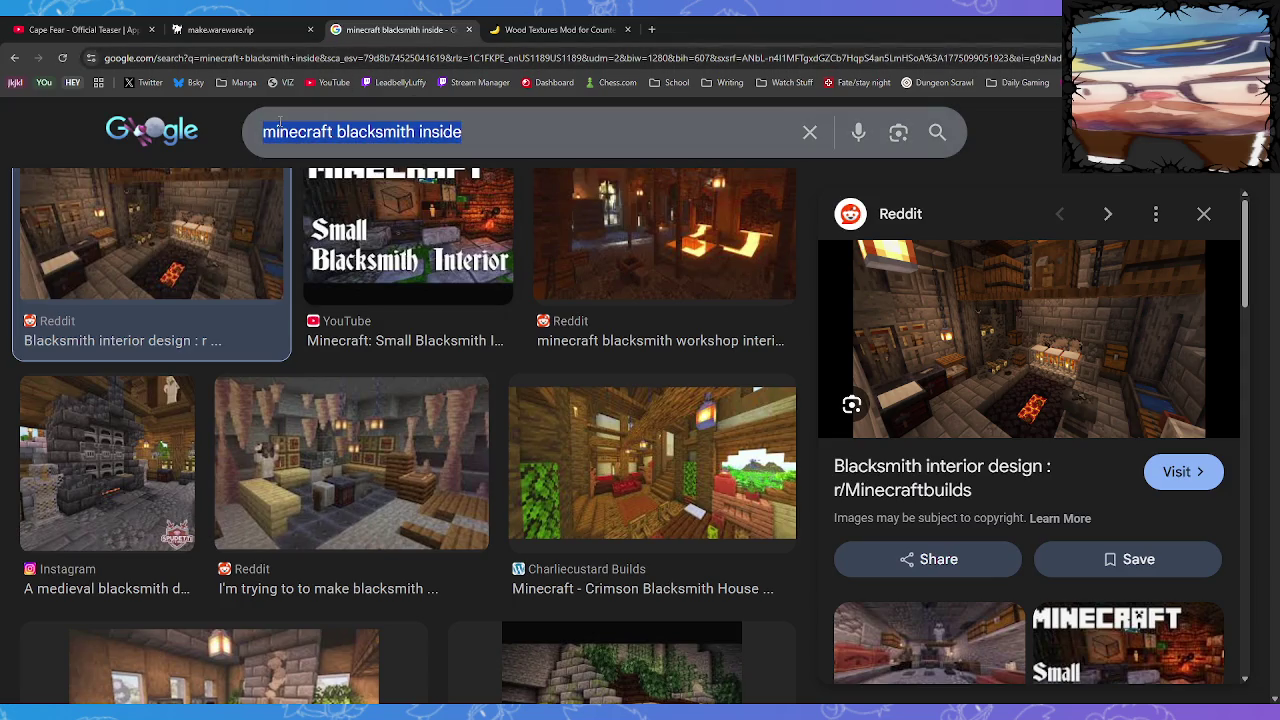
pyautogui.write('cs2 chest ')
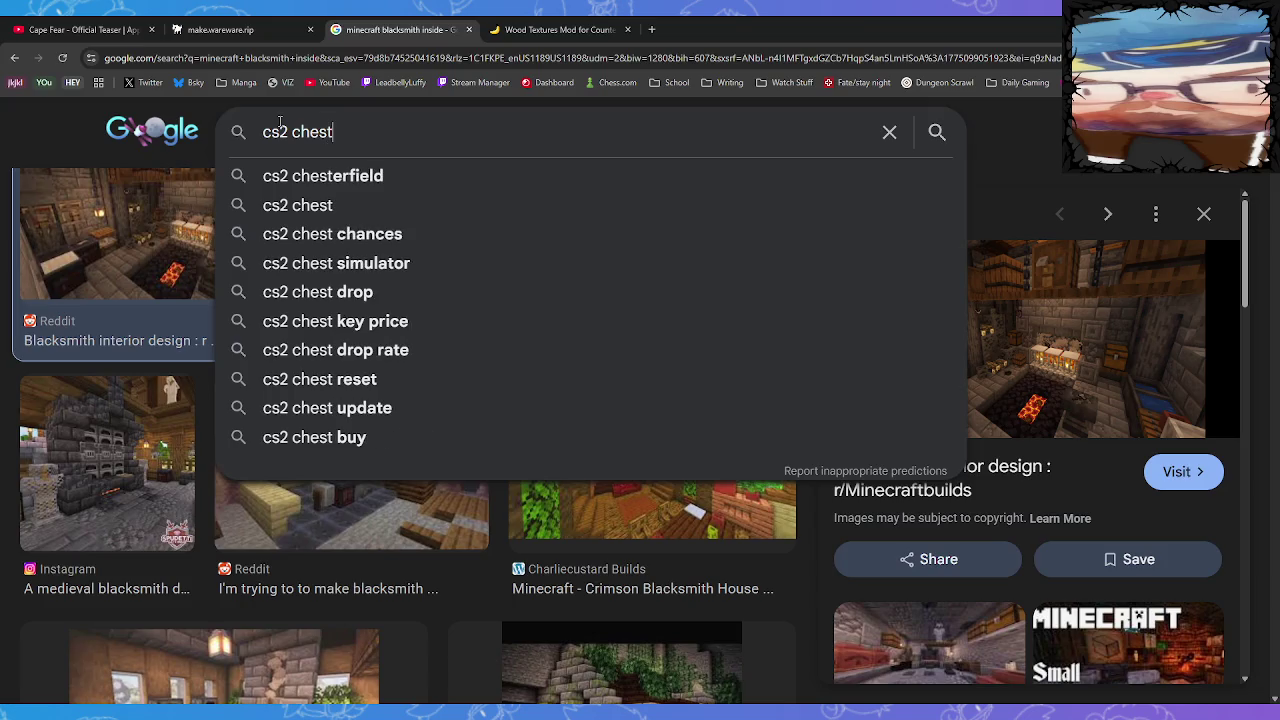
pyautogui.write('texture')
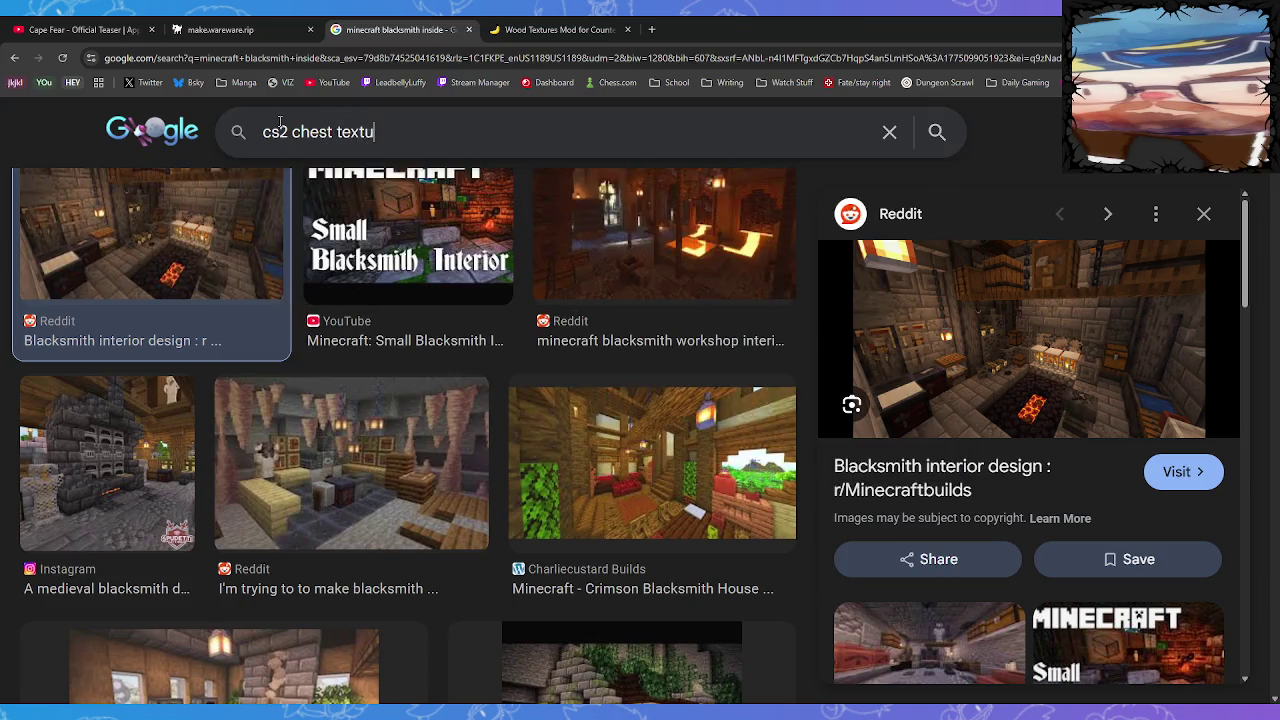
pyautogui.press('Return')
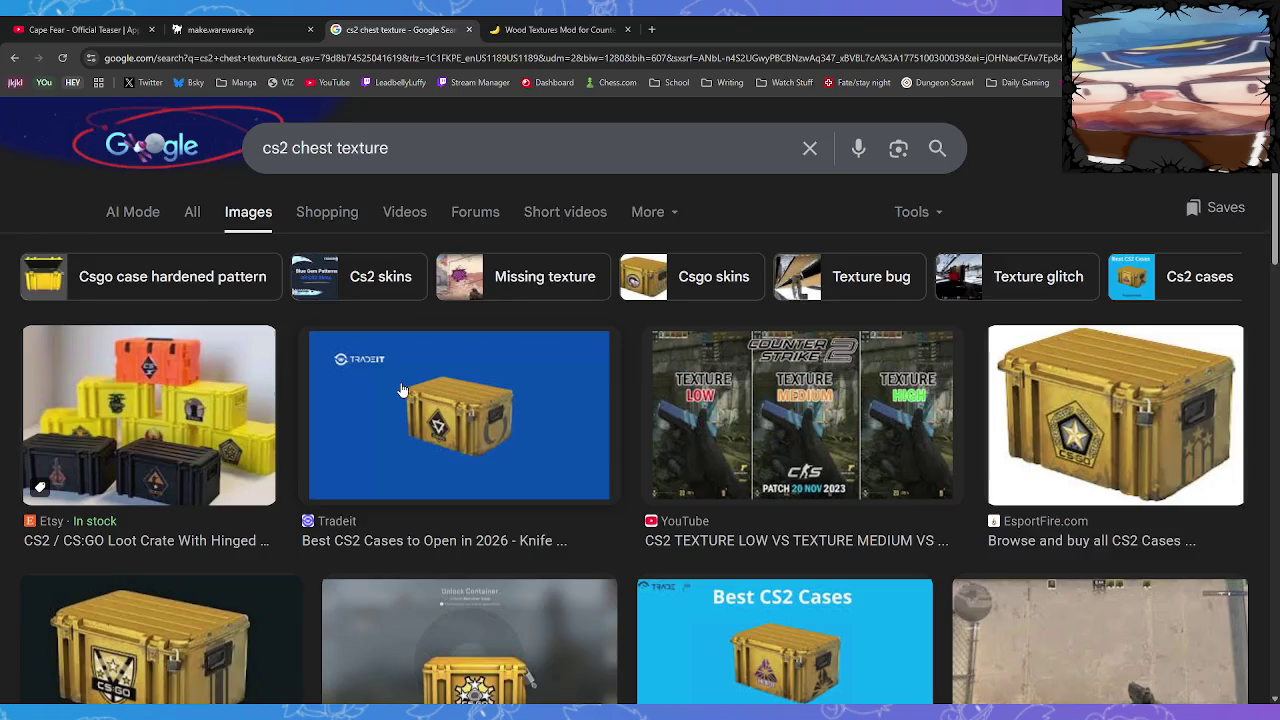
pyautogui.scroll(-2, 470, 440)
pyautogui.scroll(-1, 481, 455)
pyautogui.scroll(4, 355, 174)
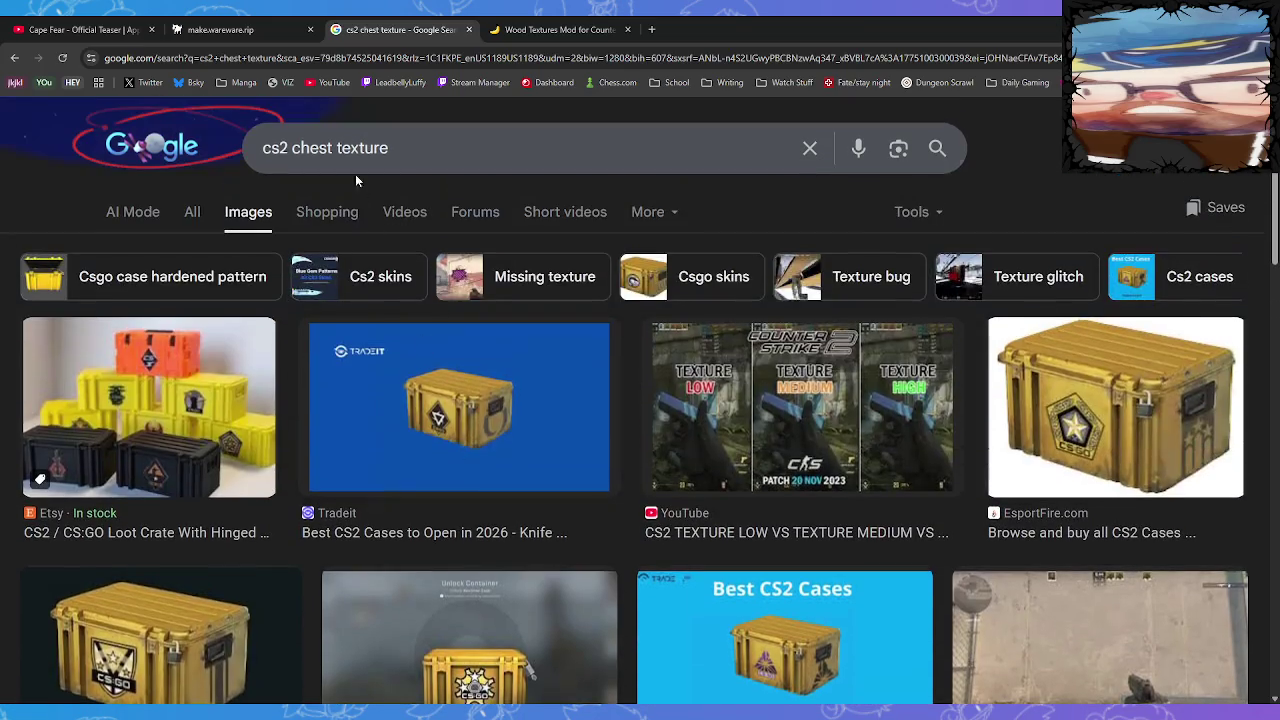
# Change the search to 'counter strike source chest texture'
pyautogui.moveTo(275, 148); pyautogui.dragTo(268, 148)
pyautogui.press('BackSpace')
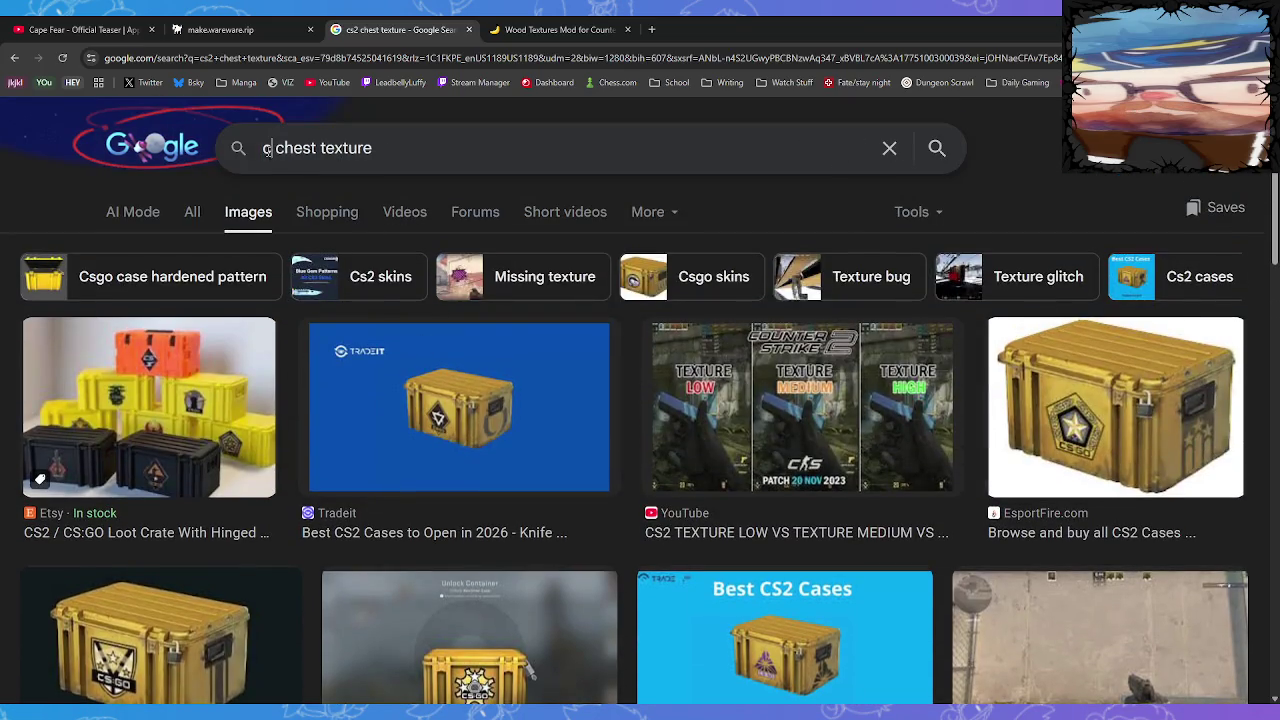
pyautogui.write('xo')
pyautogui.press('BackSpace')
pyautogui.press('BackSpace')
pyautogui.write('ounter strike')
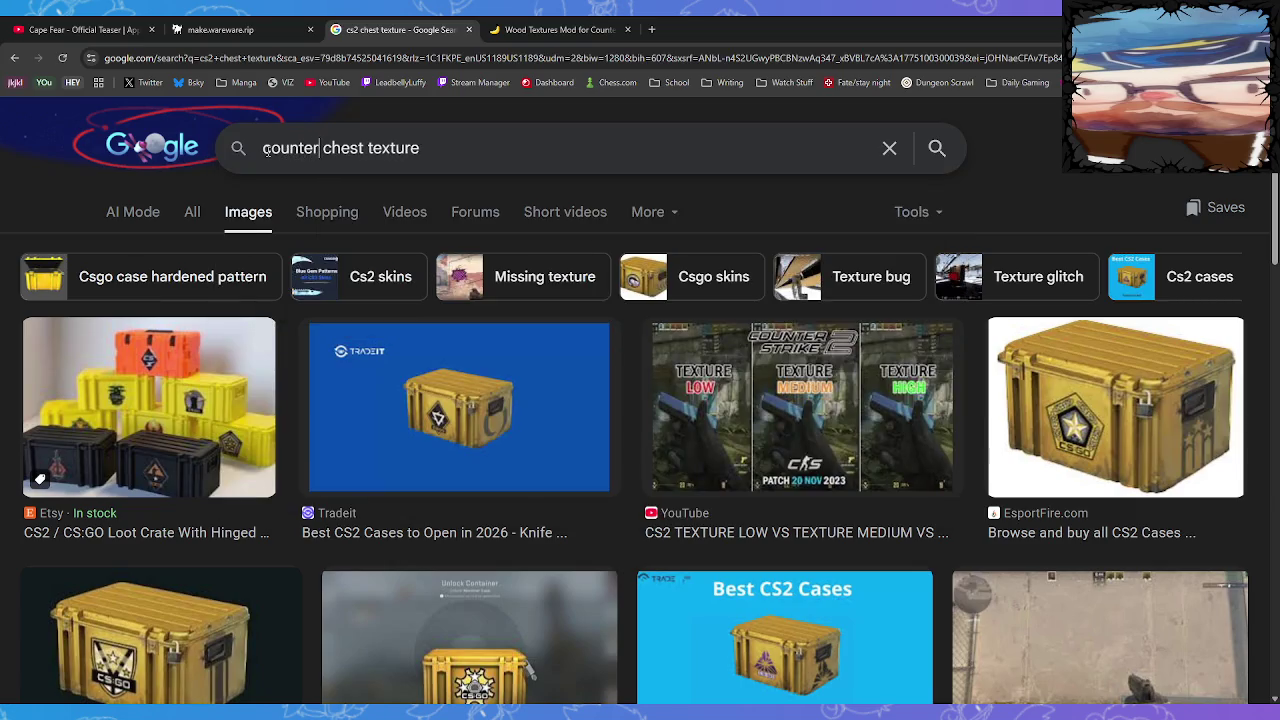
pyautogui.write(' source')
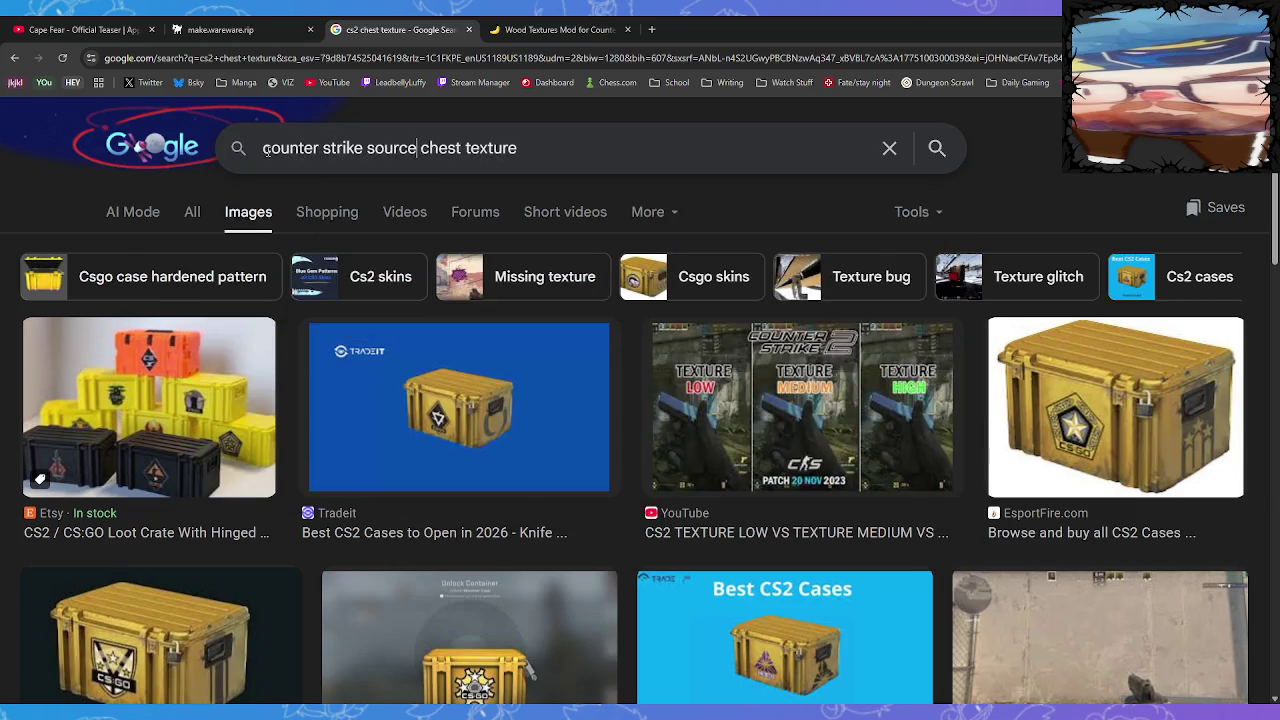
pyautogui.press('Return')
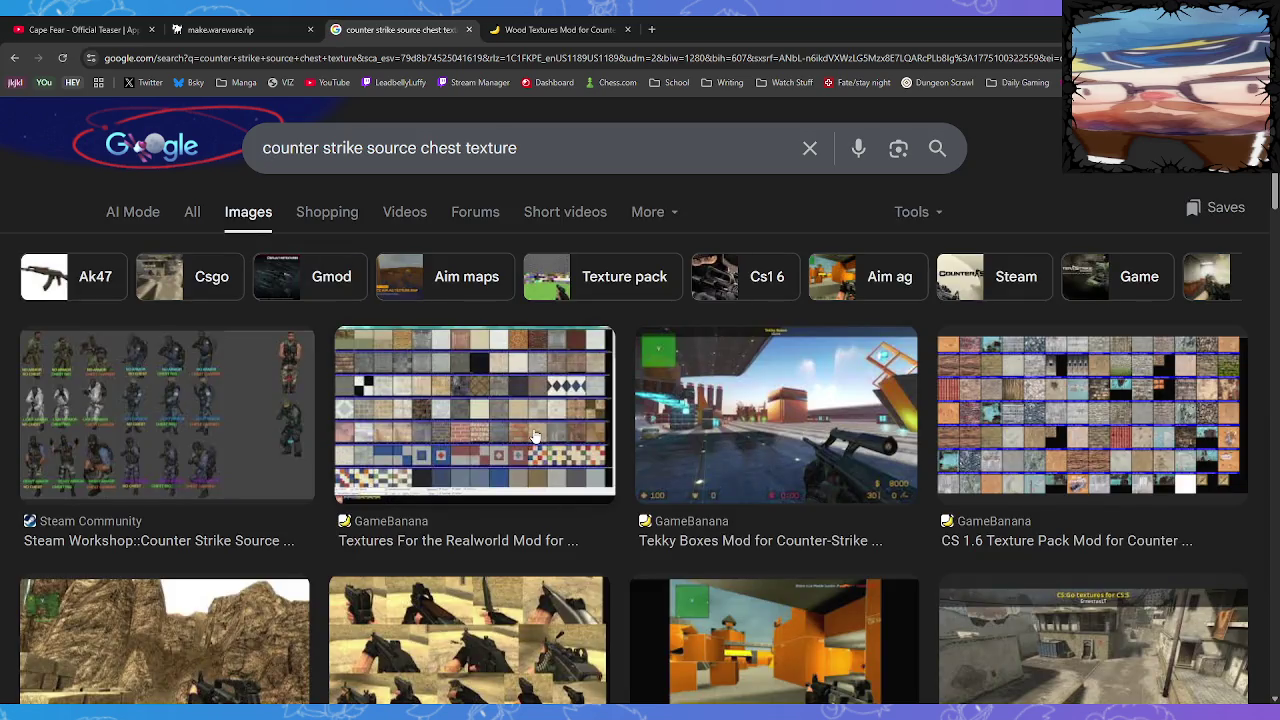
# Open the Textures For the Realworld mod page on GameBanana and its texture gallery
pyautogui.click(469, 458)
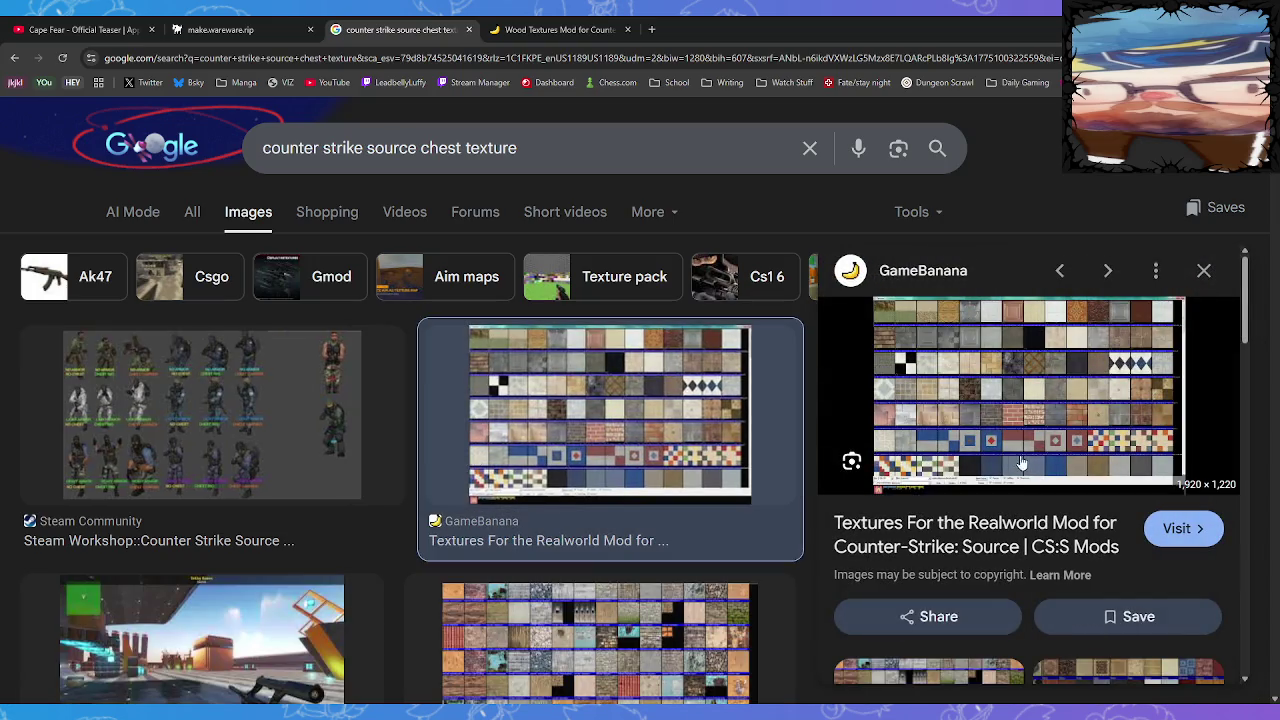
pyautogui.click(958, 538)
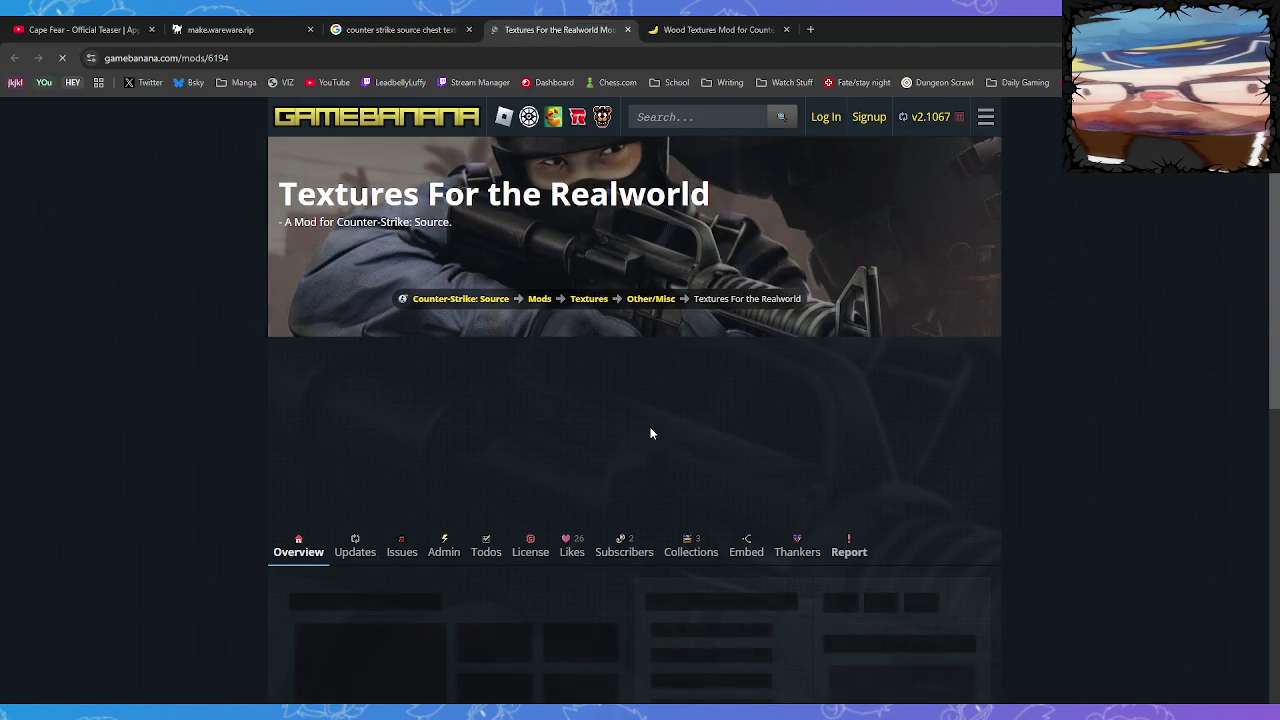
pyautogui.click(437, 491)
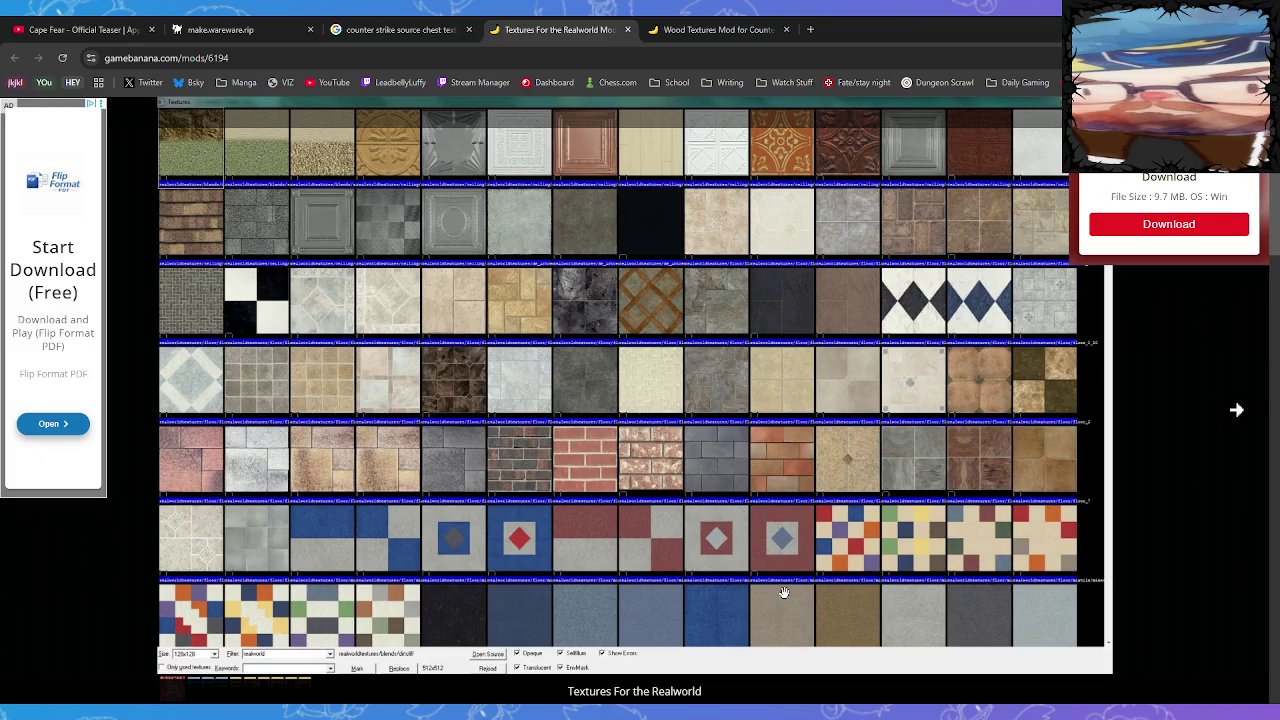
pyautogui.click(730, 29)
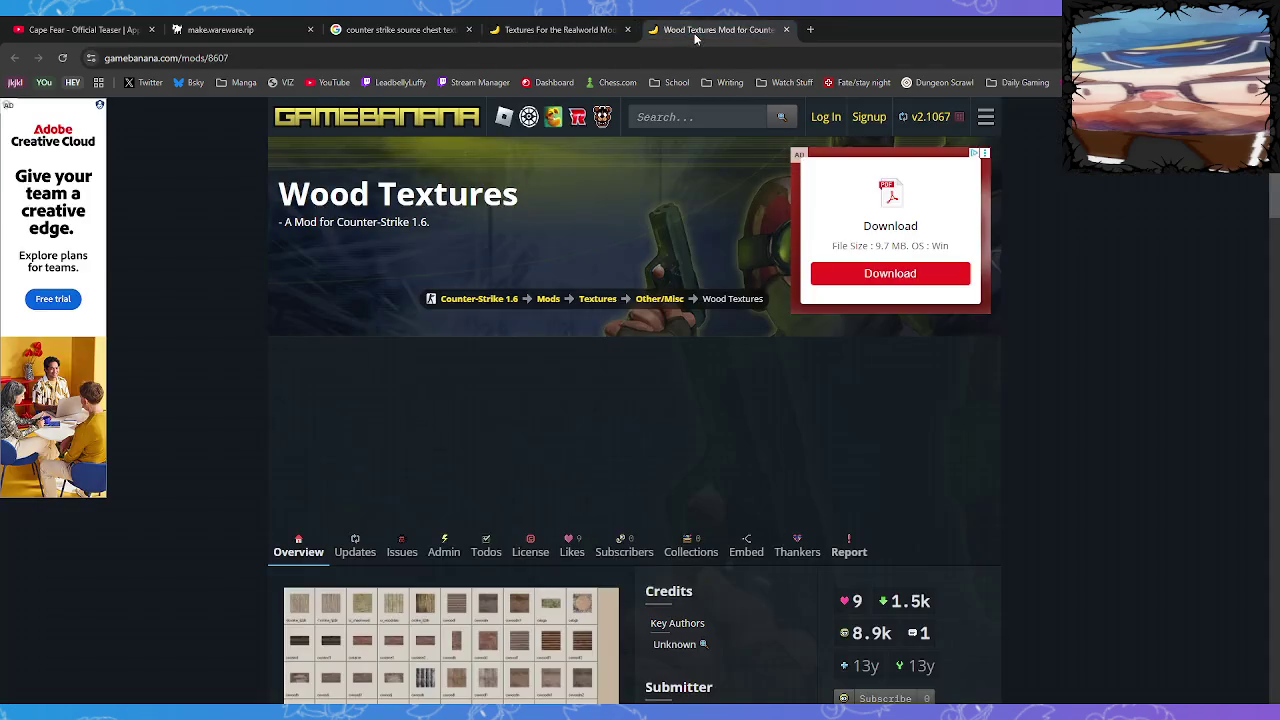
pyautogui.scroll(-2, 545, 564)
pyautogui.click(540, 29)
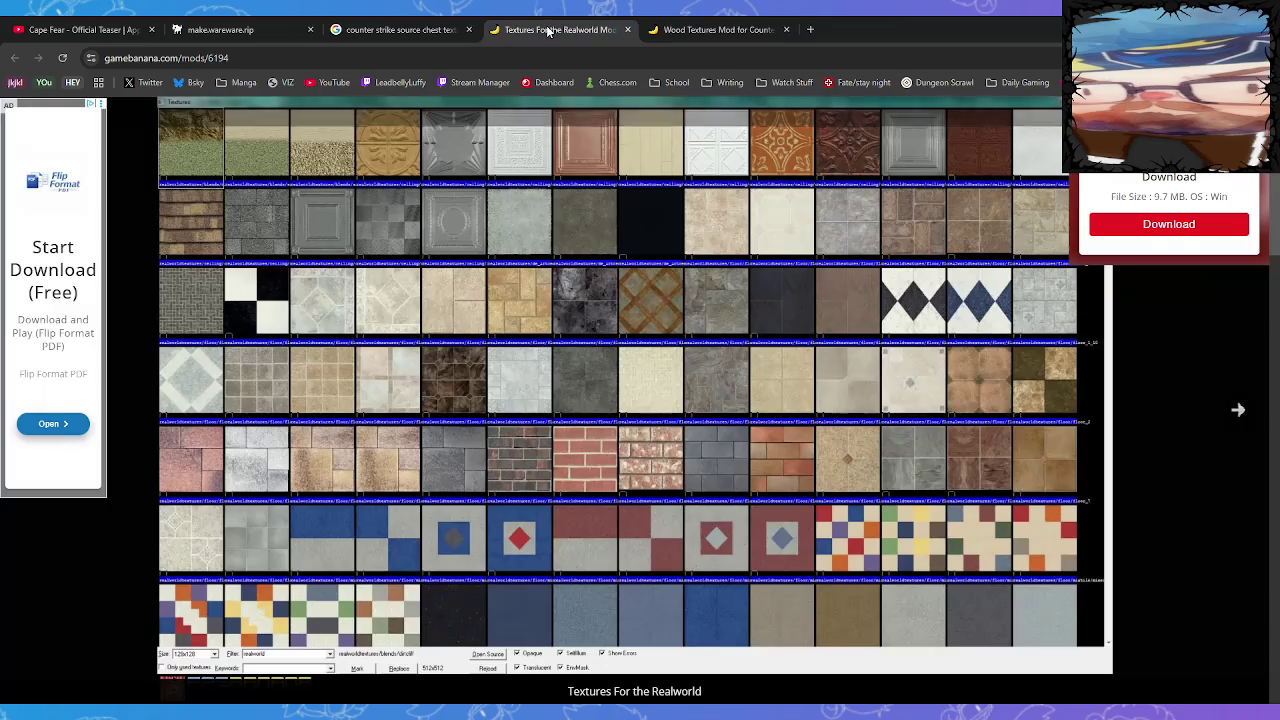
# View the gallery's next sheet of wall textures, then return to the wareware room editor
pyautogui.click(1236, 412)
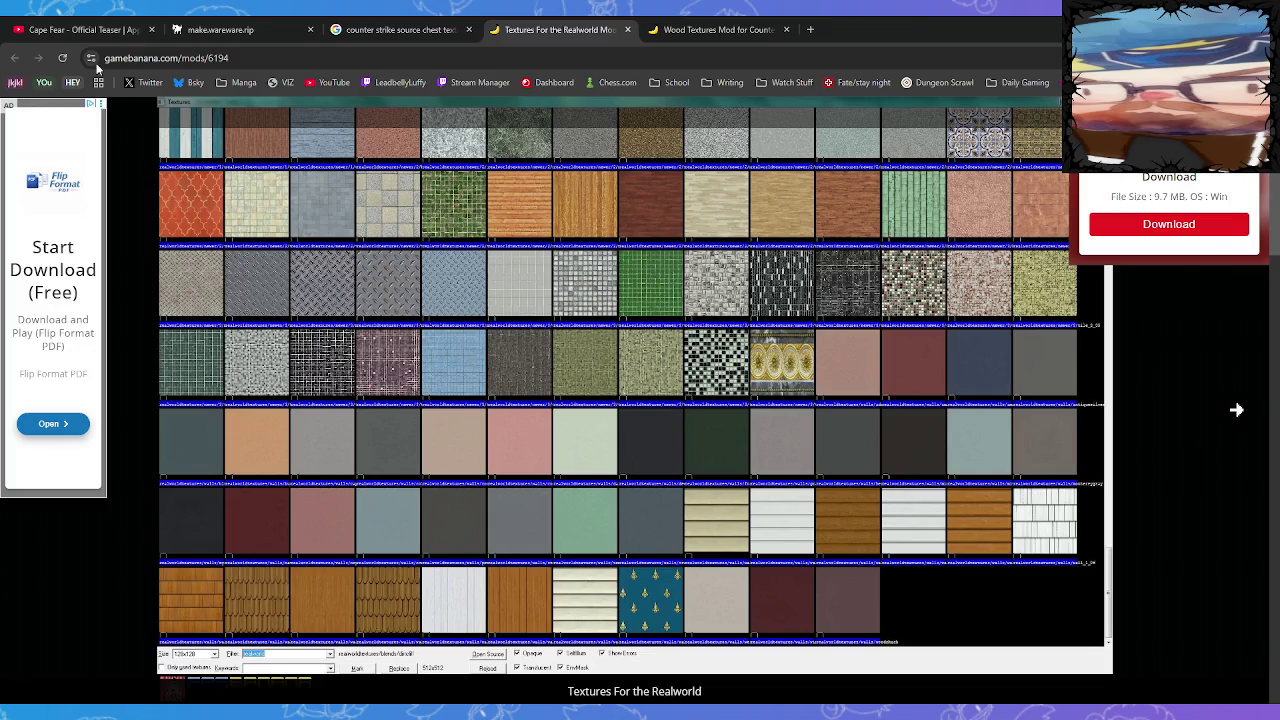
pyautogui.click(113, 33)
pyautogui.click(218, 30)
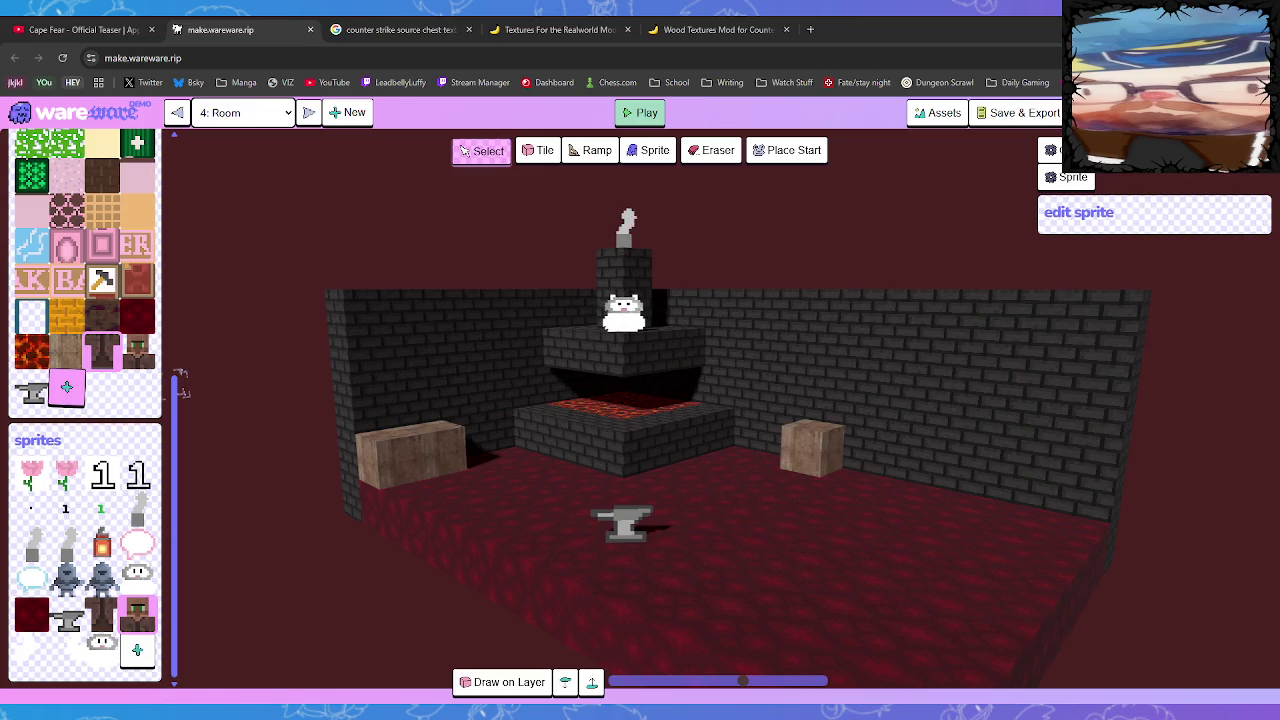
# Add a new brown tile to the tile palette and open its graphic for editing
pyautogui.click(537, 150)
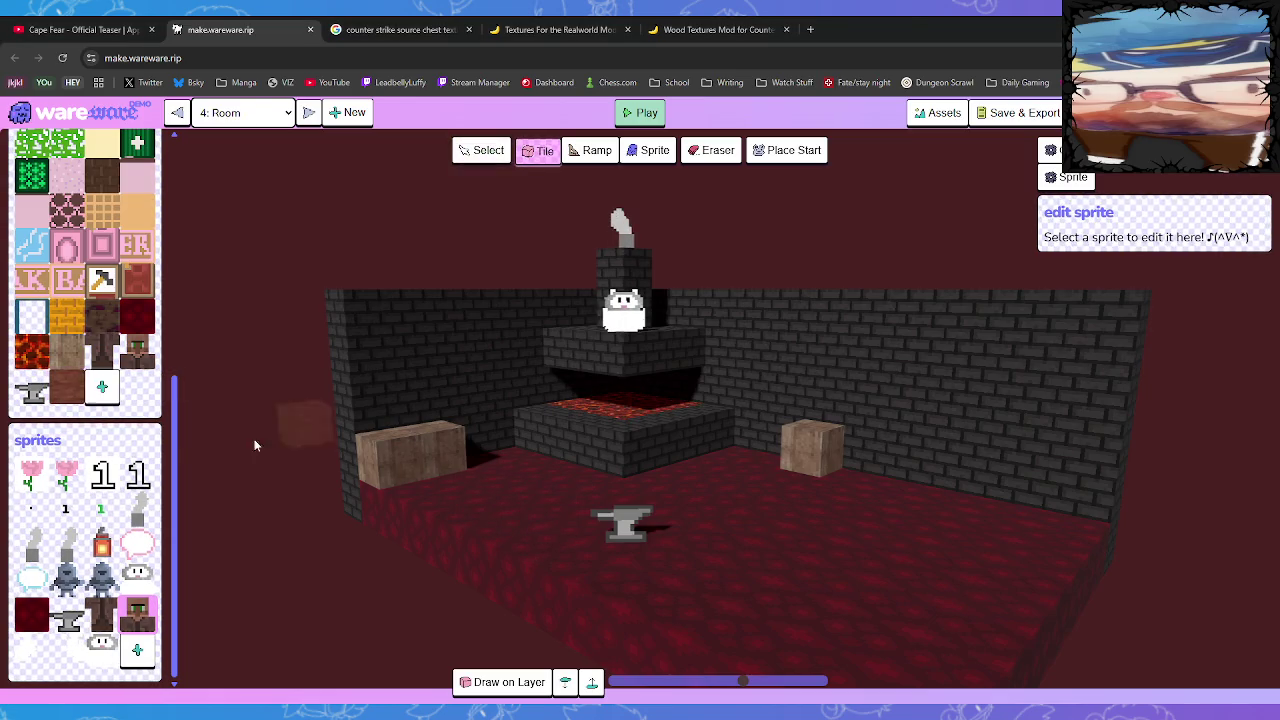
pyautogui.click(66, 388)
pyautogui.click(62, 398)
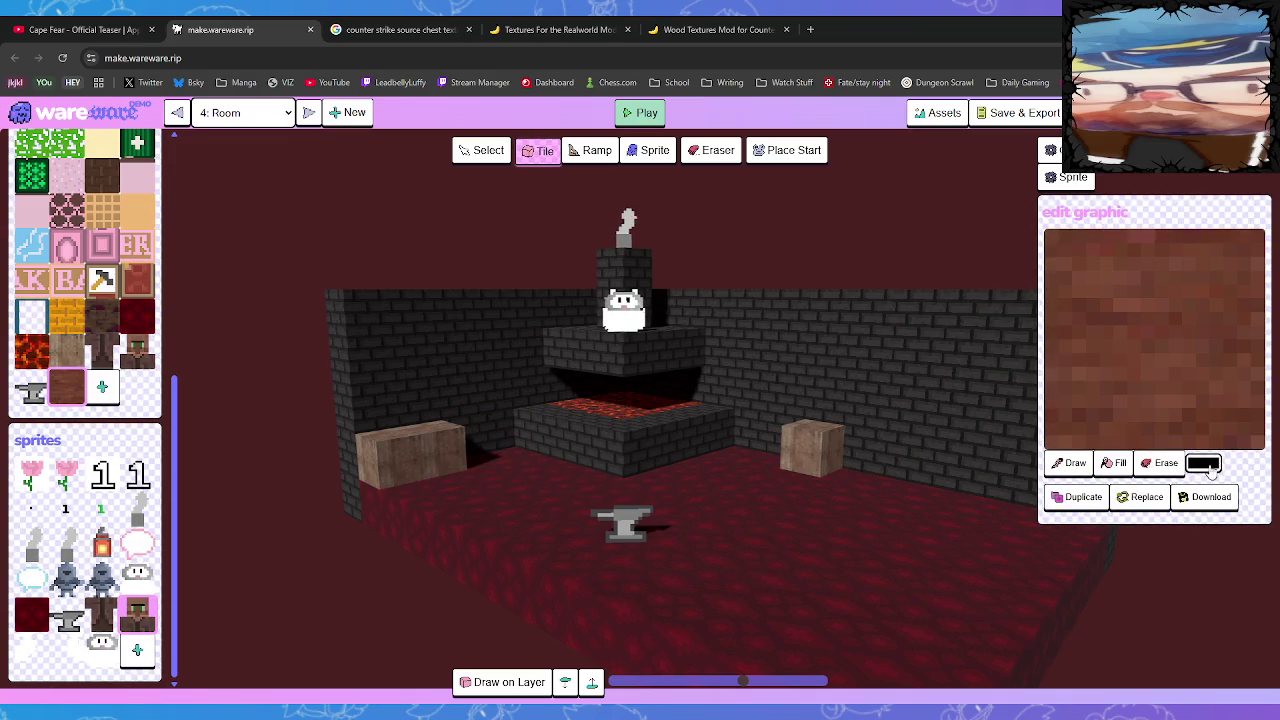
pyautogui.click(1115, 462)
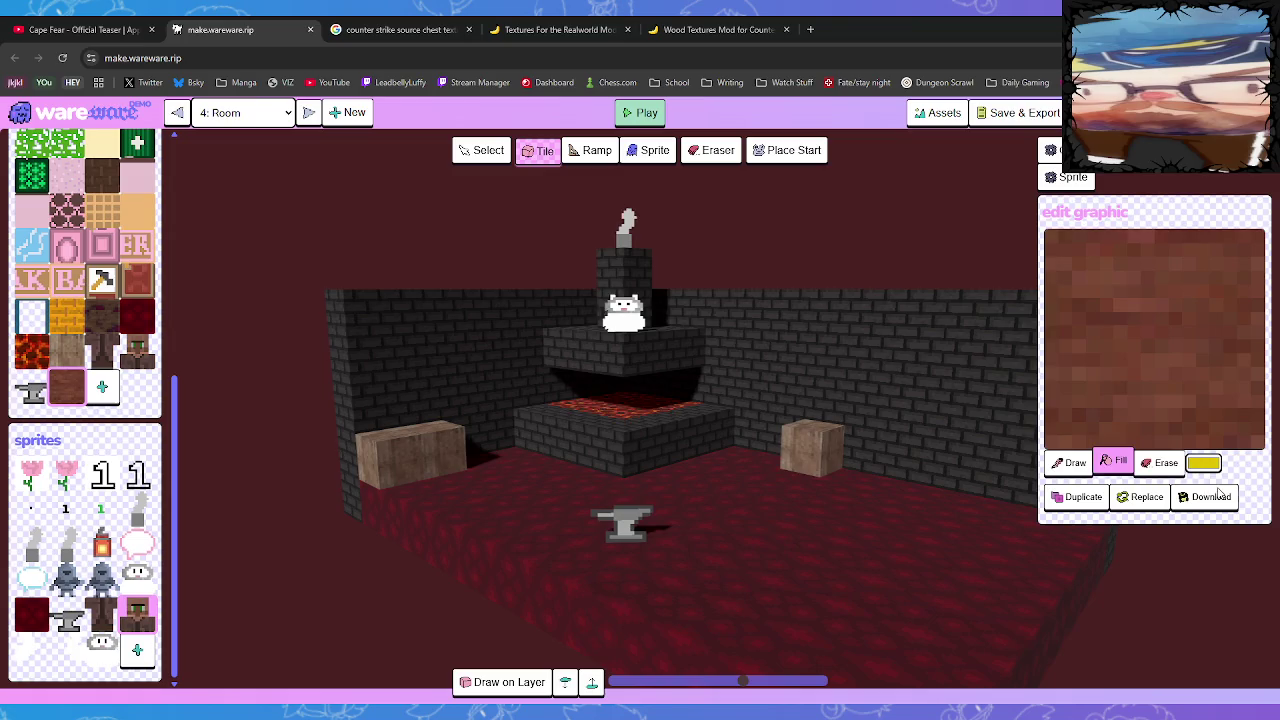
pyautogui.click(1069, 463)
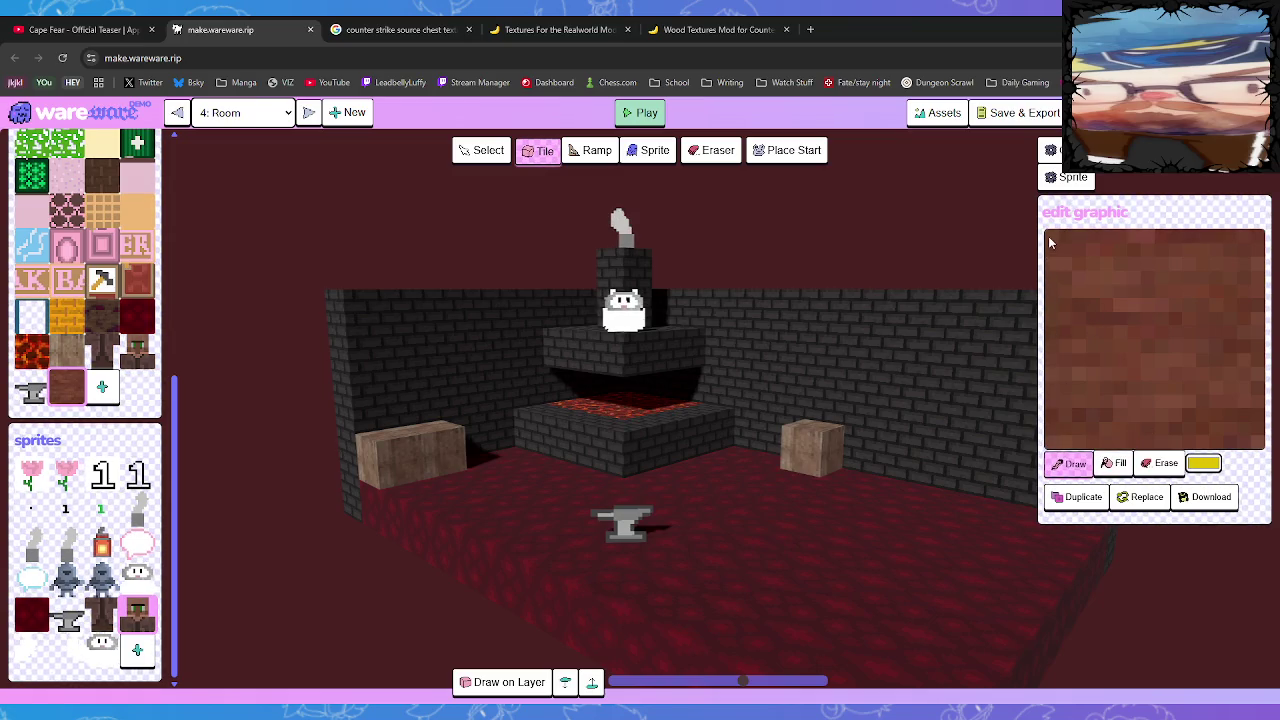
# Paint a yellow border, a horizontal lid line and a lock onto the brown tile
pyautogui.moveTo(1049, 238)
pyautogui.mouseDown()
pyautogui.moveTo(1053, 440)
pyautogui.moveTo(1262, 446)
pyautogui.mouseUp()
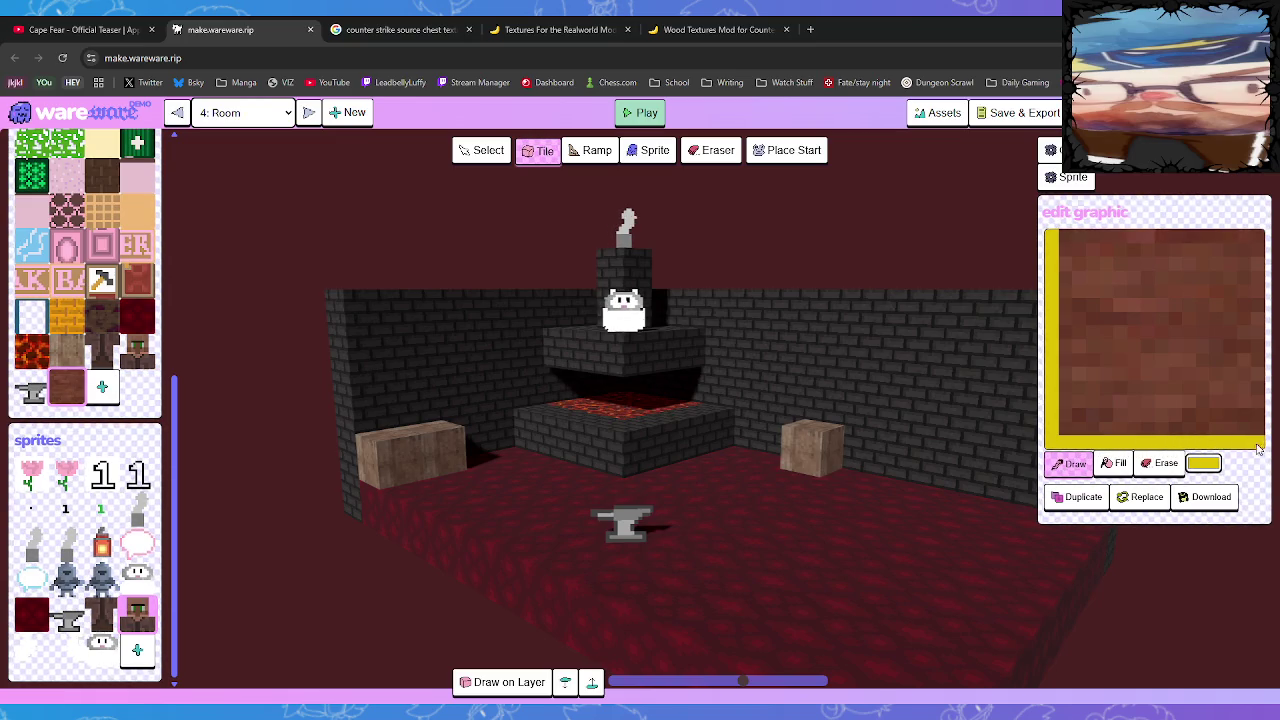
pyautogui.moveTo(1258, 232); pyautogui.dragTo(1262, 432)
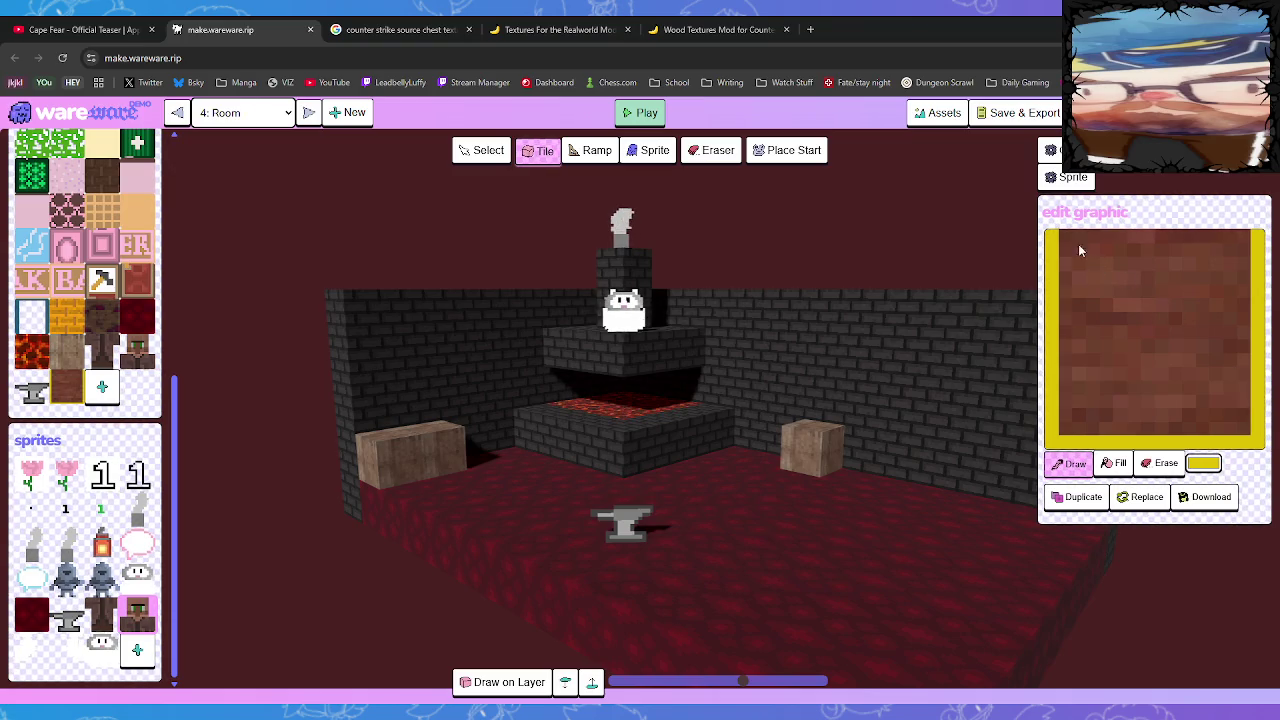
pyautogui.moveTo(1084, 238); pyautogui.dragTo(1180, 243)
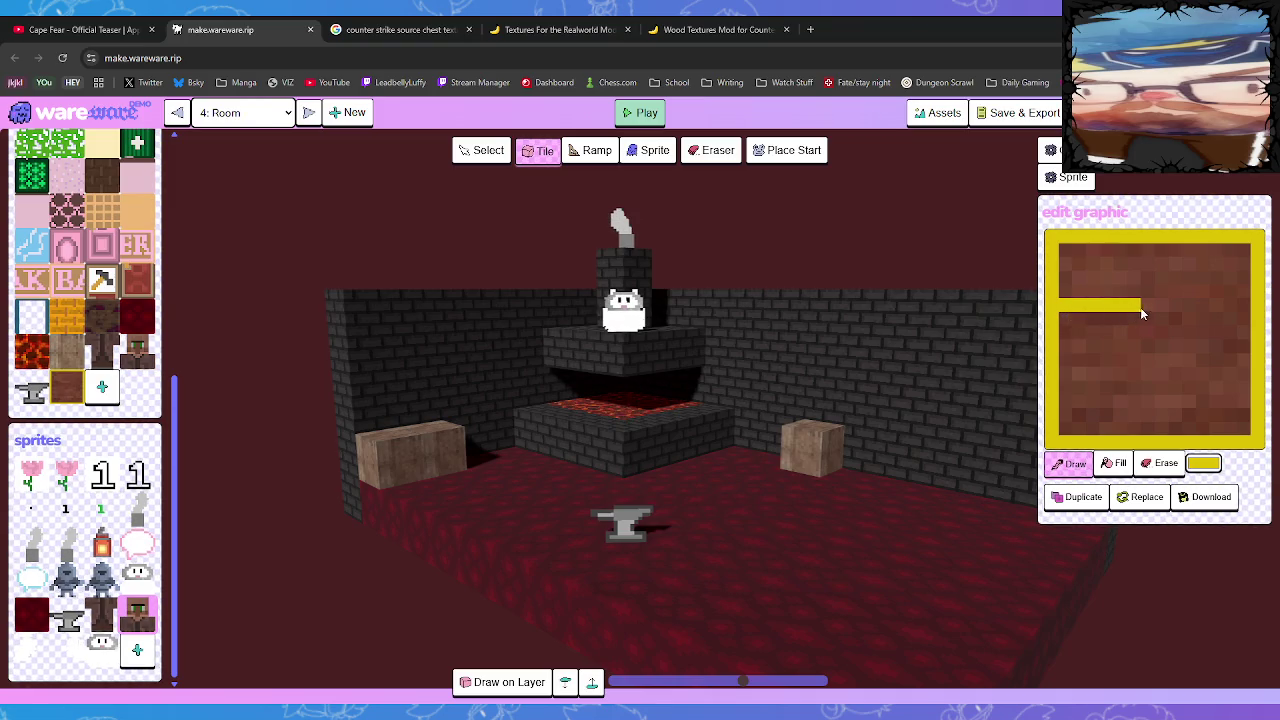
pyautogui.moveTo(1141, 312); pyautogui.dragTo(1219, 314)
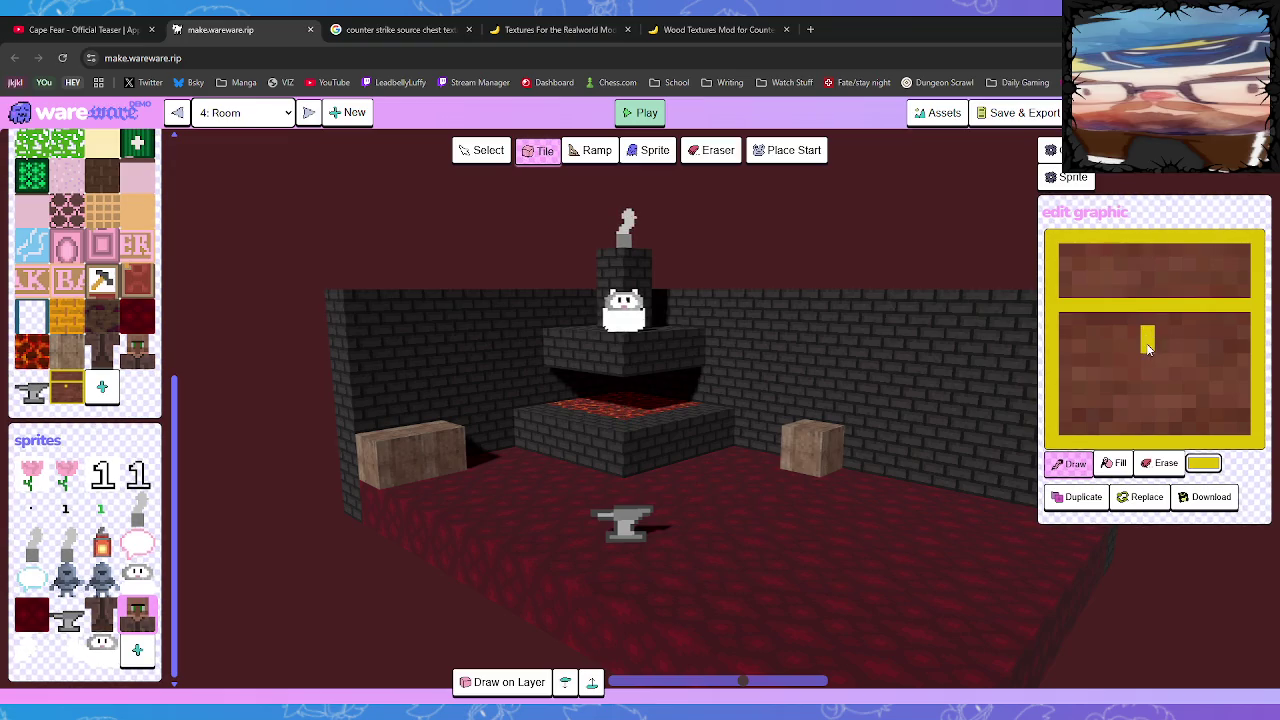
pyautogui.moveTo(1158, 348); pyautogui.dragTo(1161, 343)
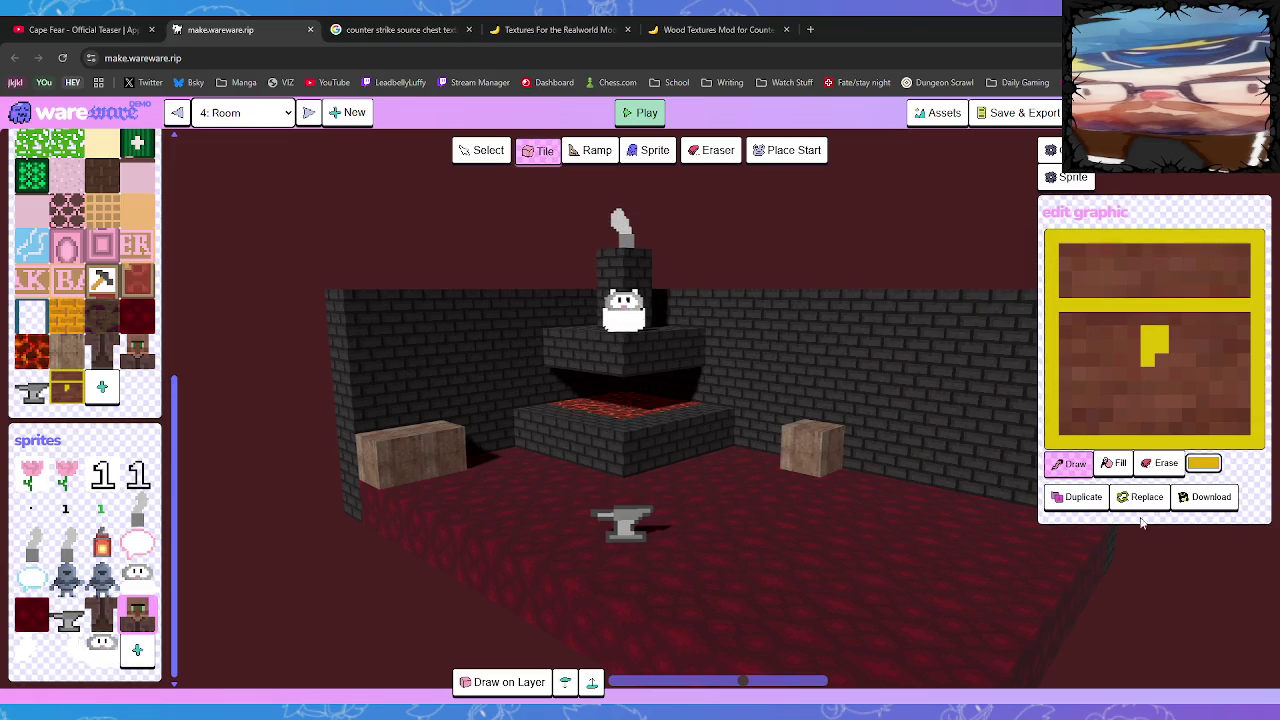
pyautogui.click(1122, 465)
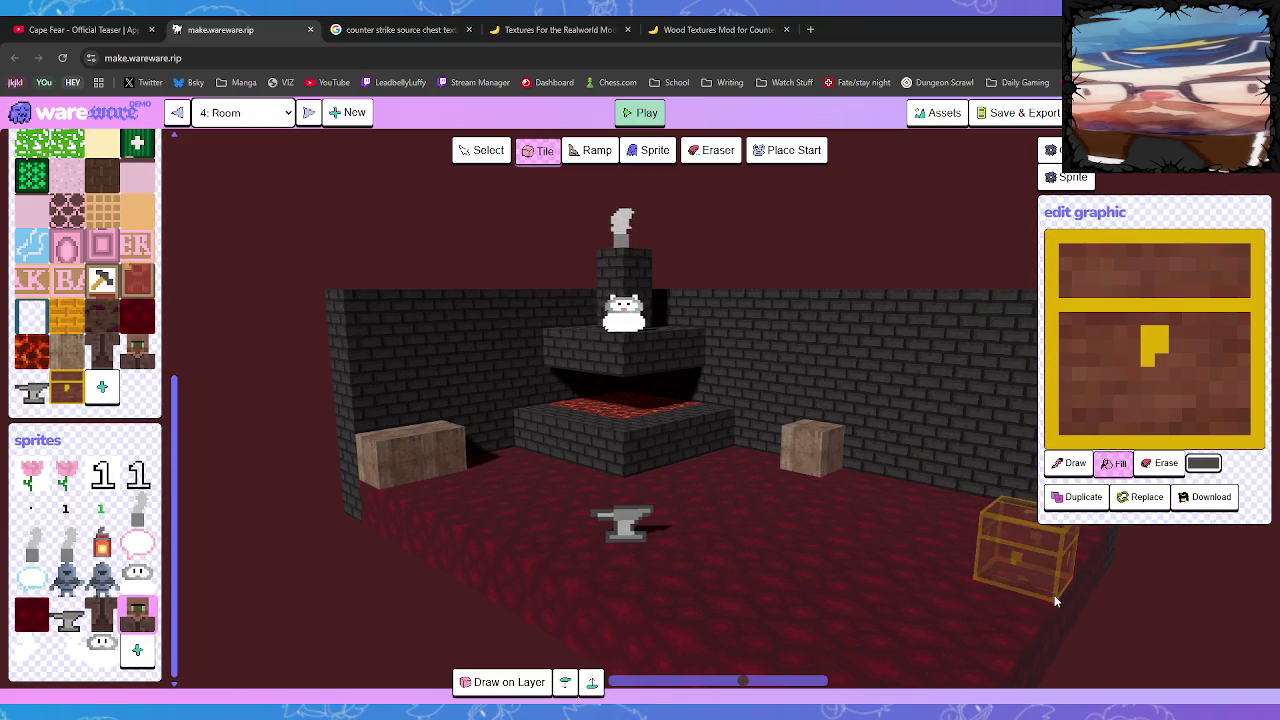
# Shade the chest's gold lock with darker and brighter yellow pixels and darken the trim
pyautogui.rightClick(1160, 350)
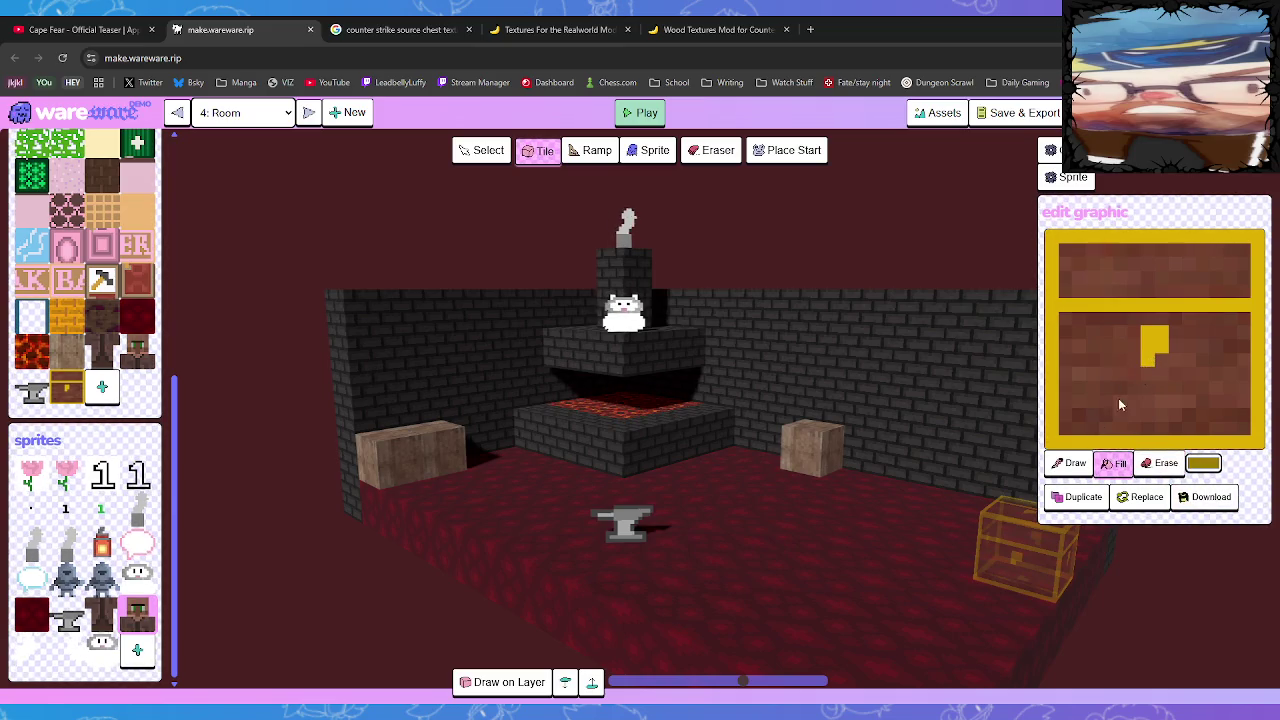
pyautogui.click(1068, 463)
pyautogui.click(1160, 346)
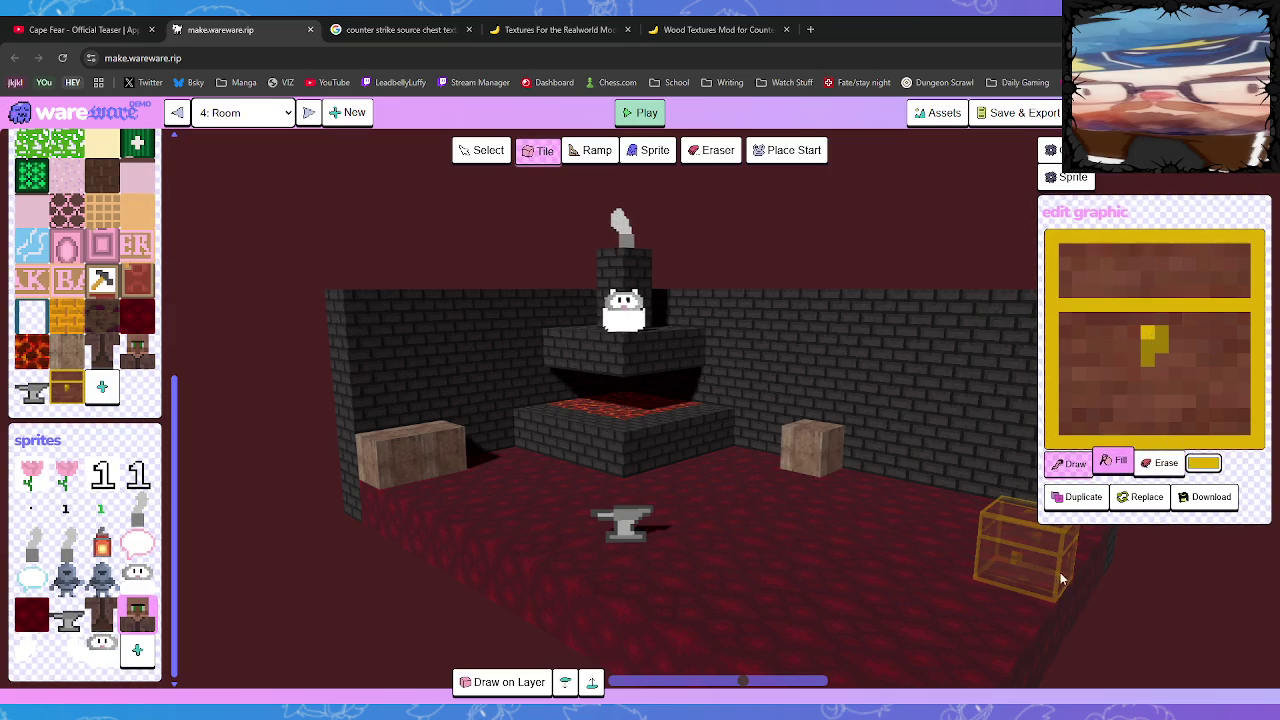
pyautogui.click(1074, 464)
pyautogui.click(1162, 338)
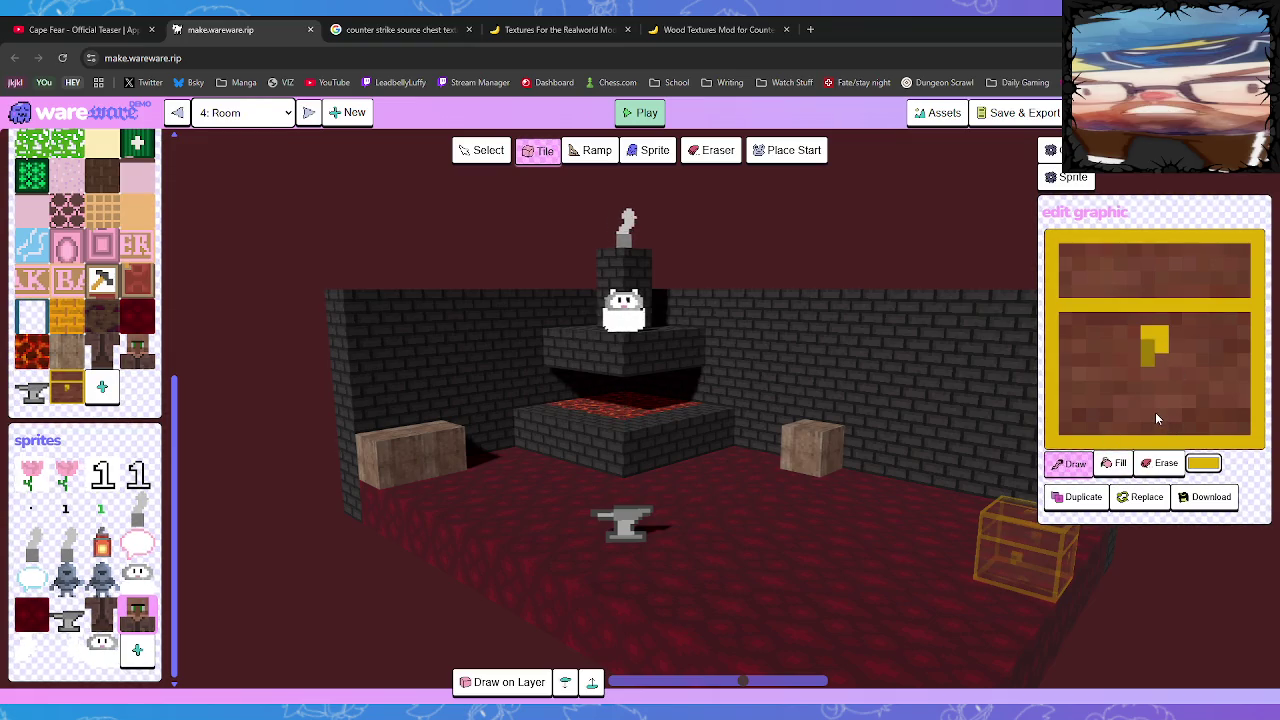
pyautogui.click(1113, 462)
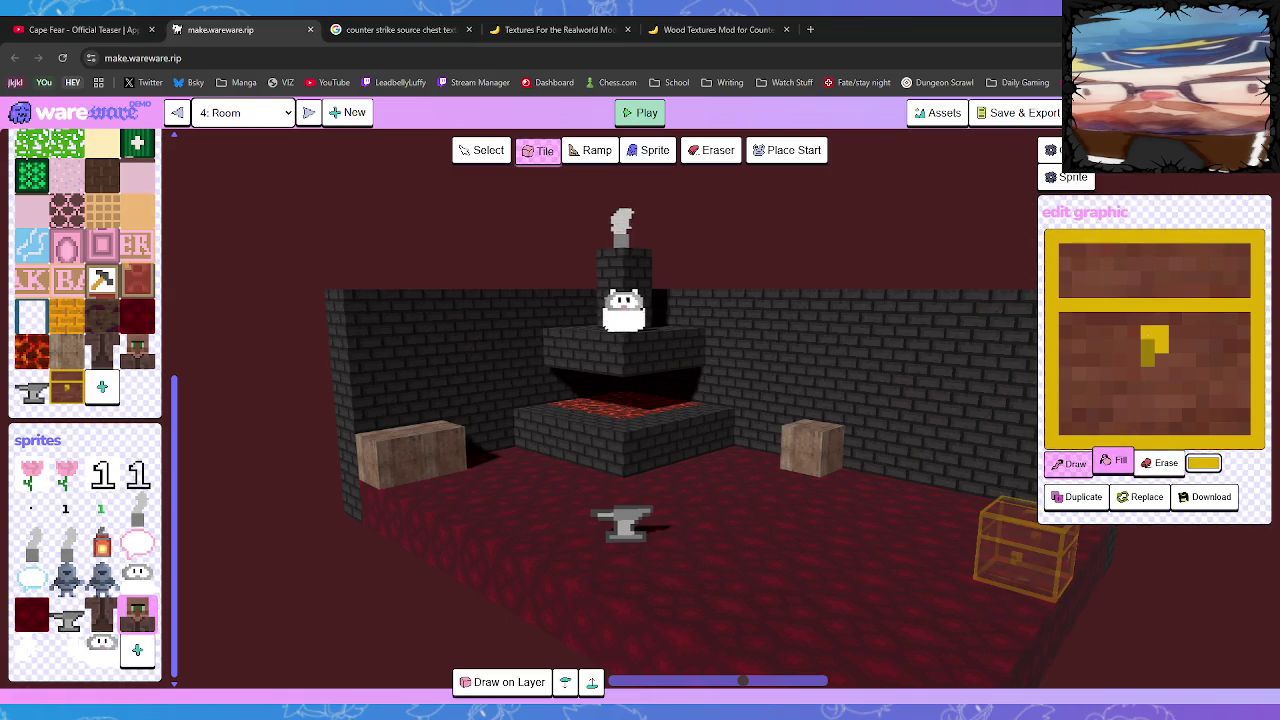
pyautogui.click(1164, 461)
pyautogui.click(1113, 462)
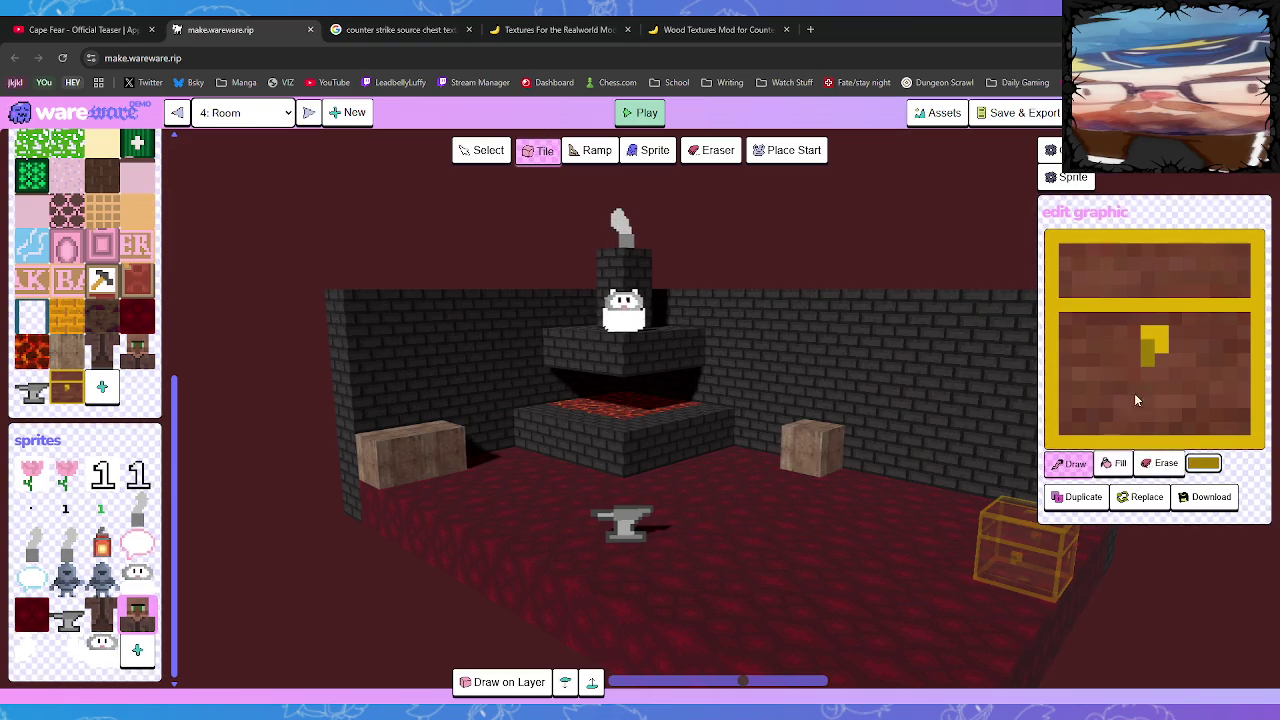
pyautogui.click(1070, 463)
pyautogui.click(1147, 333)
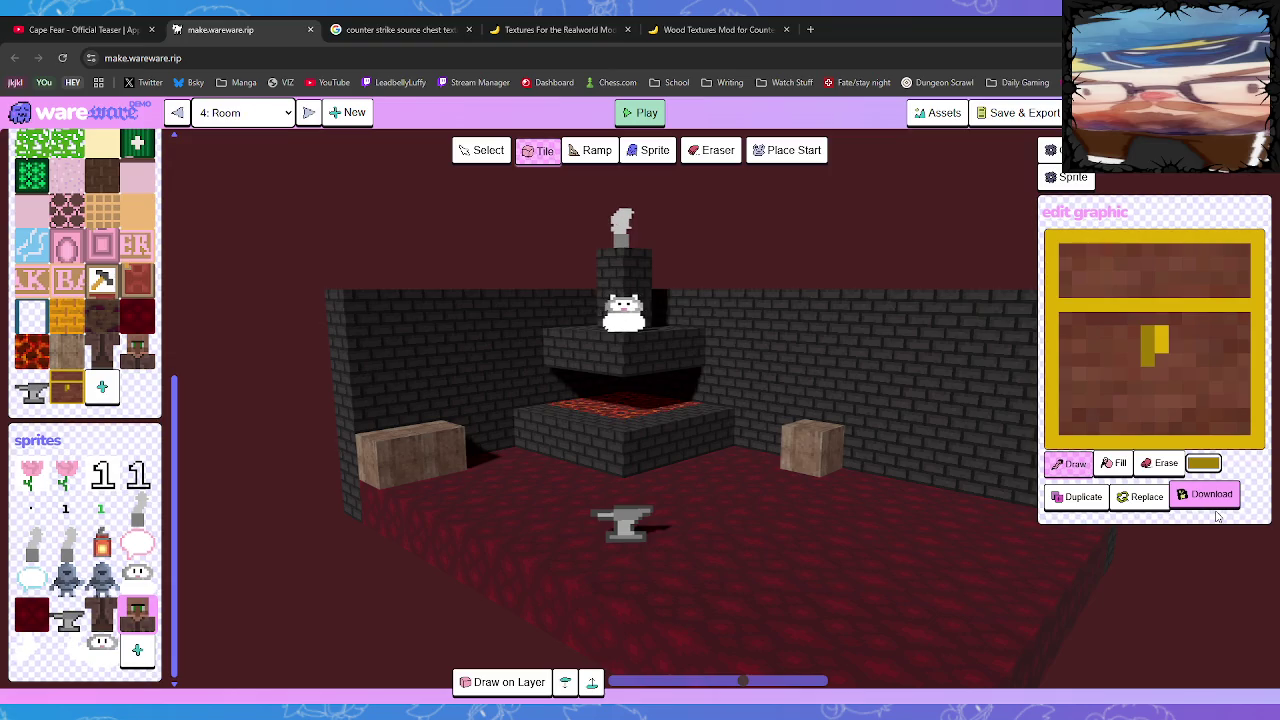
pyautogui.click(1114, 463)
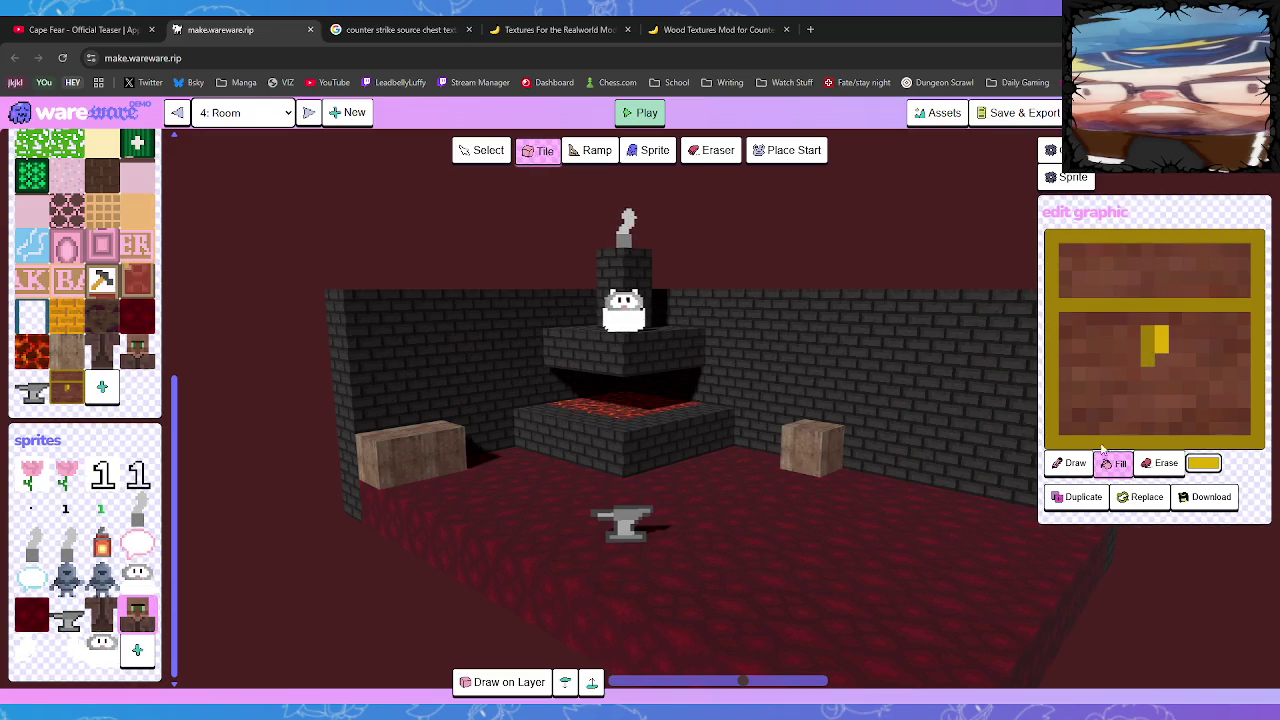
# Place the brown chest tile beside the right-hand crate, then start a new tab with 'pizel'
pyautogui.click(1070, 463)
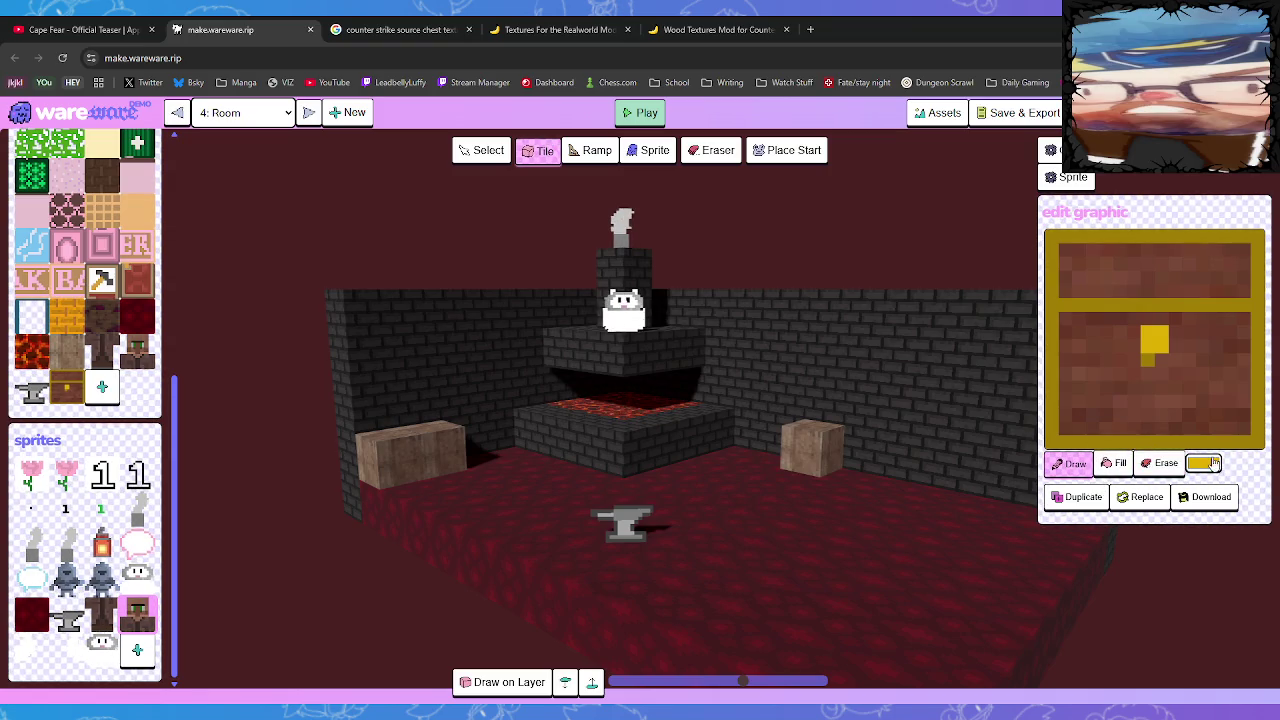
pyautogui.click(1056, 465)
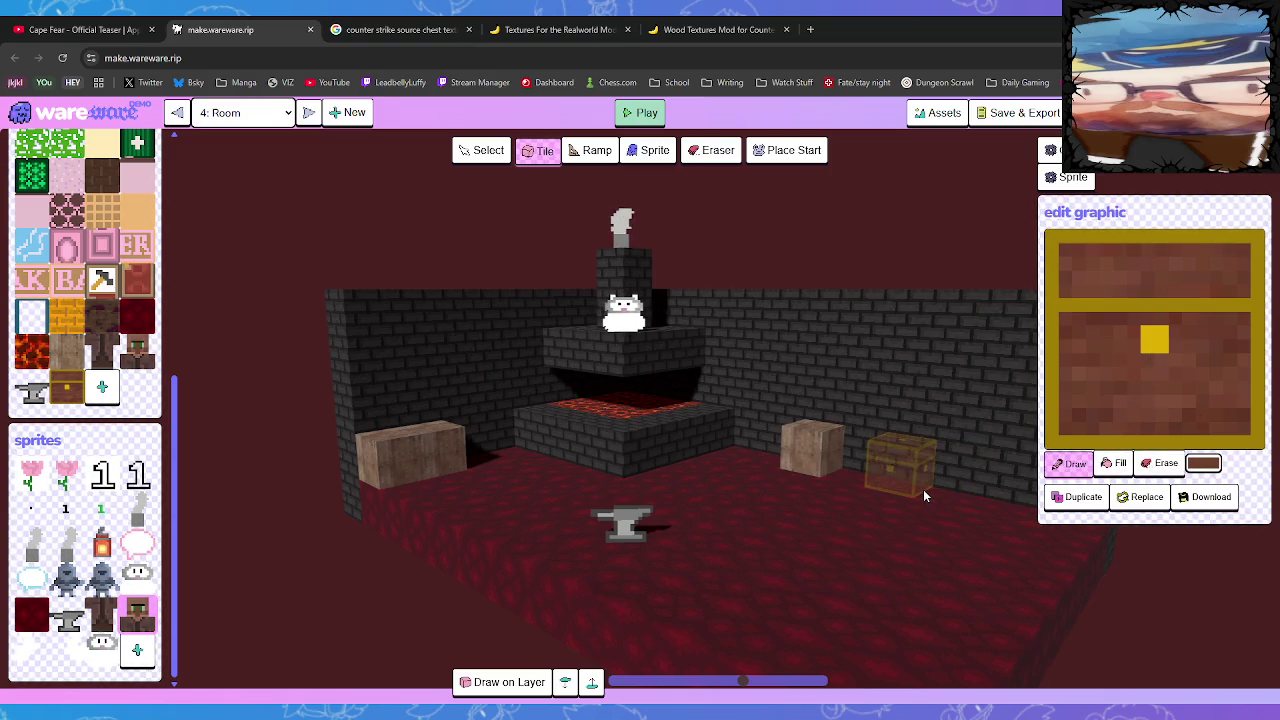
pyautogui.click(928, 492)
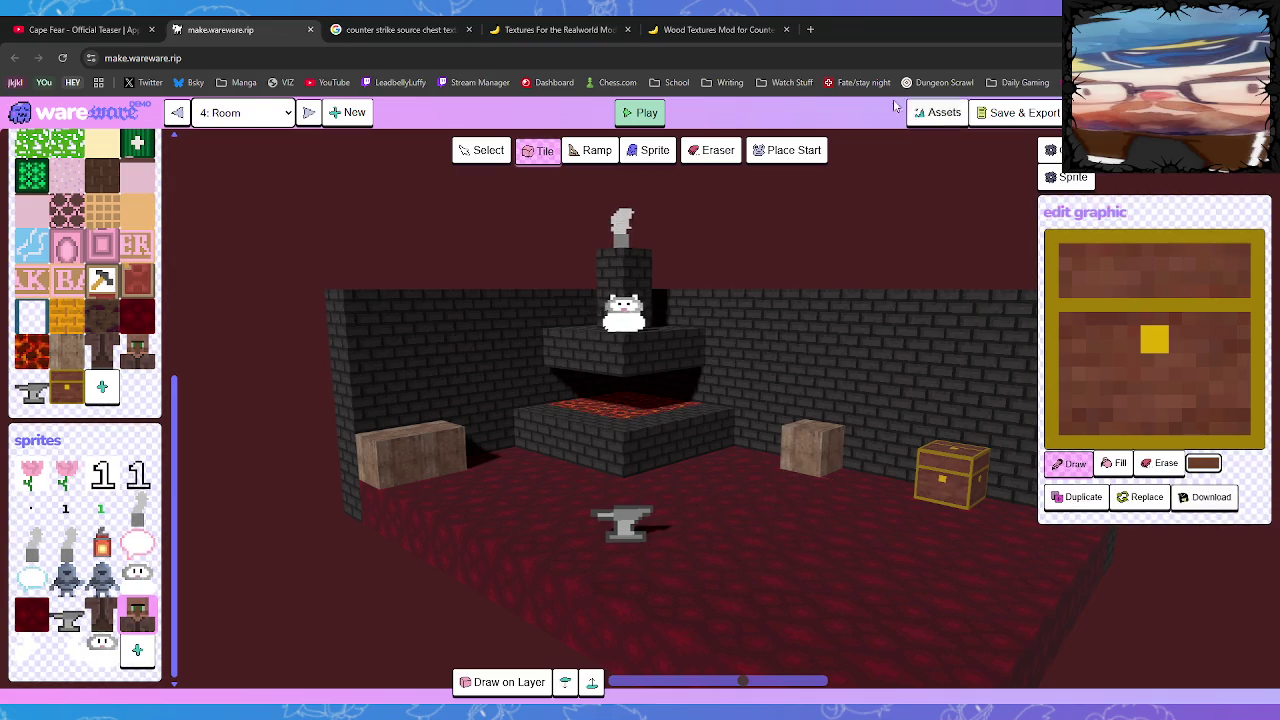
pyautogui.click(810, 29)
pyautogui.write('pizel')
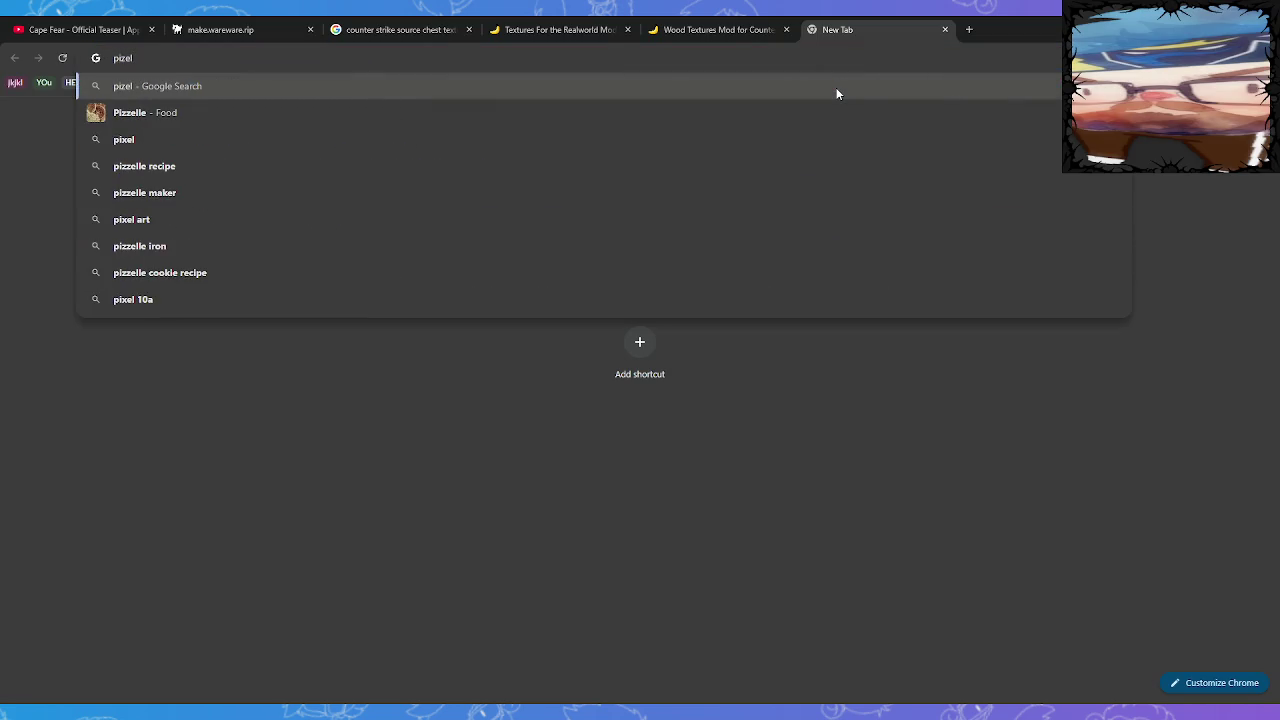
# Correct the query to 'pixel drawing', search, and open the Piskel sprite editor result
pyautogui.press('BackSpace')
pyautogui.press('BackSpace')
pyautogui.press('BackSpace')
pyautogui.write('x')
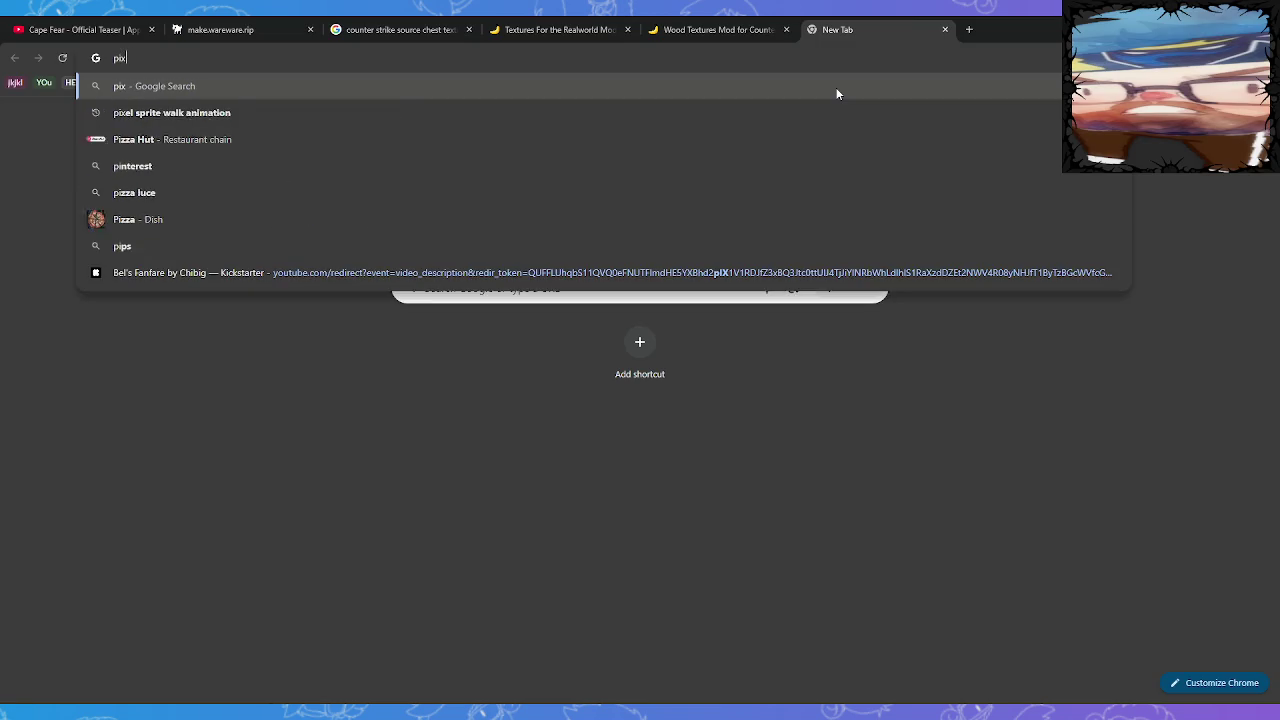
pyautogui.write('el ')
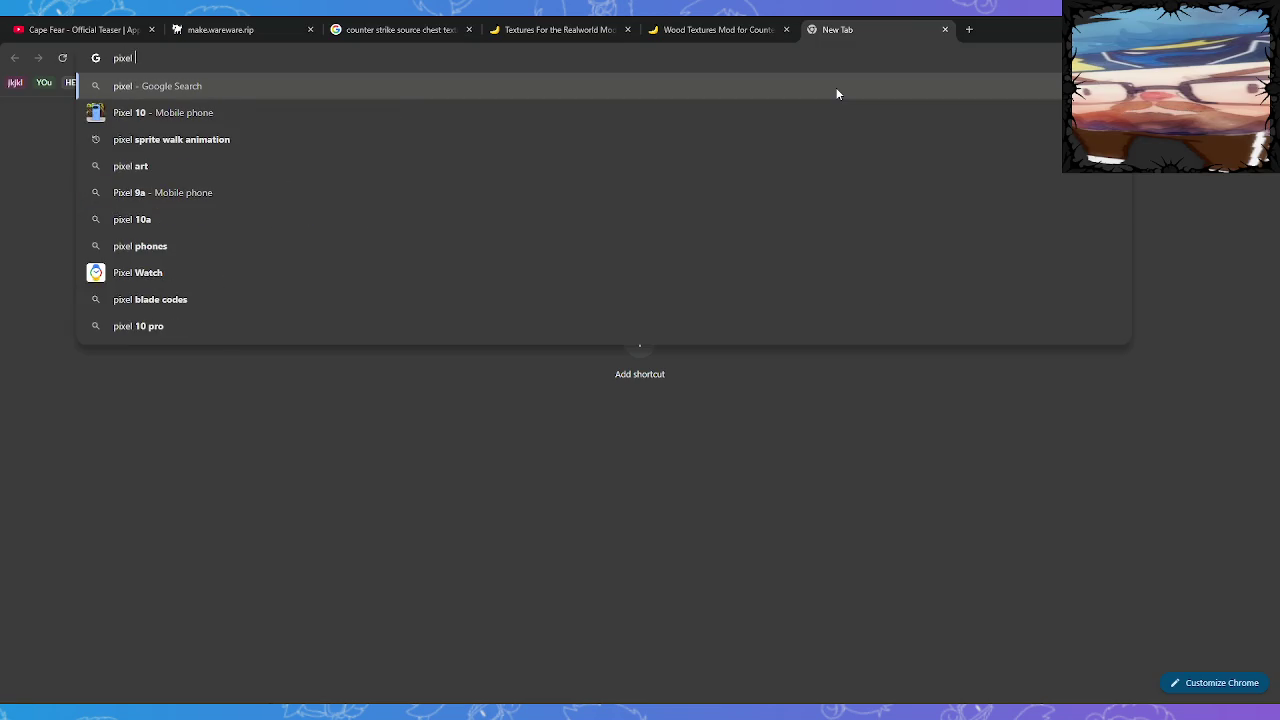
pyautogui.write('drawing')
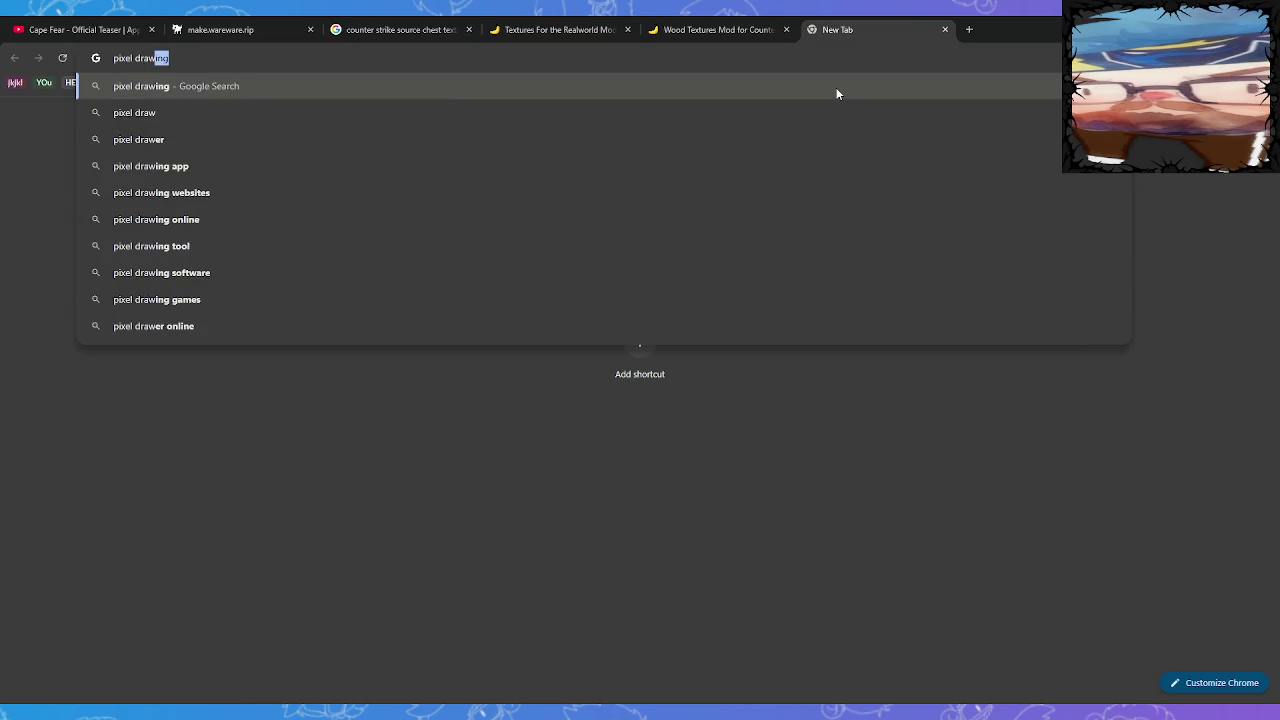
pyautogui.press('Return')
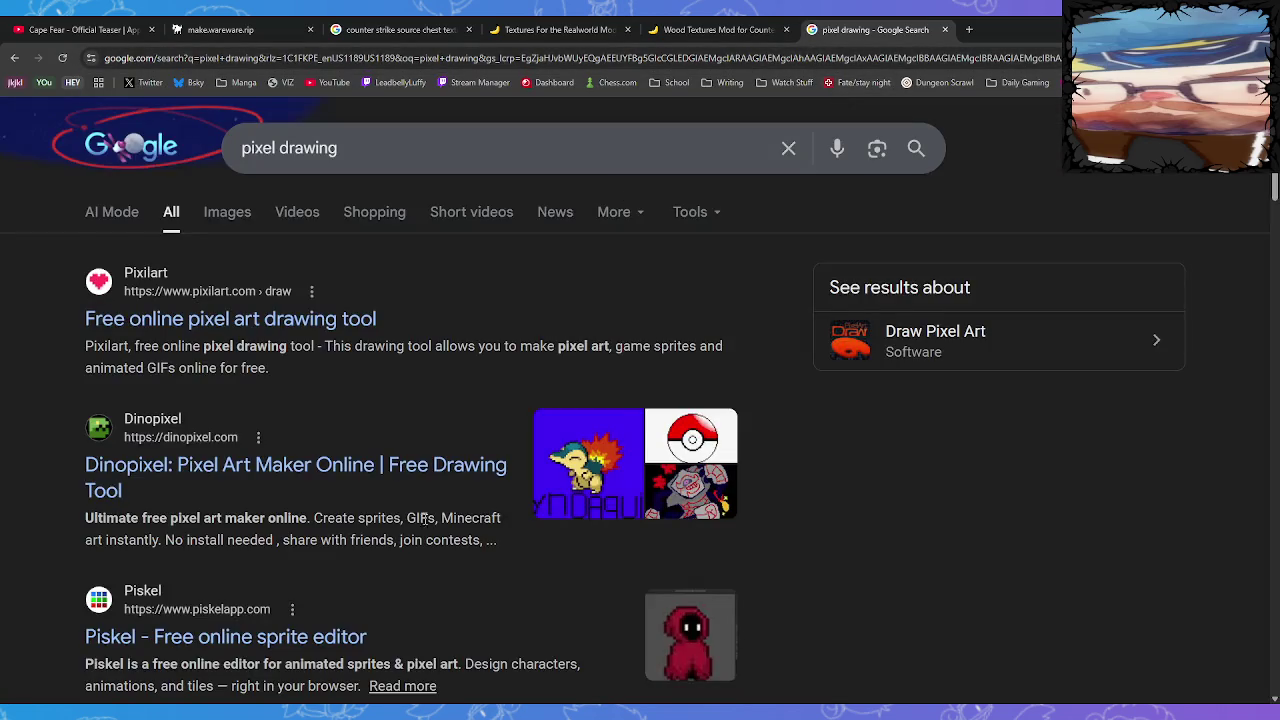
pyautogui.scroll(-3, 387, 490)
pyautogui.click(306, 383)
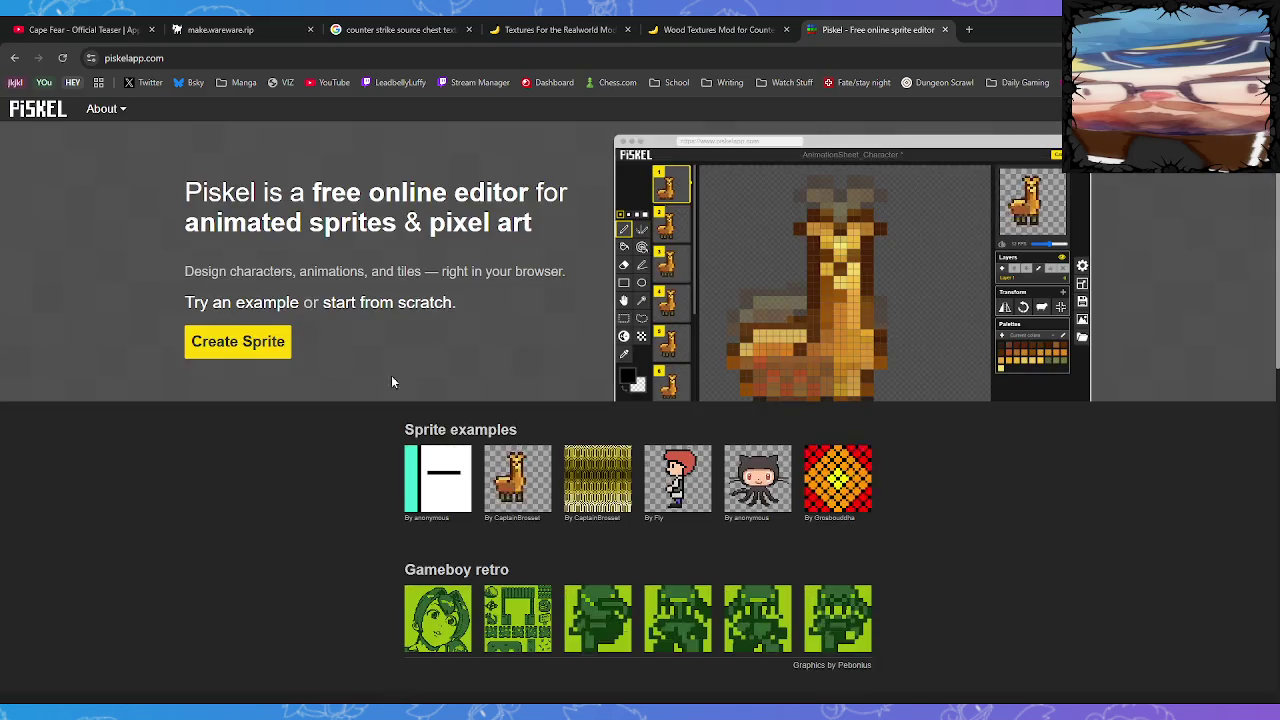
# Start a new blank Piskel sprite and paste in the copied chest tile, dismissing the import dialog
pyautogui.click(259, 354)
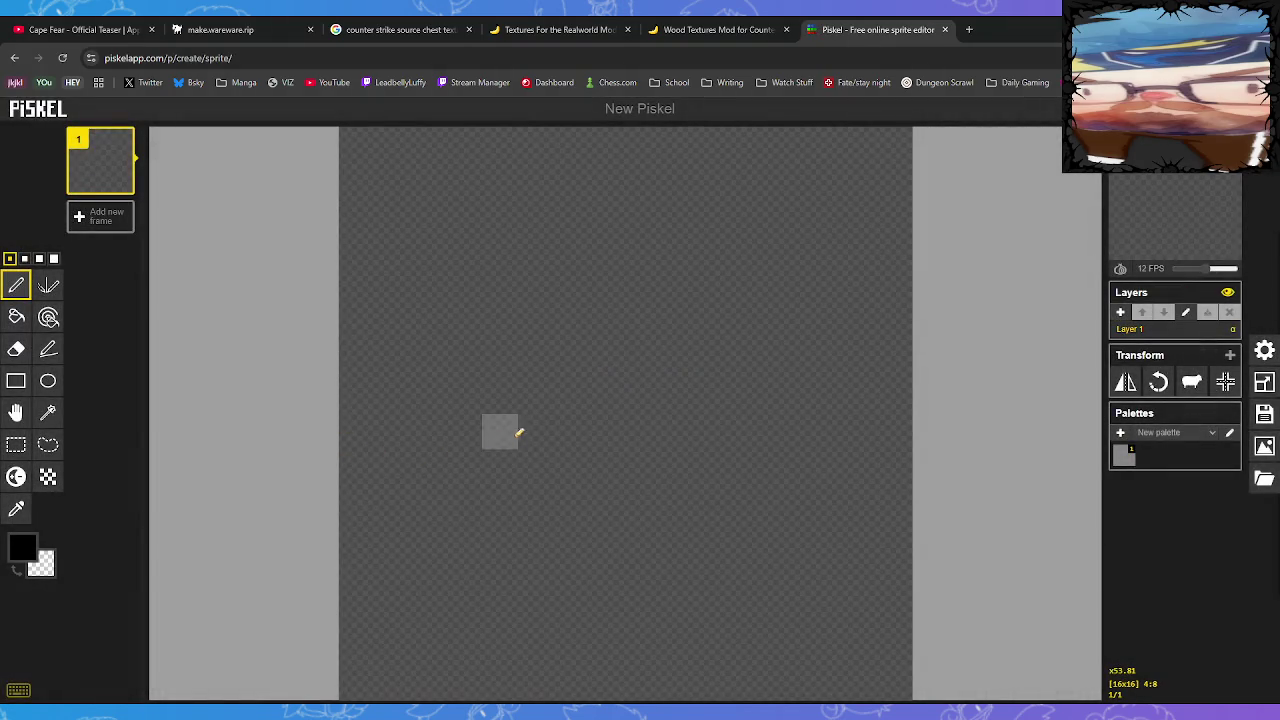
pyautogui.click(536, 430)
pyautogui.hotkey('ctrl', 'v')
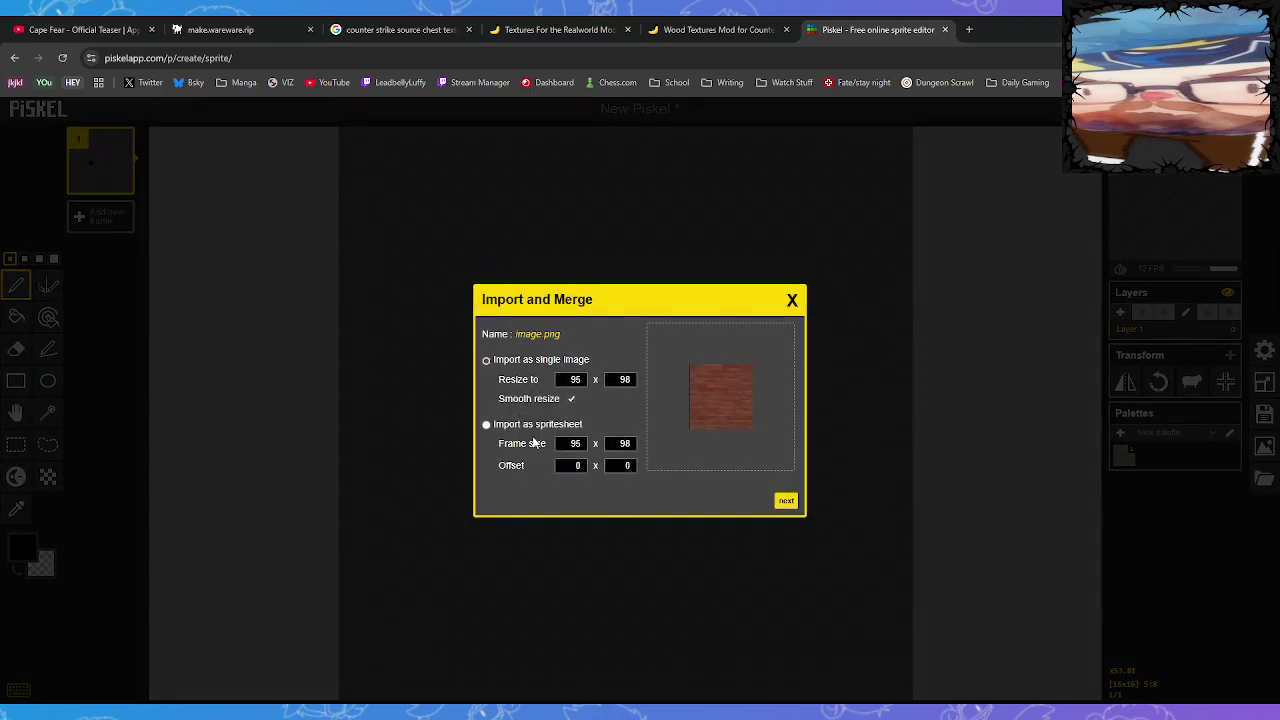
pyautogui.click(793, 300)
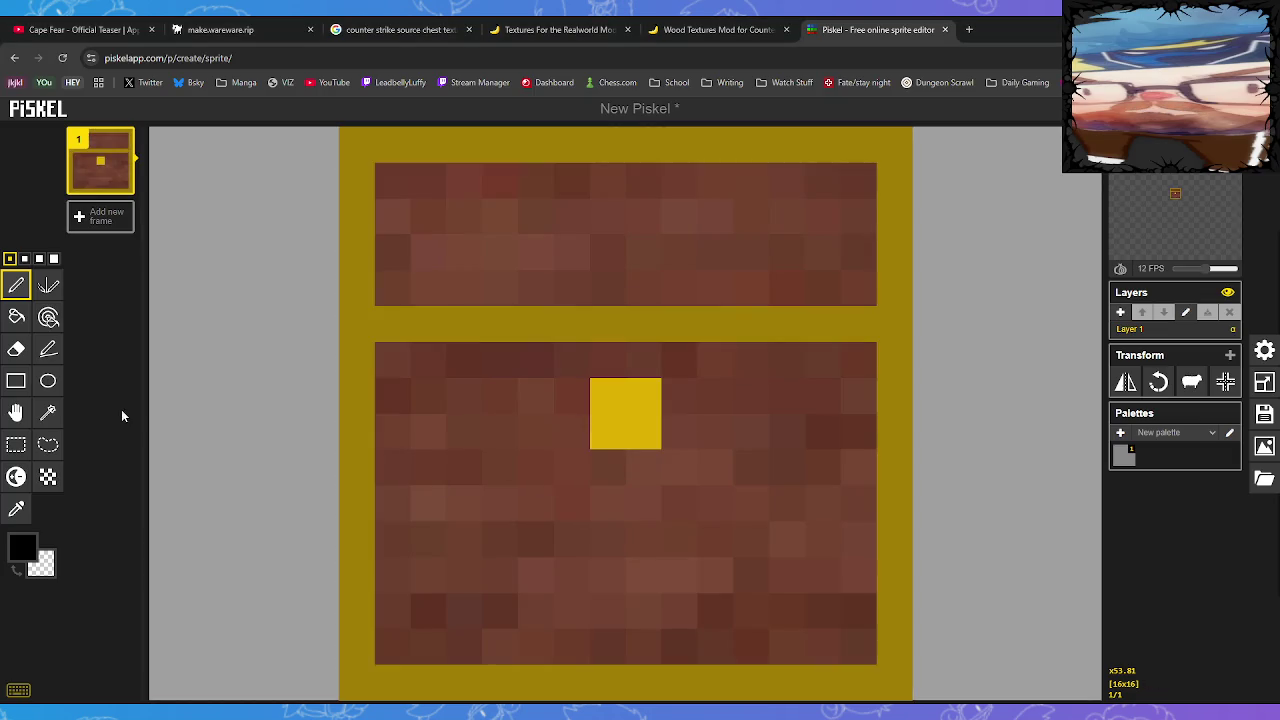
# Brighten the chest's left, bottom and top gold borders and the middle gold bar
pyautogui.click(15, 476)
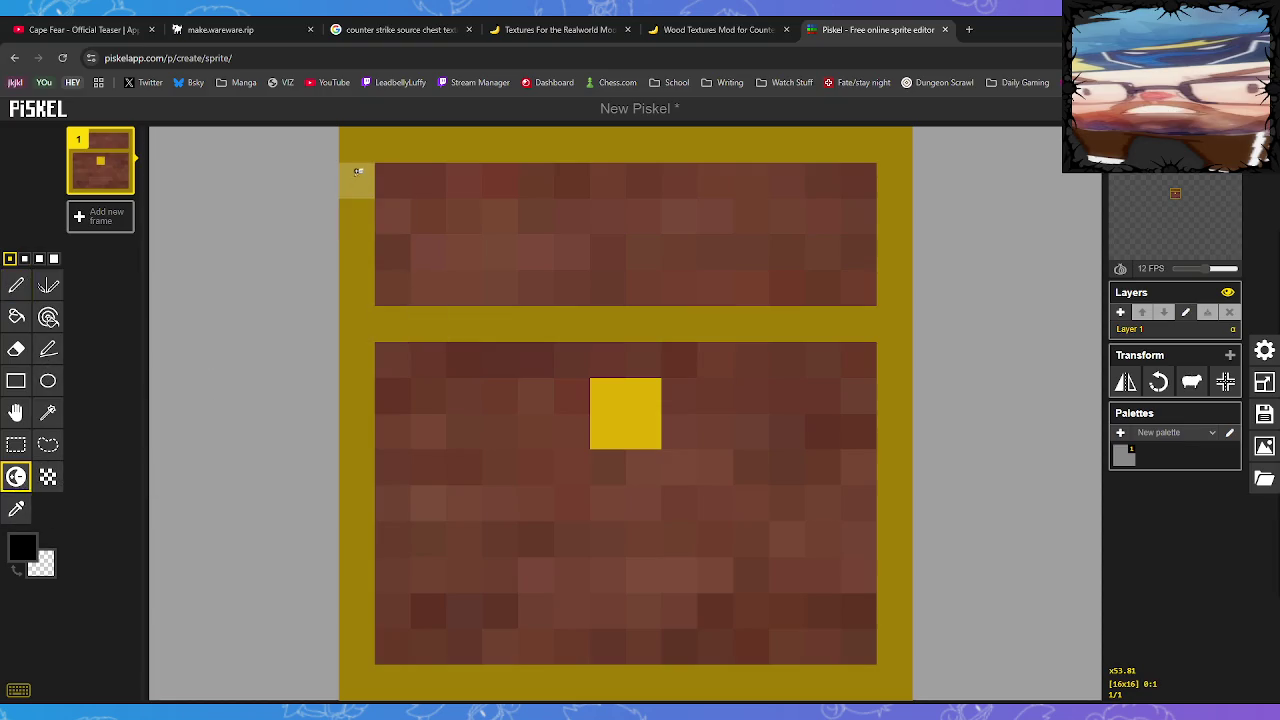
pyautogui.moveTo(357, 183)
pyautogui.mouseDown()
pyautogui.moveTo(372, 668)
pyautogui.moveTo(623, 687)
pyautogui.moveTo(895, 684)
pyautogui.moveTo(903, 143)
pyautogui.moveTo(820, 143)
pyautogui.mouseUp()
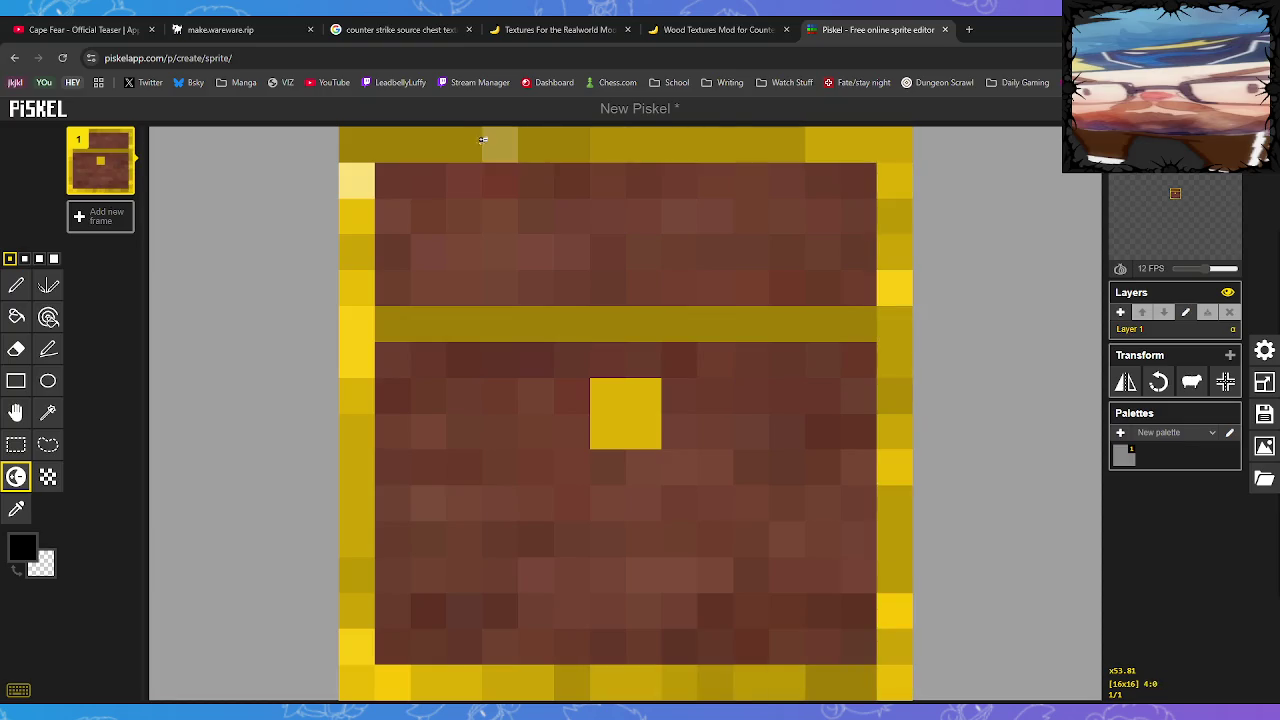
pyautogui.moveTo(344, 143); pyautogui.dragTo(634, 137)
pyautogui.moveTo(393, 323); pyautogui.dragTo(900, 325)
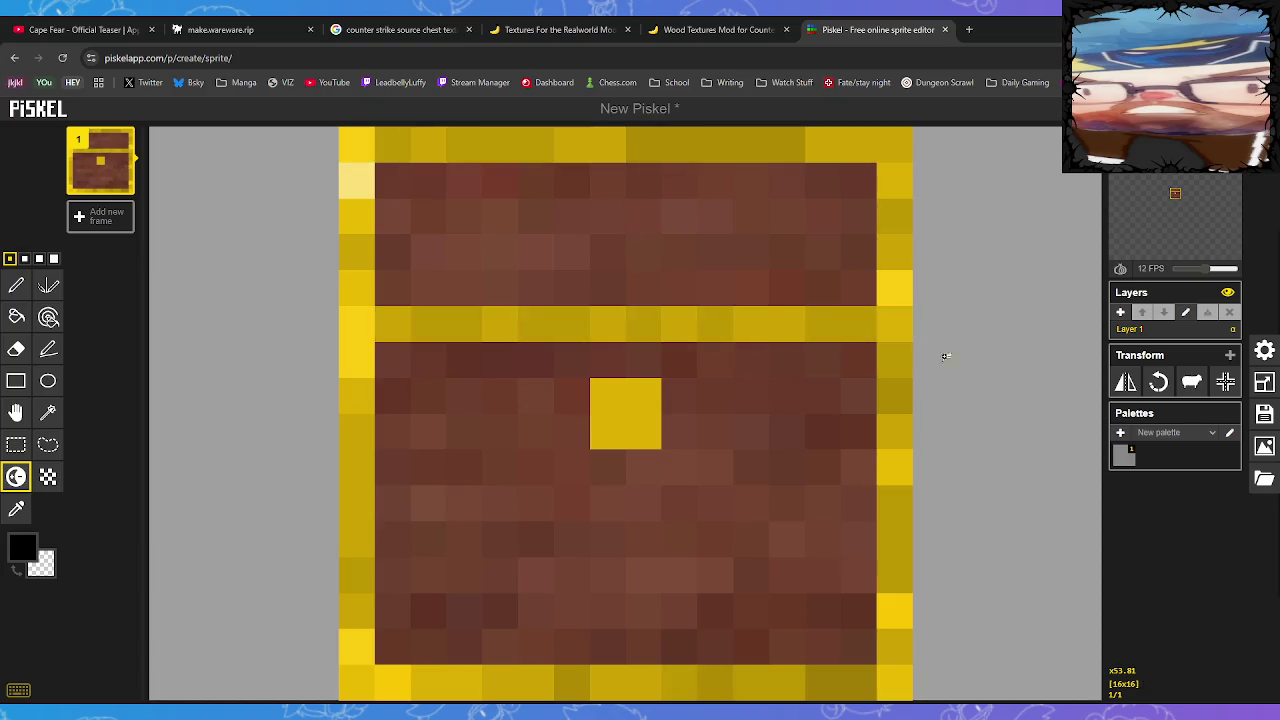
# Darken scattered left-border pixels and the keyhole, then bring up the sprite's export options
pyautogui.keyDown('ctrl'); pyautogui.click(356, 252); pyautogui.keyUp('ctrl')
pyautogui.keyDown('ctrl'); pyautogui.click(356, 324); pyautogui.keyUp('ctrl')
pyautogui.keyDown('ctrl'); pyautogui.click(356, 396); pyautogui.keyUp('ctrl')
pyautogui.keyDown('ctrl'); pyautogui.click(356, 432); pyautogui.keyUp('ctrl')
pyautogui.keyDown('ctrl'); pyautogui.click(372, 472); pyautogui.keyUp('ctrl')
pyautogui.keyDown('ctrl'); pyautogui.click(356, 504); pyautogui.keyUp('ctrl')
pyautogui.moveTo(637, 400); pyautogui.dragTo(640, 429)
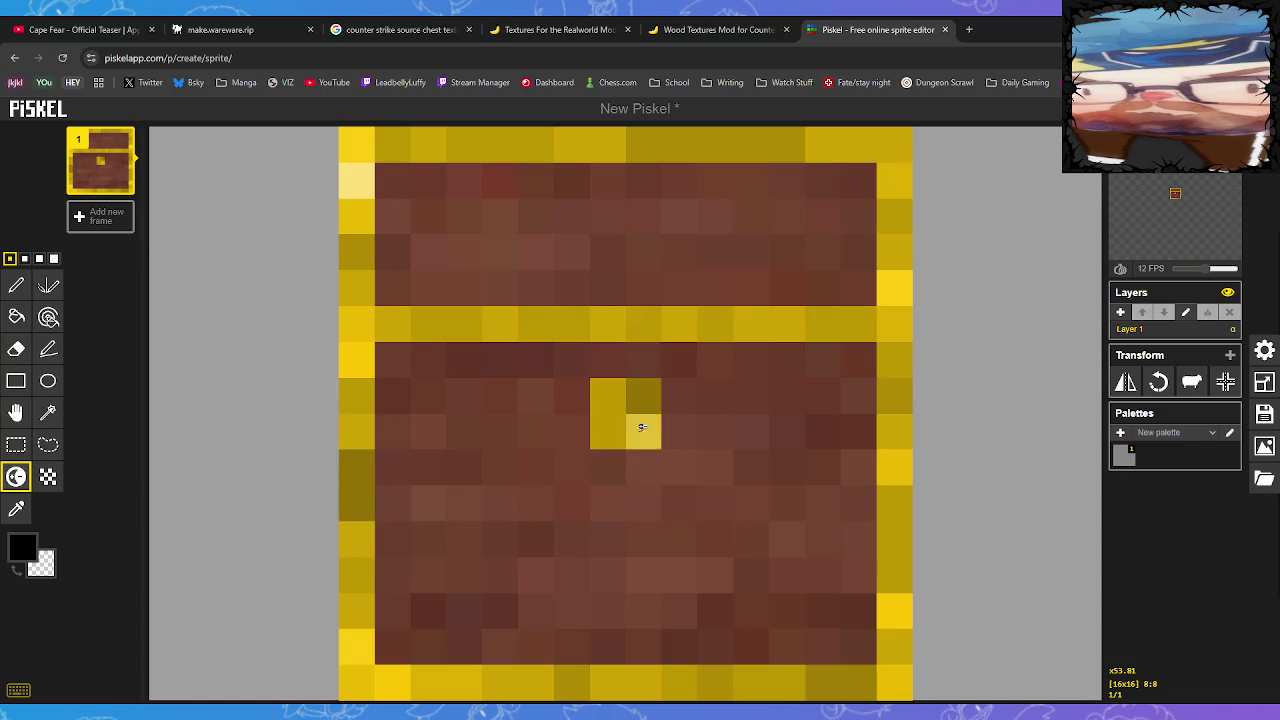
pyautogui.scroll(-5, 981, 527)
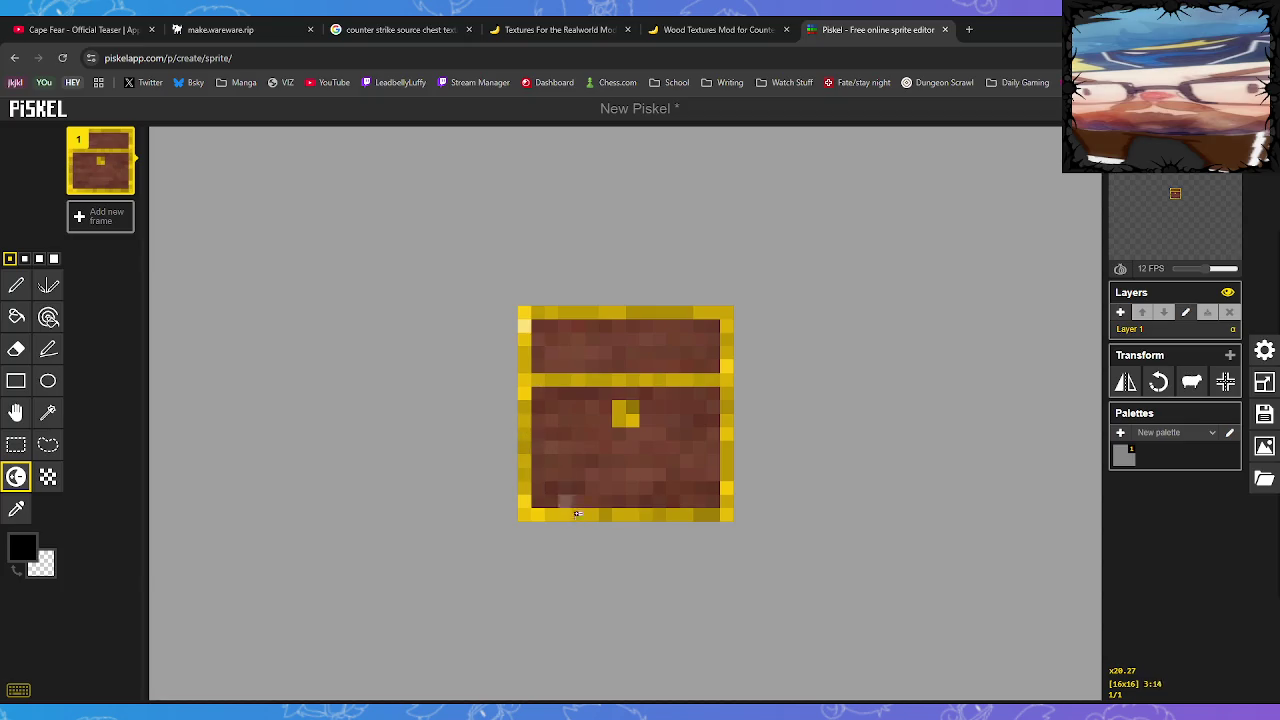
pyautogui.scroll(1, 811, 531)
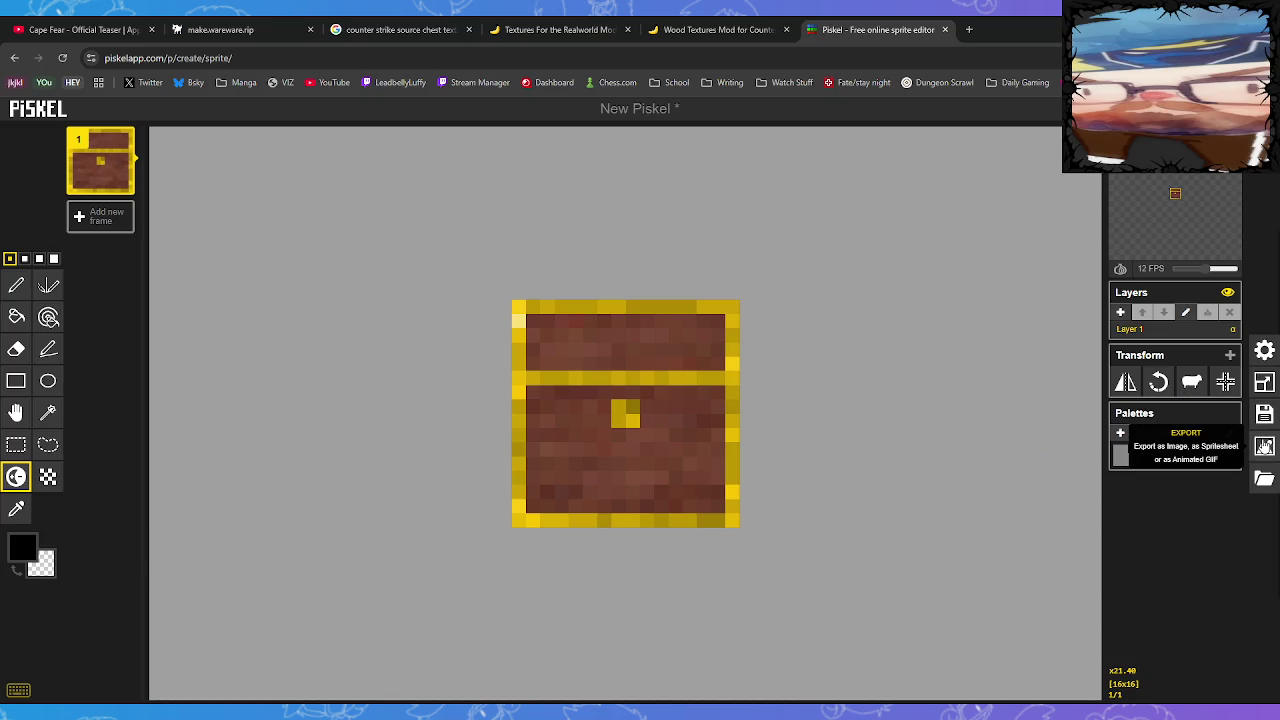
pyautogui.click(1265, 447)
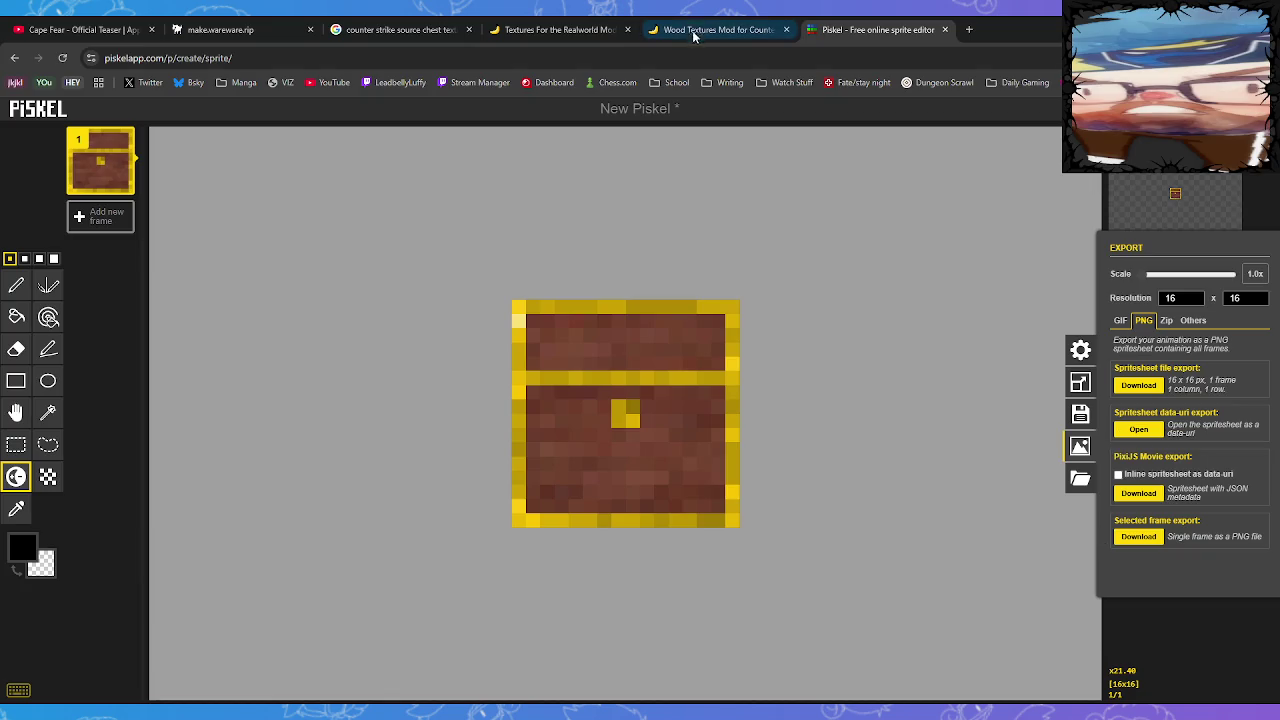
pyautogui.click(215, 29)
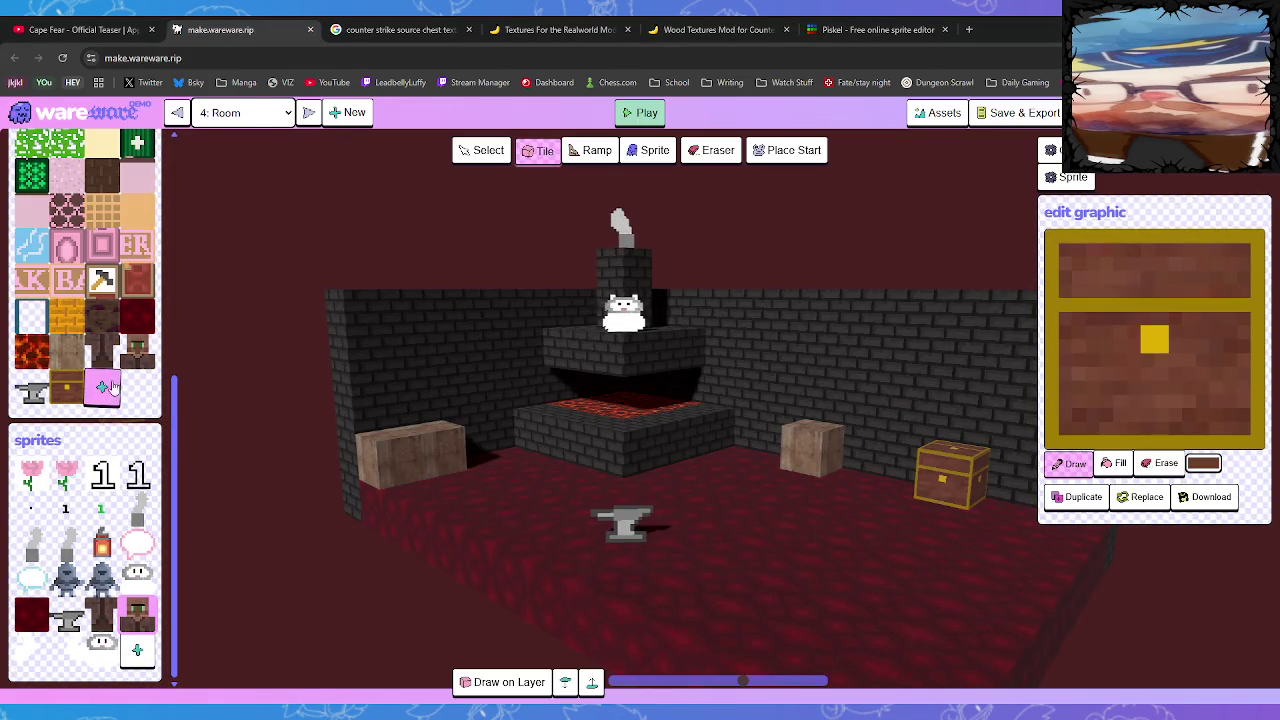
pyautogui.click(1150, 500)
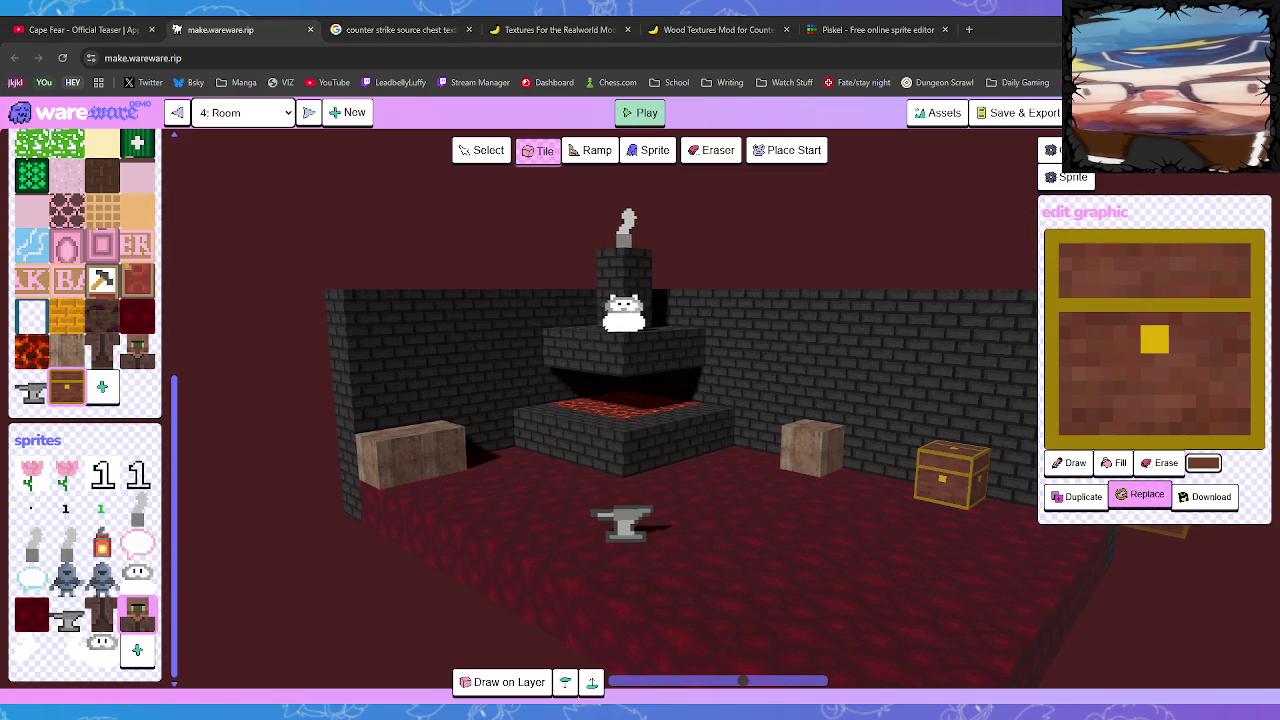
pyautogui.click(880, 31)
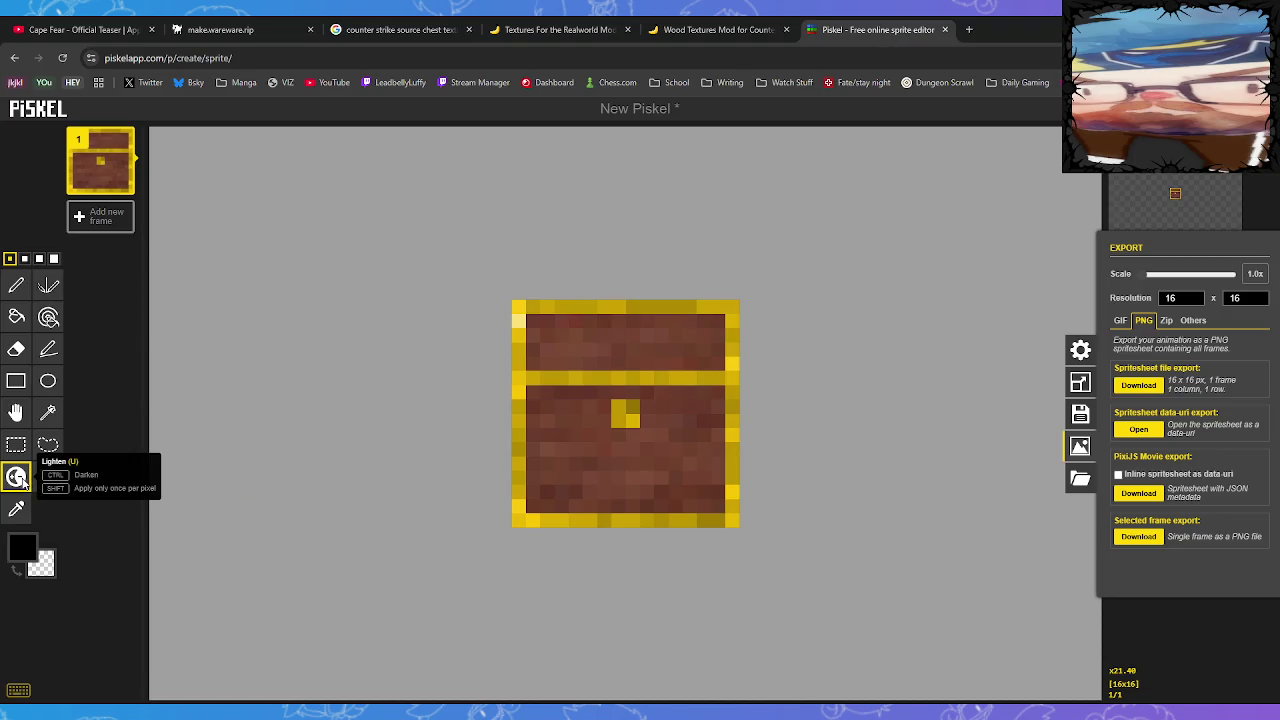
pyautogui.click(566, 527)
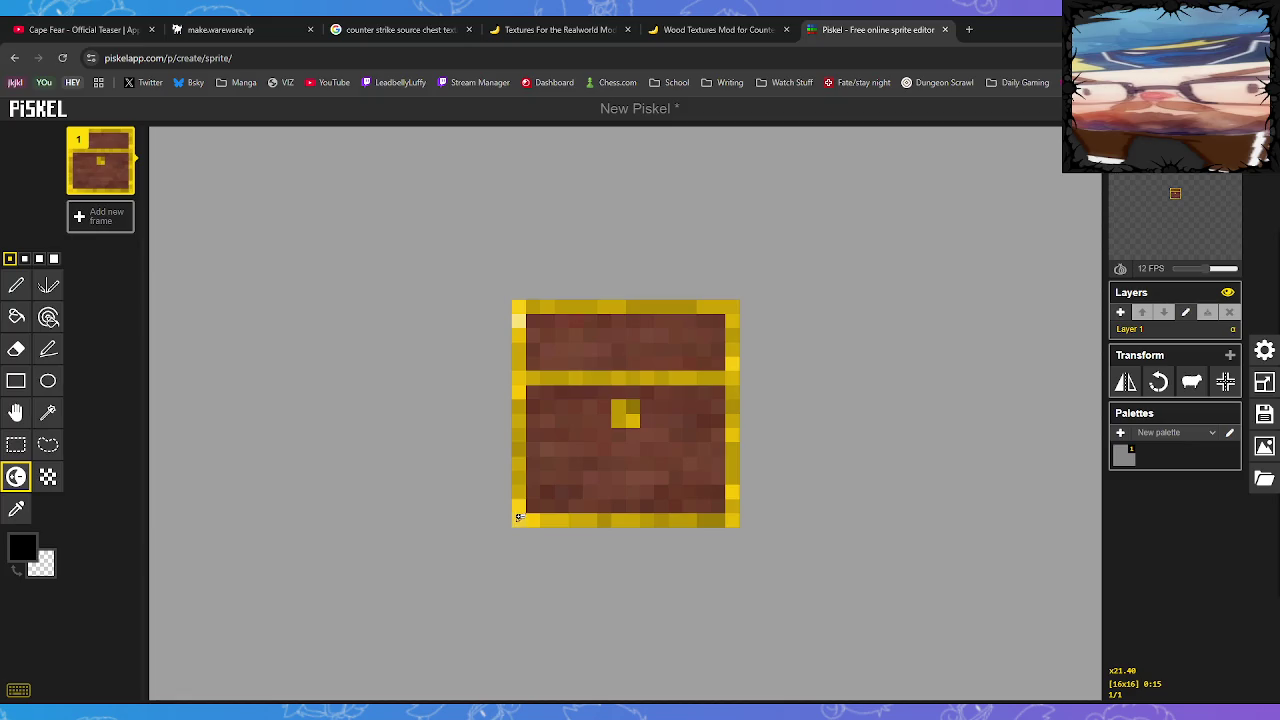
# Darken the chest's bottom gold border, bottom-left and right edges, and lower body
pyautogui.moveTo(518, 517); pyautogui.dragTo(727, 525)
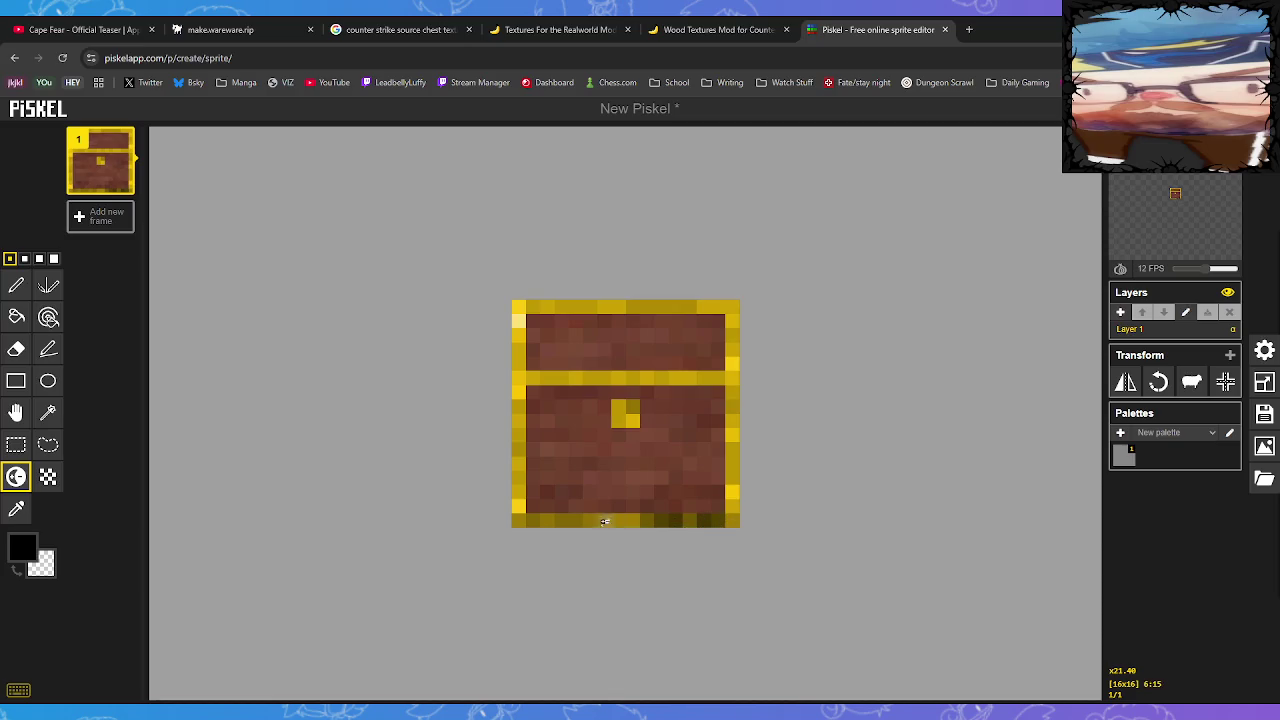
pyautogui.moveTo(517, 511); pyautogui.dragTo(536, 488)
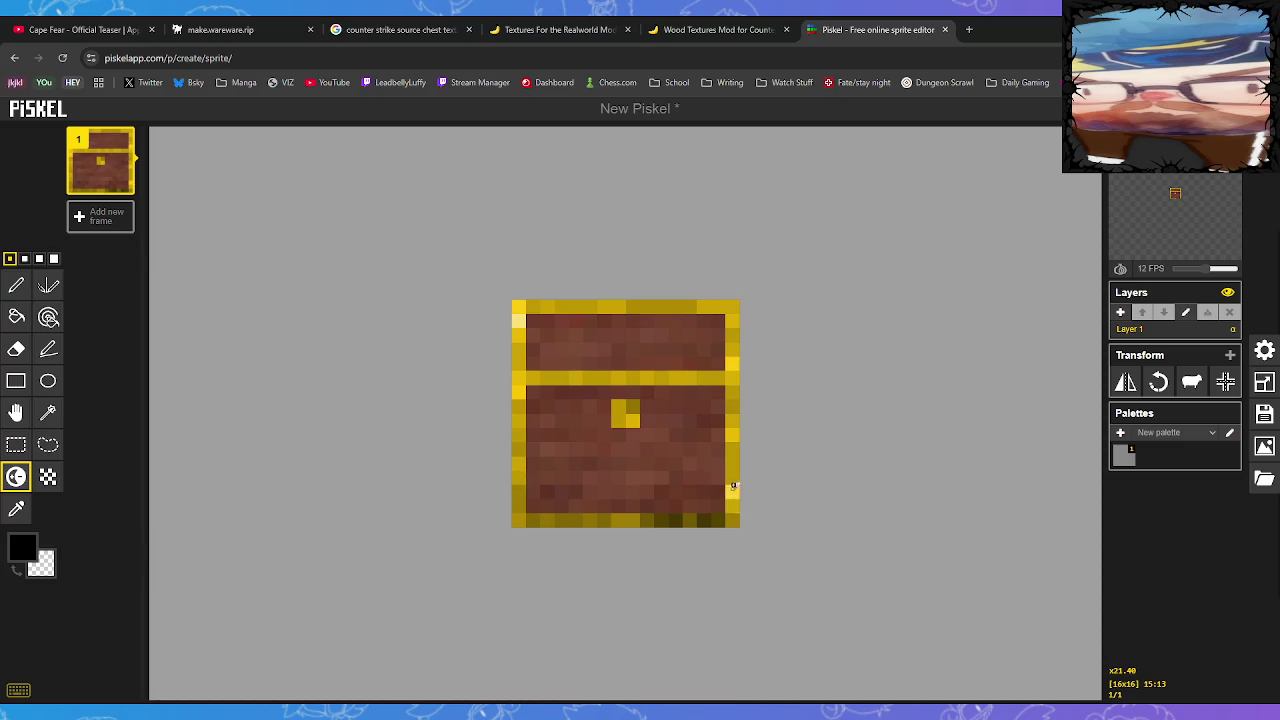
pyautogui.moveTo(733, 487)
pyautogui.mouseDown()
pyautogui.moveTo(577, 491)
pyautogui.moveTo(527, 476)
pyautogui.moveTo(620, 503)
pyautogui.moveTo(720, 497)
pyautogui.moveTo(623, 503)
pyautogui.moveTo(647, 492)
pyautogui.moveTo(543, 489)
pyautogui.moveTo(663, 506)
pyautogui.moveTo(669, 489)
pyautogui.moveTo(558, 506)
pyautogui.moveTo(534, 374)
pyautogui.moveTo(571, 455)
pyautogui.moveTo(578, 432)
pyautogui.moveTo(652, 457)
pyautogui.moveTo(563, 503)
pyautogui.moveTo(541, 459)
pyautogui.moveTo(585, 474)
pyautogui.mouseUp()
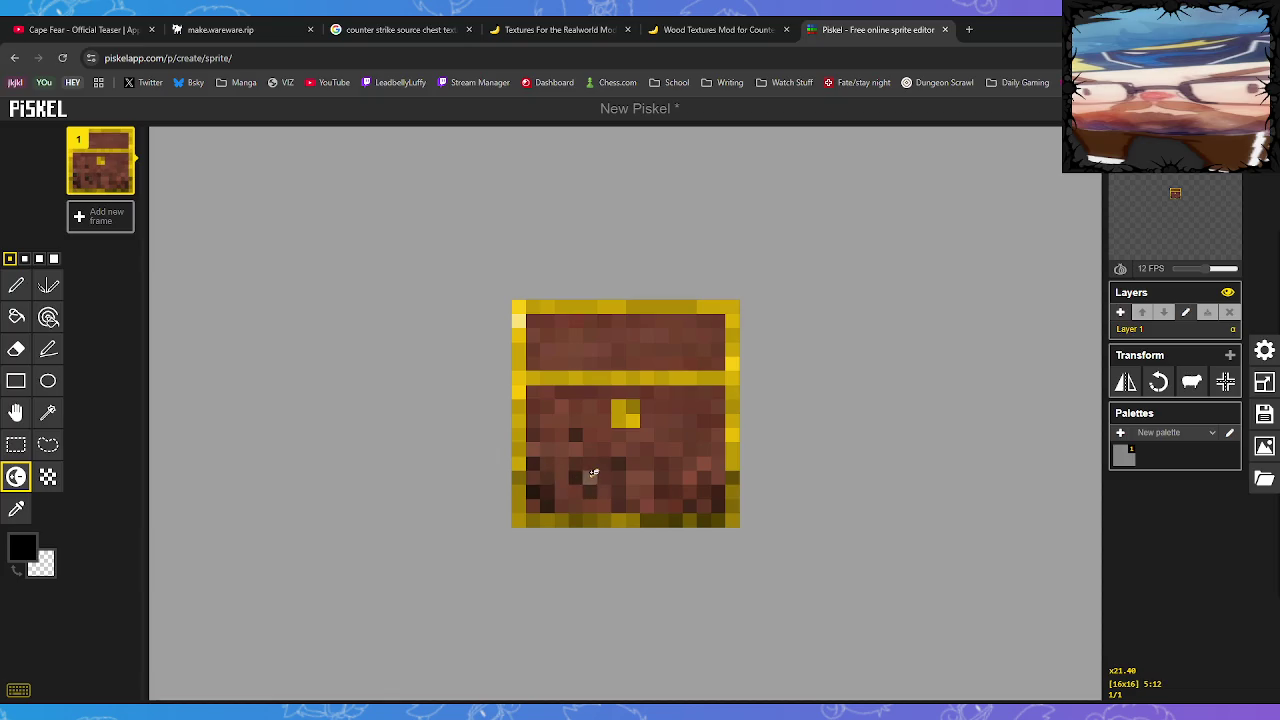
pyautogui.moveTo(587, 491); pyautogui.dragTo(604, 492)
# Brighten the top gold border, darken the lid's left column and top rows, and reopen export
pyautogui.moveTo(538, 305); pyautogui.dragTo(689, 303)
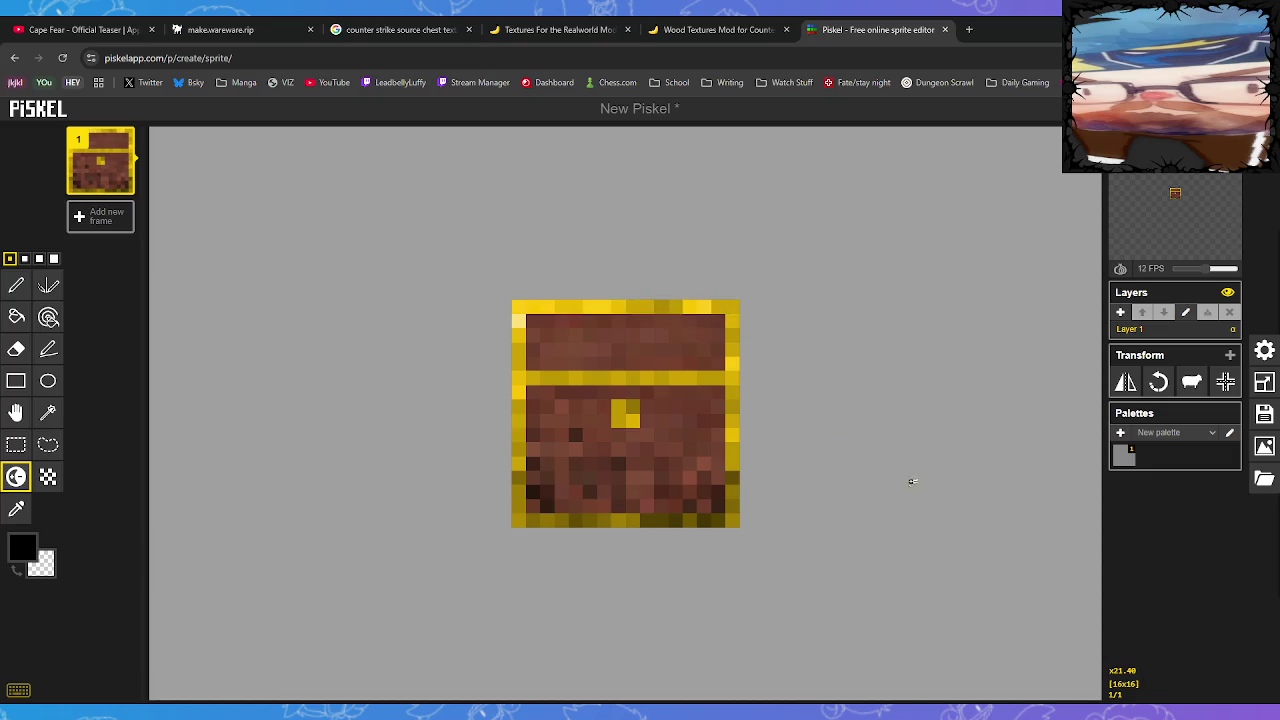
pyautogui.moveTo(533, 366)
pyautogui.mouseDown()
pyautogui.moveTo(531, 318)
pyautogui.moveTo(549, 366)
pyautogui.moveTo(533, 468)
pyautogui.mouseUp()
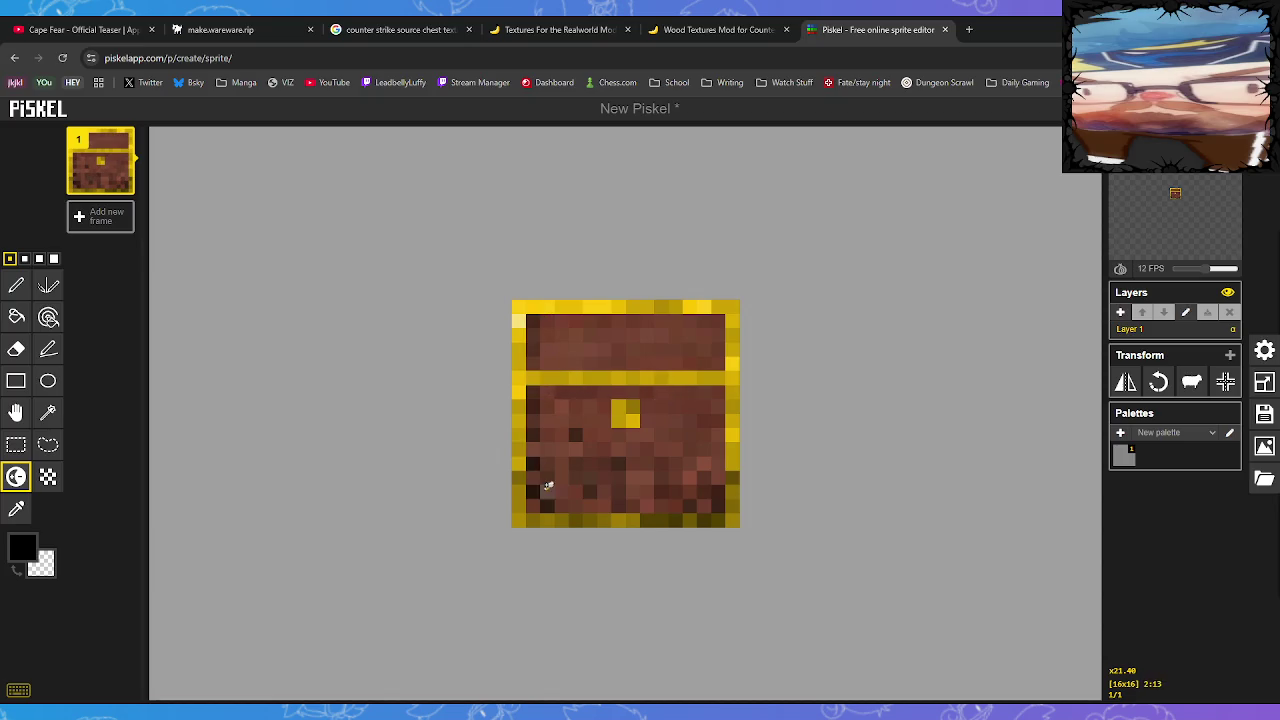
pyautogui.moveTo(541, 388)
pyautogui.mouseDown()
pyautogui.moveTo(726, 393)
pyautogui.moveTo(732, 406)
pyautogui.mouseUp()
pyautogui.moveTo(547, 320); pyautogui.dragTo(720, 321)
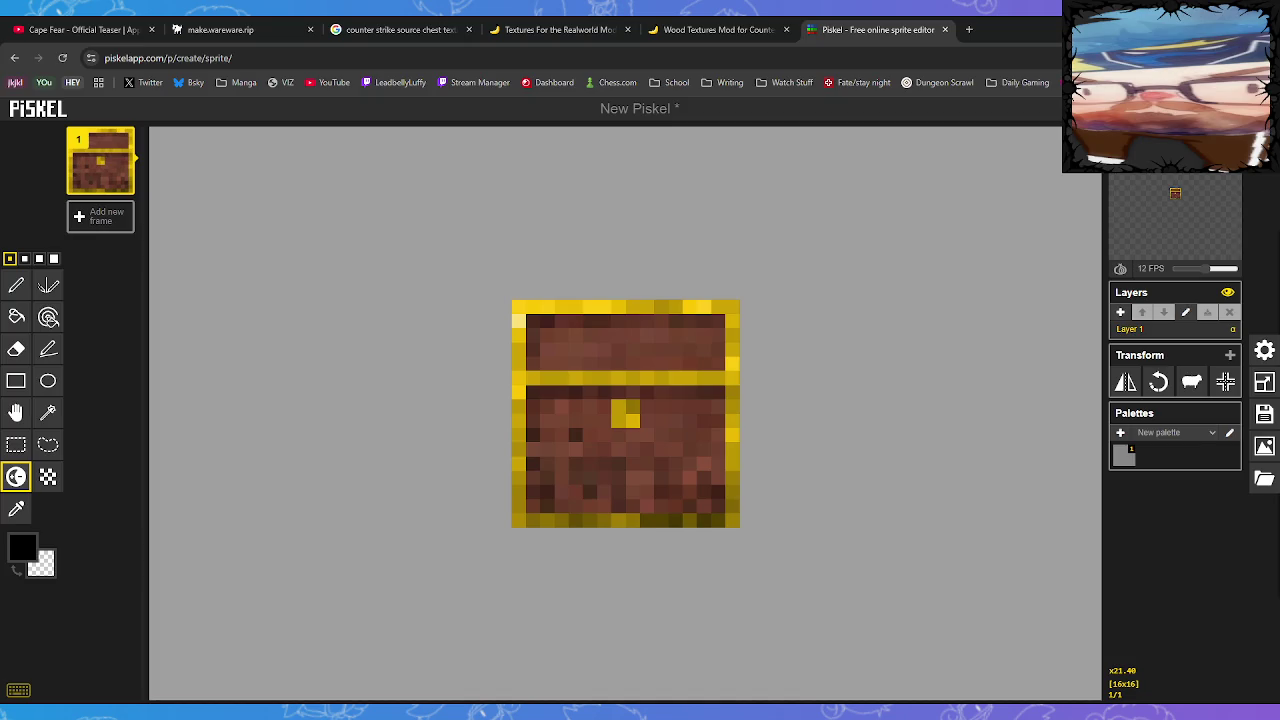
pyautogui.click(1266, 447)
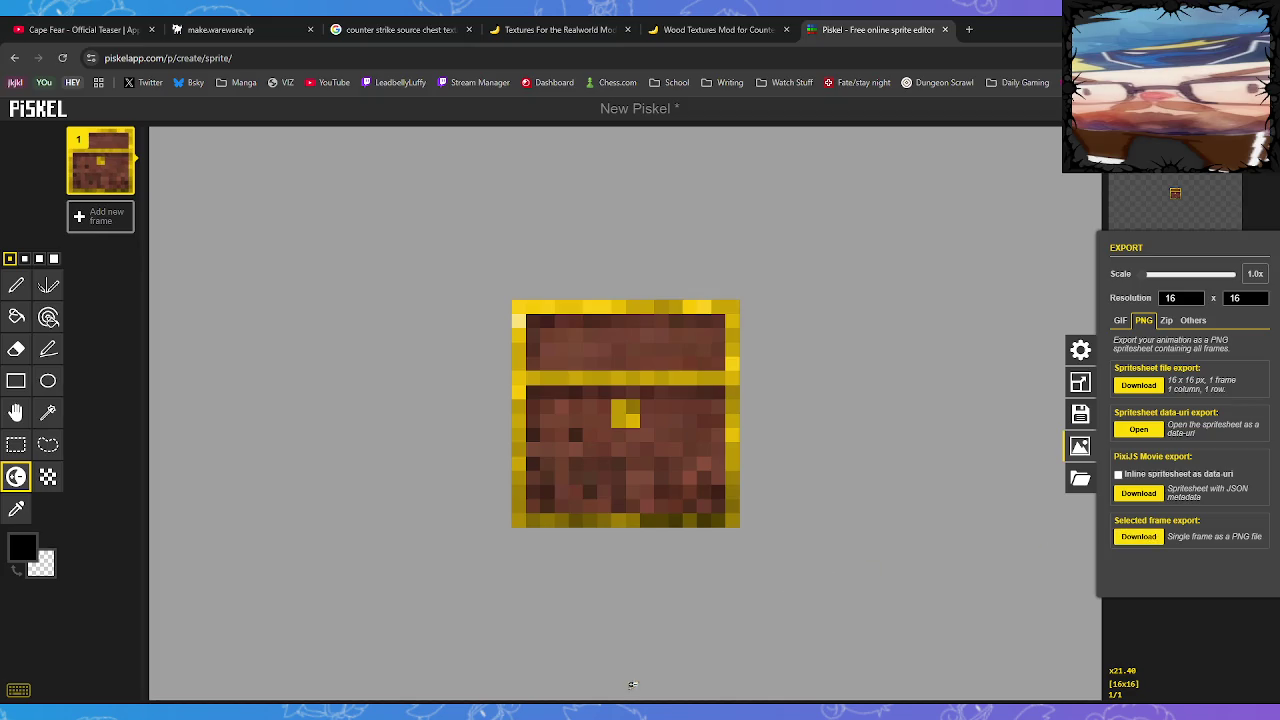
# Set the shaded Piskel PNG as the chest tile graphic and place a chest beside the existing one
pyautogui.click(220, 29)
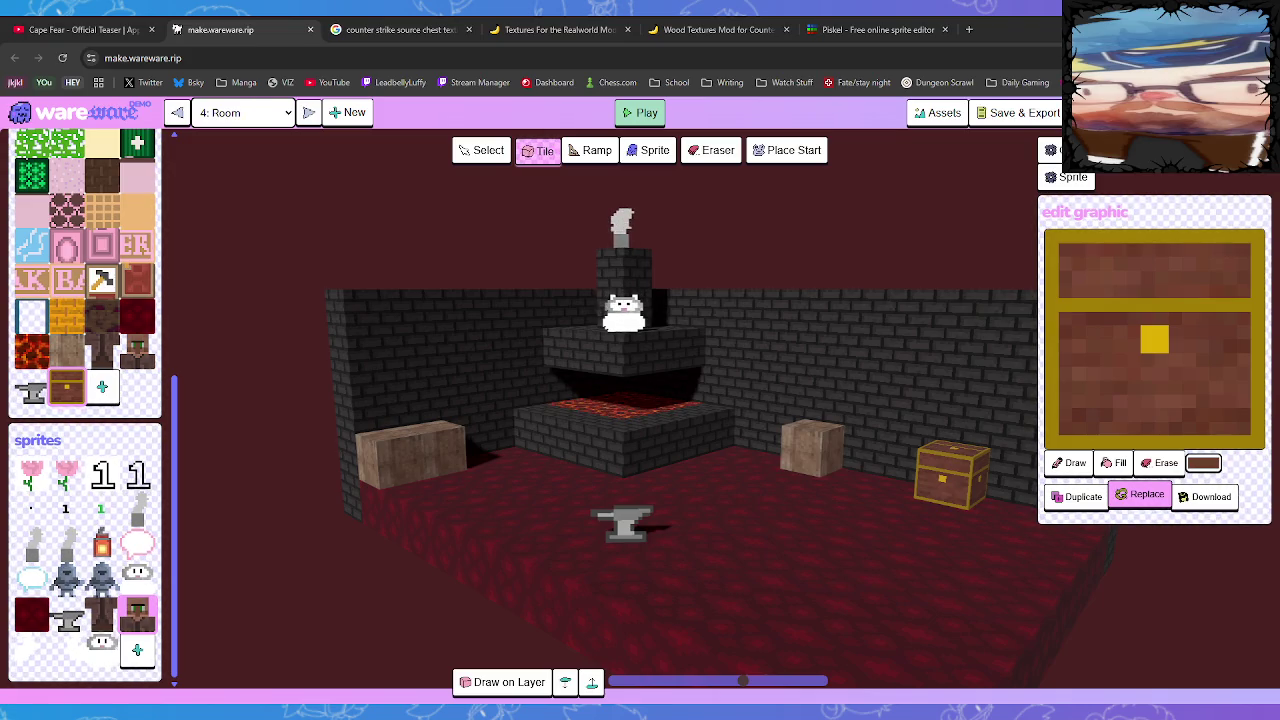
pyautogui.press('Return')
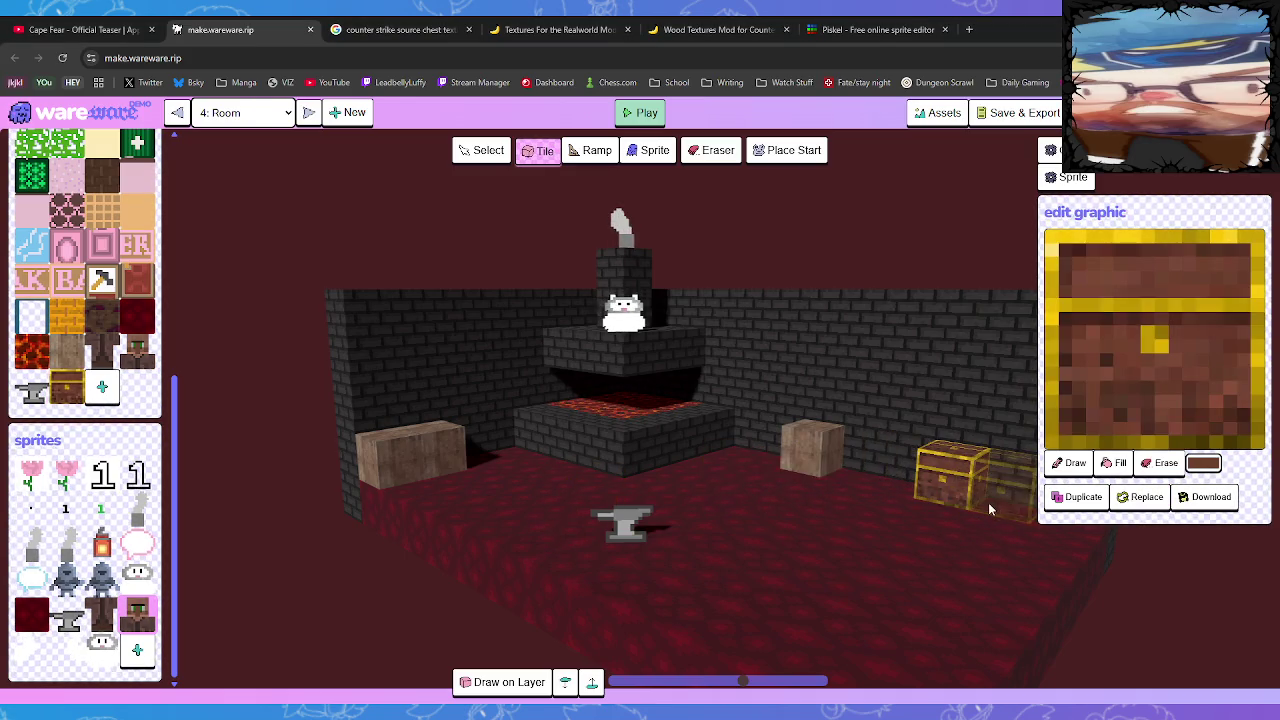
pyautogui.click(900, 482)
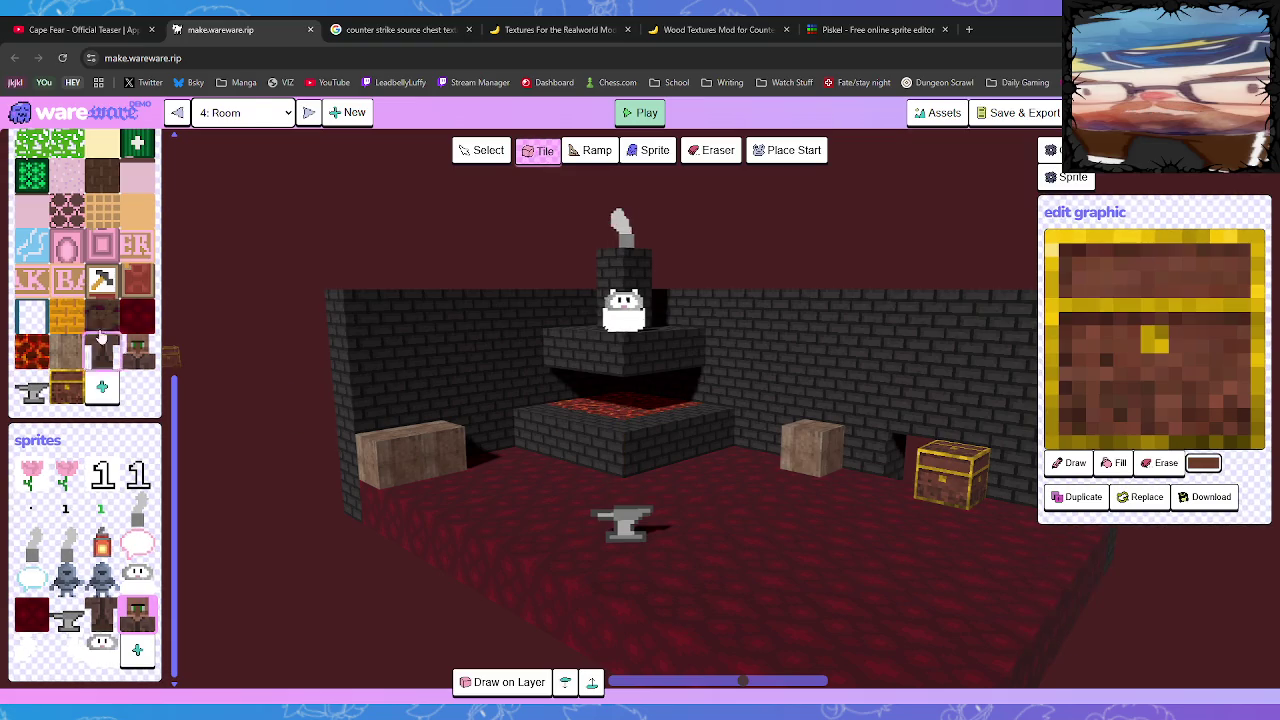
pyautogui.scroll(5, 67, 255)
pyautogui.click(101, 438)
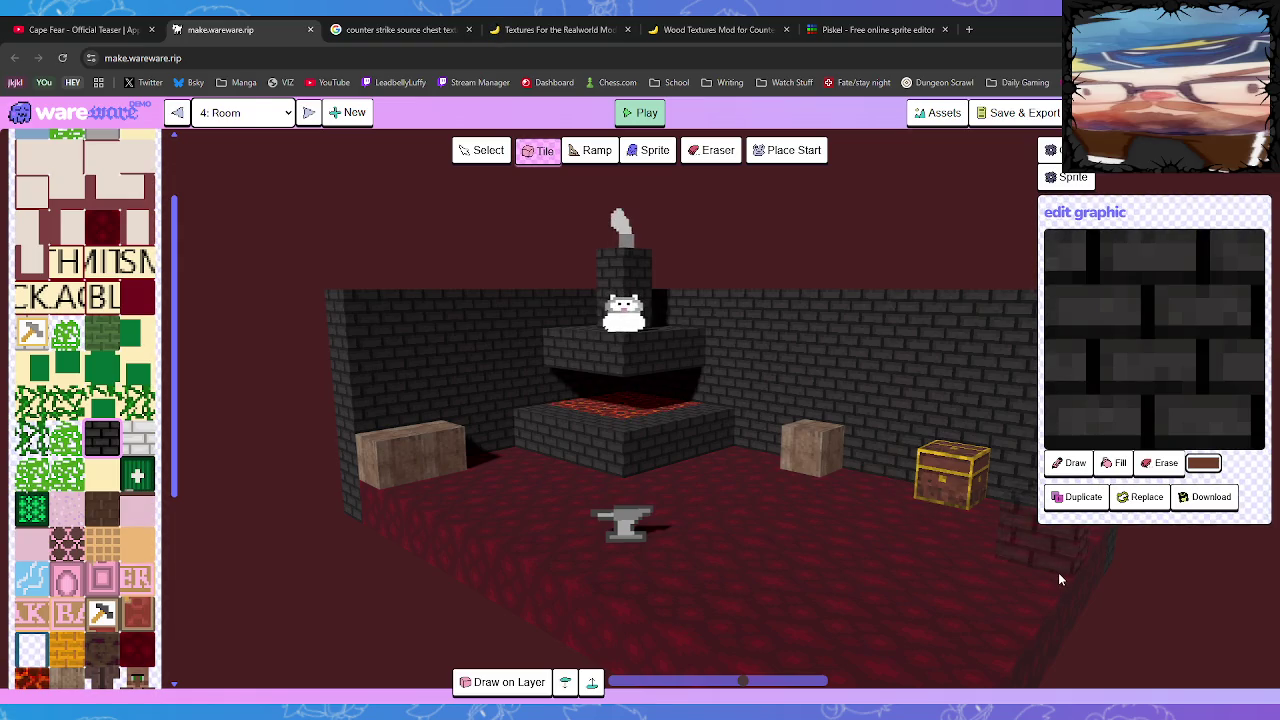
# Step from Room 0 through Idea Tester to Room 5 and load the green cross tile's graphic
pyautogui.click(309, 112)
pyautogui.scroll(3, 755, 382)
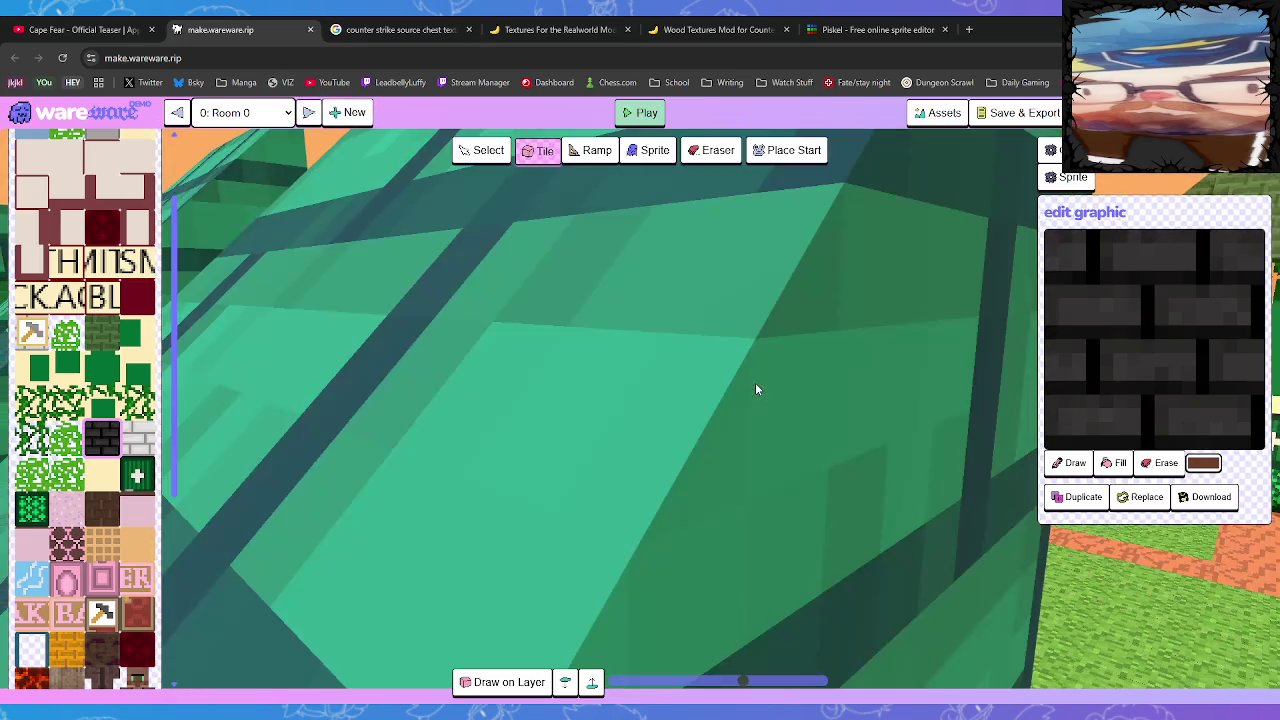
pyautogui.click(309, 112)
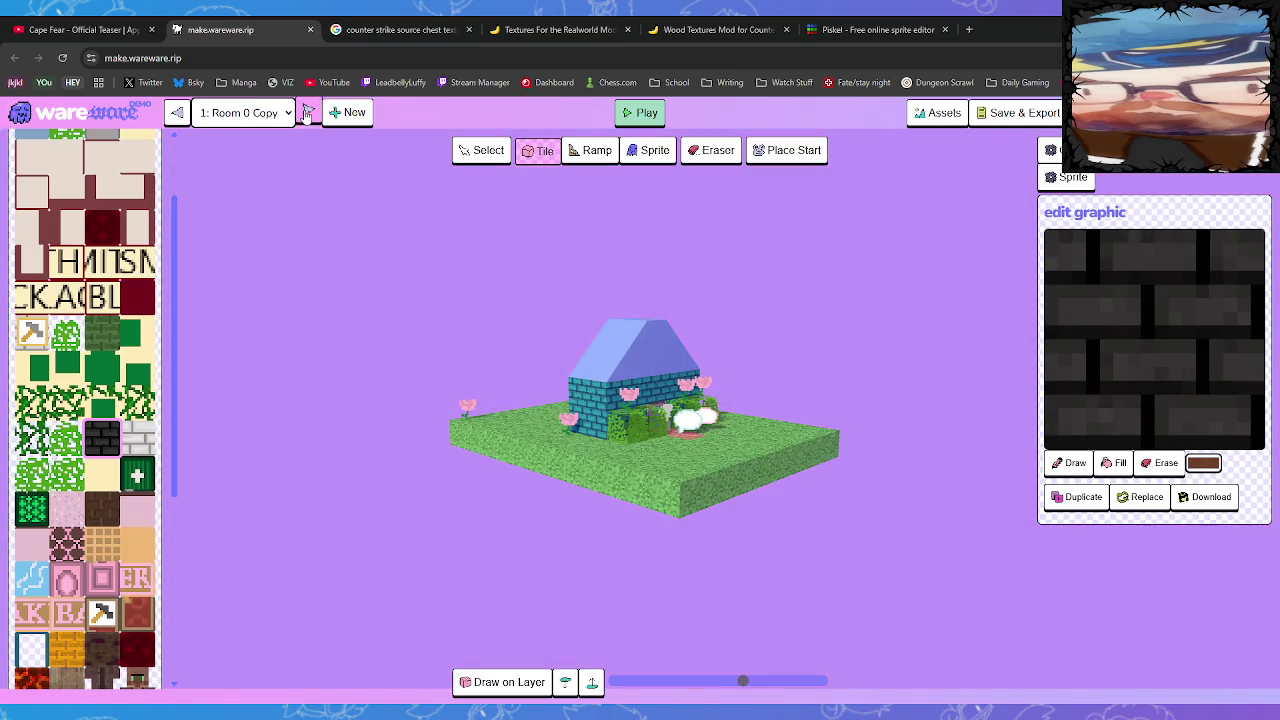
pyautogui.click(310, 111)
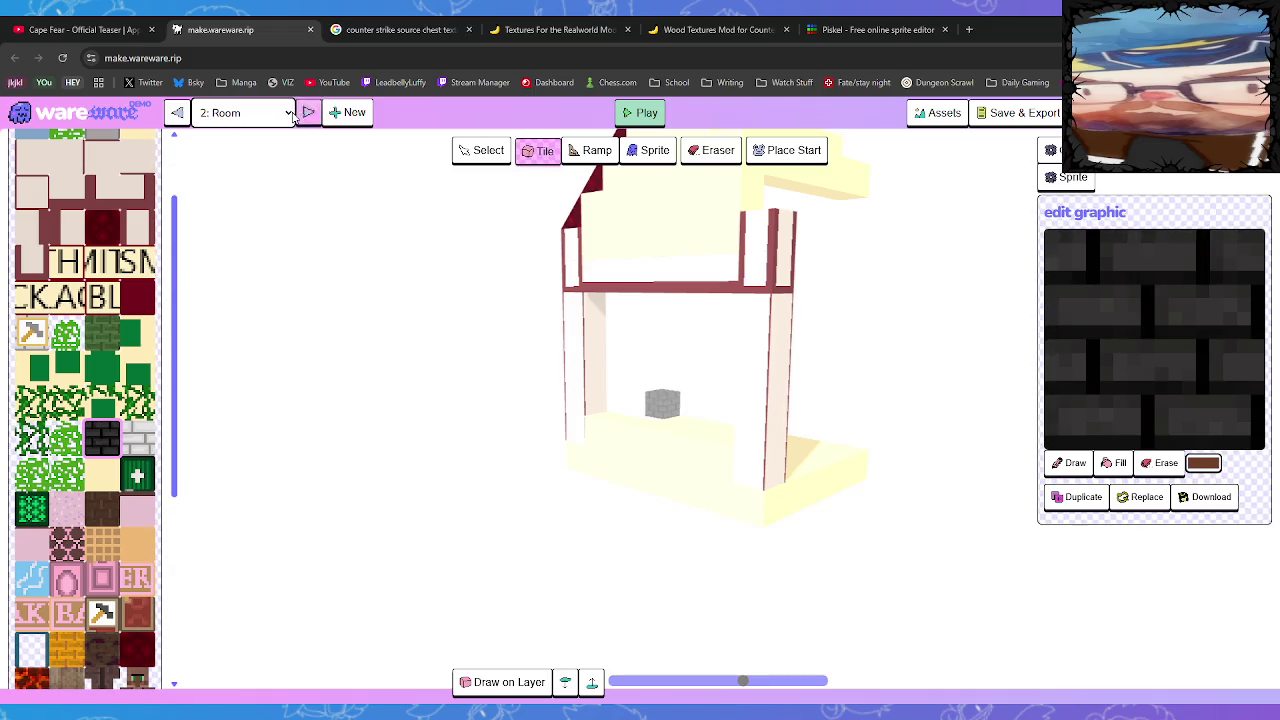
pyautogui.click(309, 113)
pyautogui.click(309, 113)
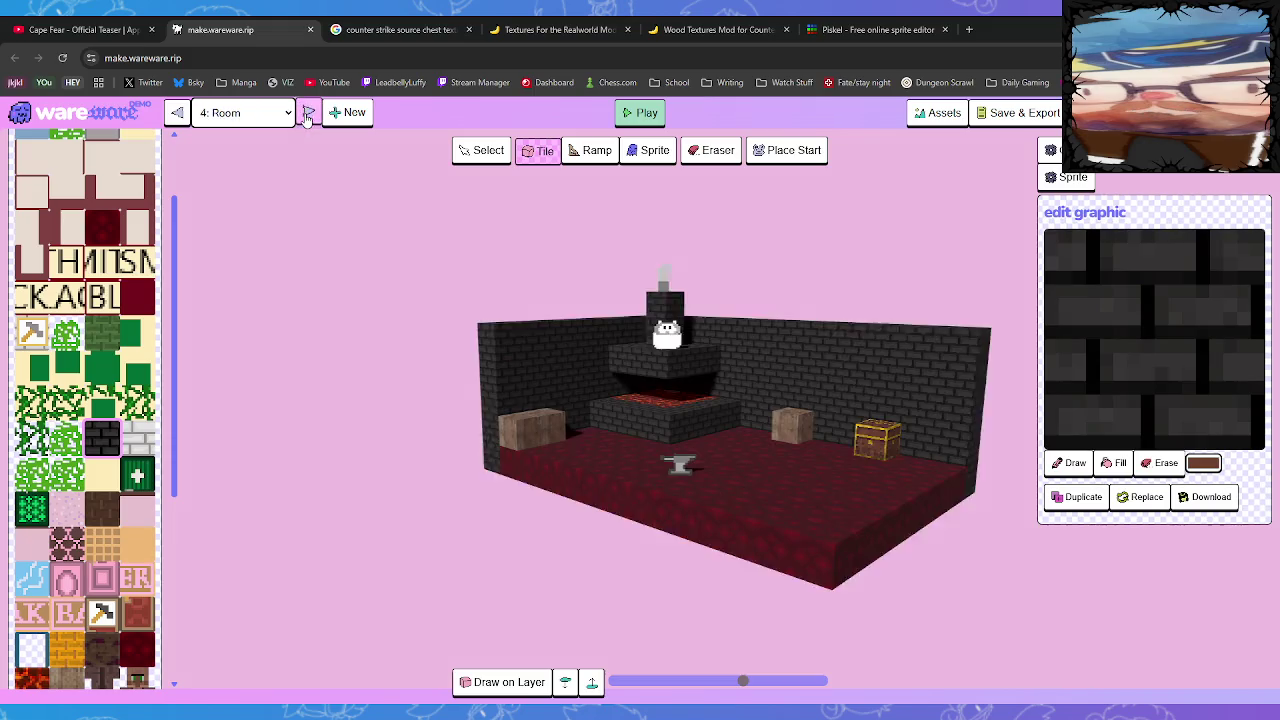
pyautogui.click(309, 113)
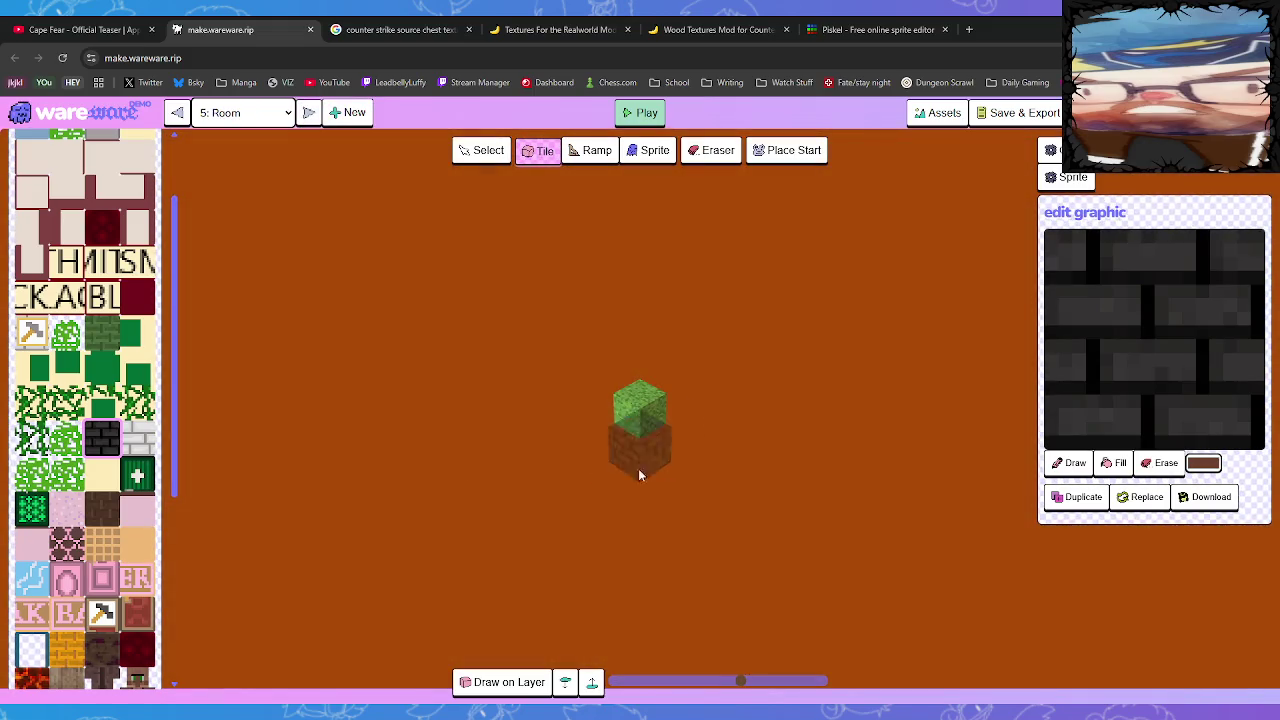
pyautogui.click(33, 510)
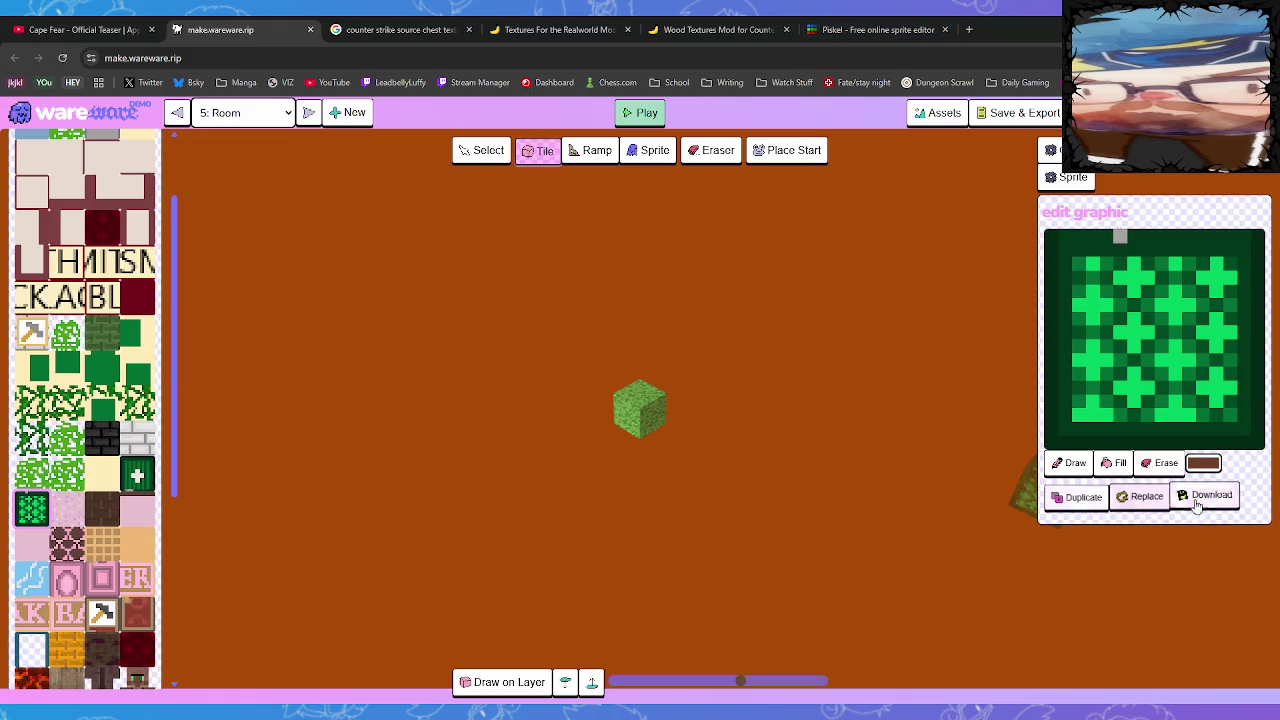
# Back in Piskel, cancel the image import and swap the chest for the green cross tile
pyautogui.click(864, 30)
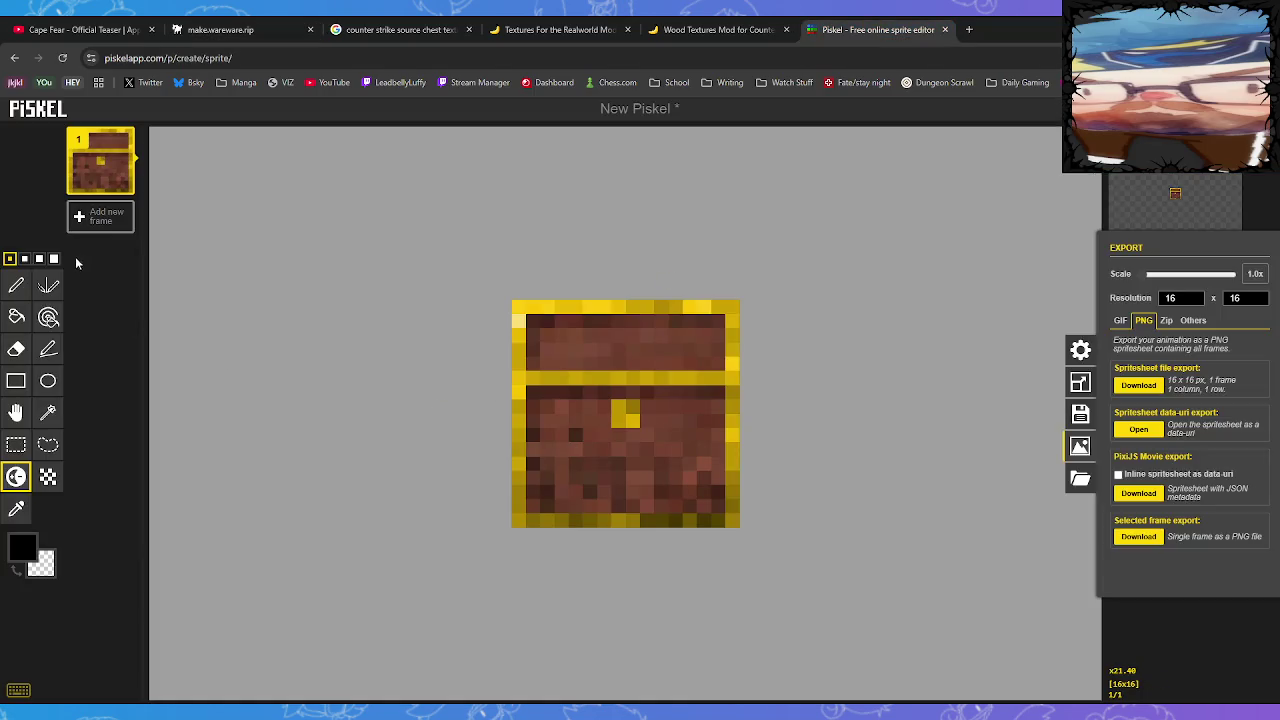
pyautogui.moveTo(377, 541); pyautogui.dragTo(450, 553)
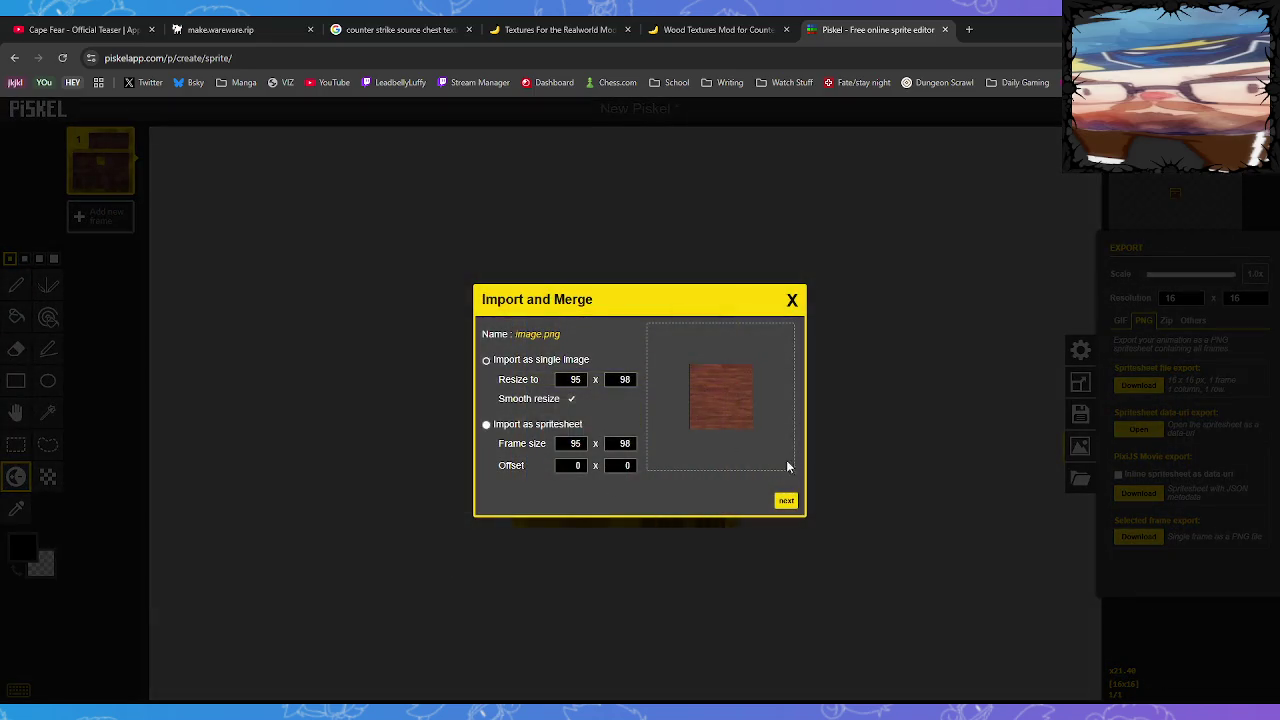
pyautogui.click(792, 300)
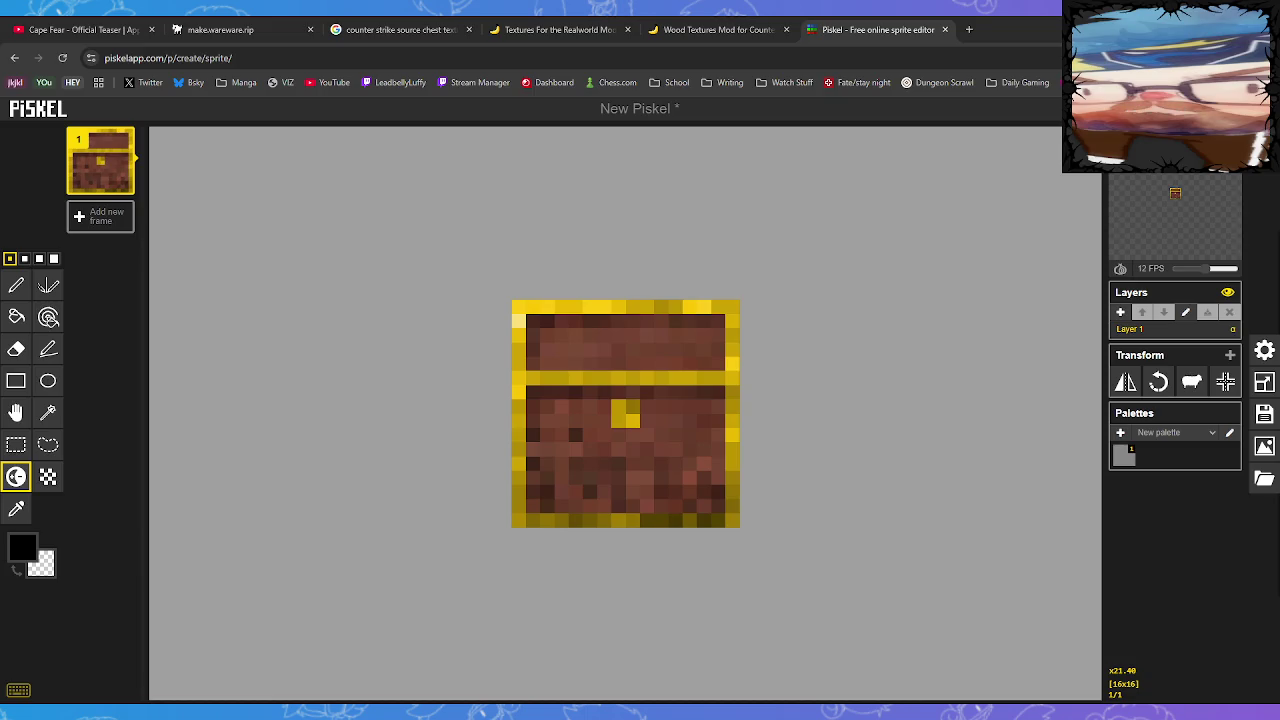
pyautogui.hotkey('ctrl', 'z')
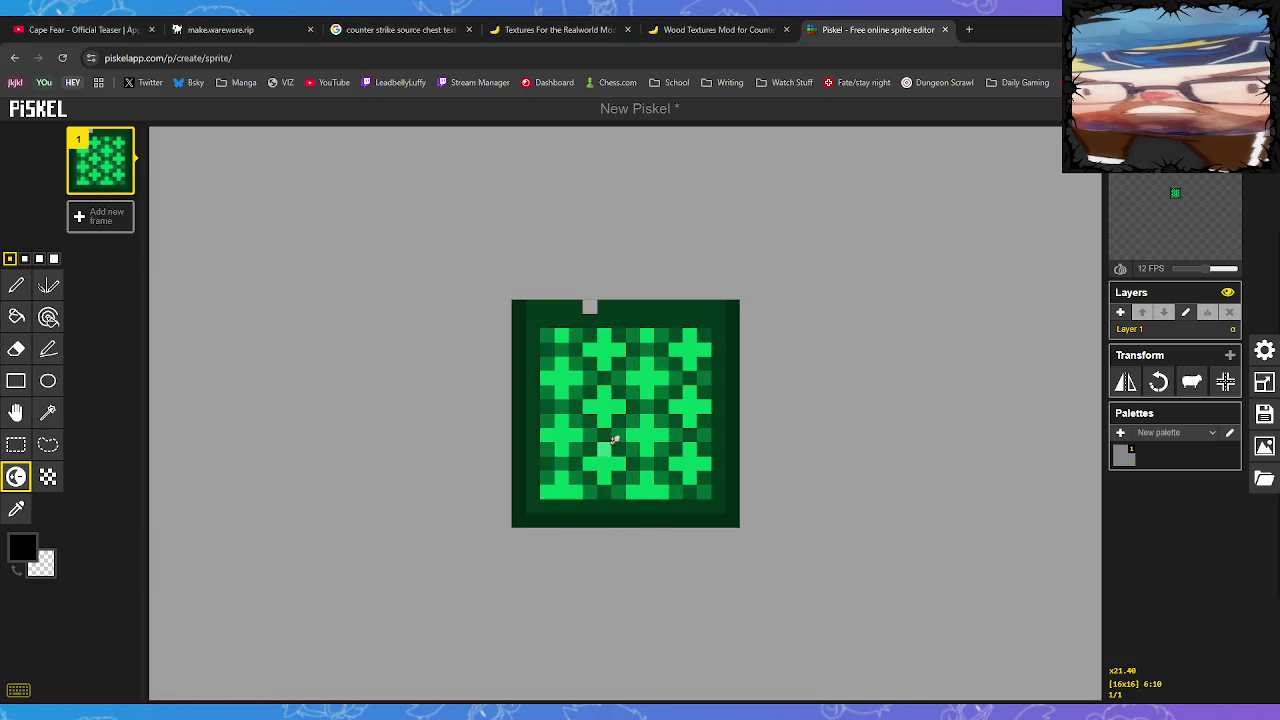
# Sample the tile's dark green border colour and ready the Pen for single pixels
pyautogui.click(24, 511)
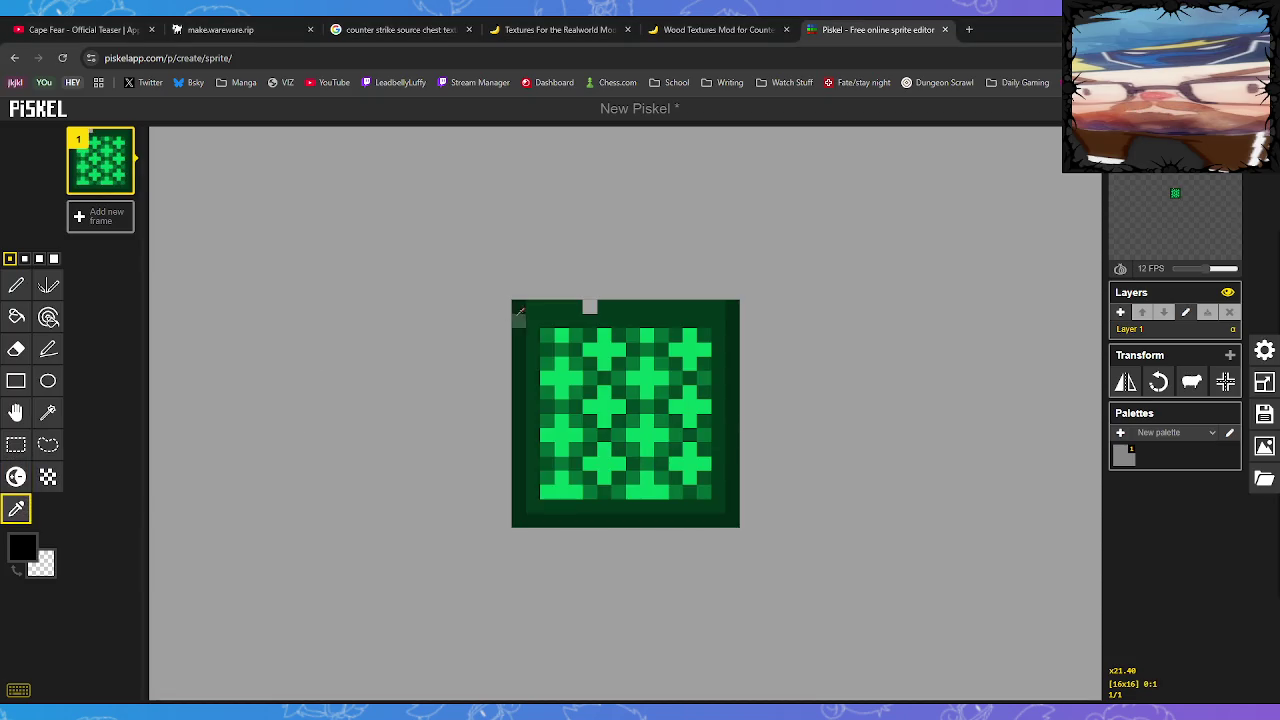
pyautogui.click(578, 312)
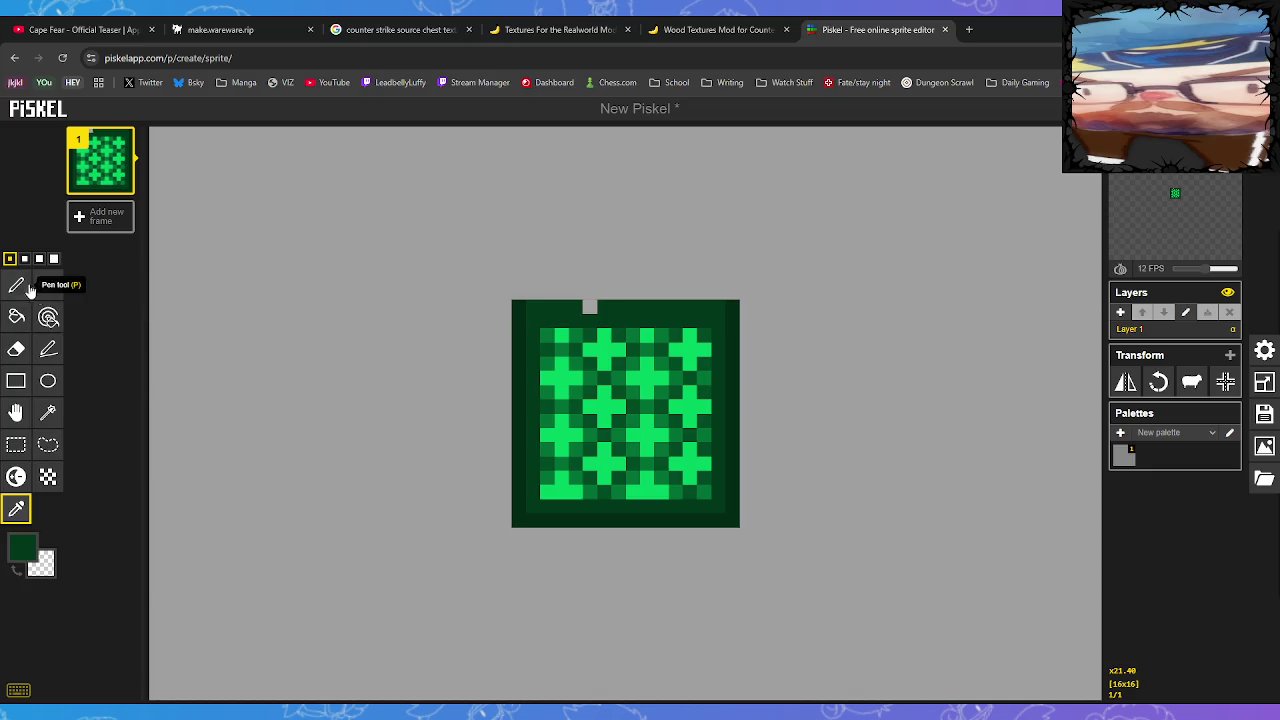
pyautogui.click(16, 285)
pyautogui.click(16, 509)
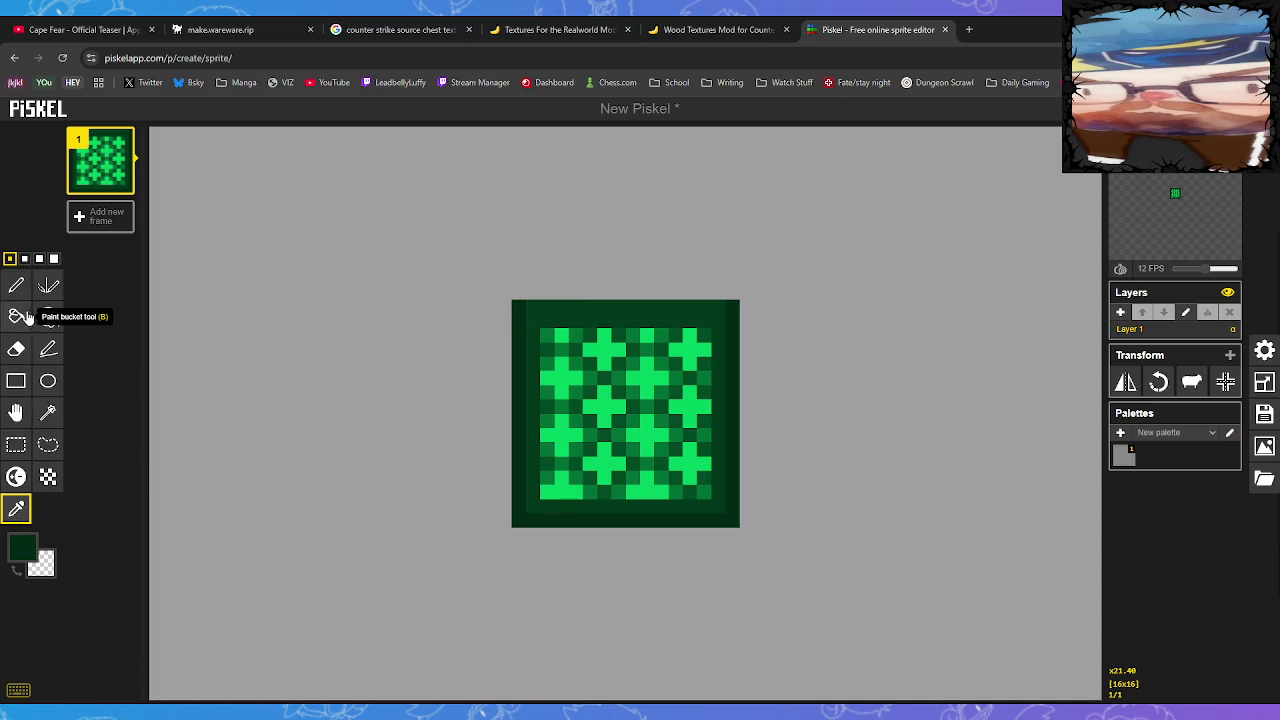
pyautogui.click(16, 285)
# Darken the tile's top row, then lighten pixels along the left edge and bottom row
pyautogui.moveTo(532, 306); pyautogui.dragTo(716, 298)
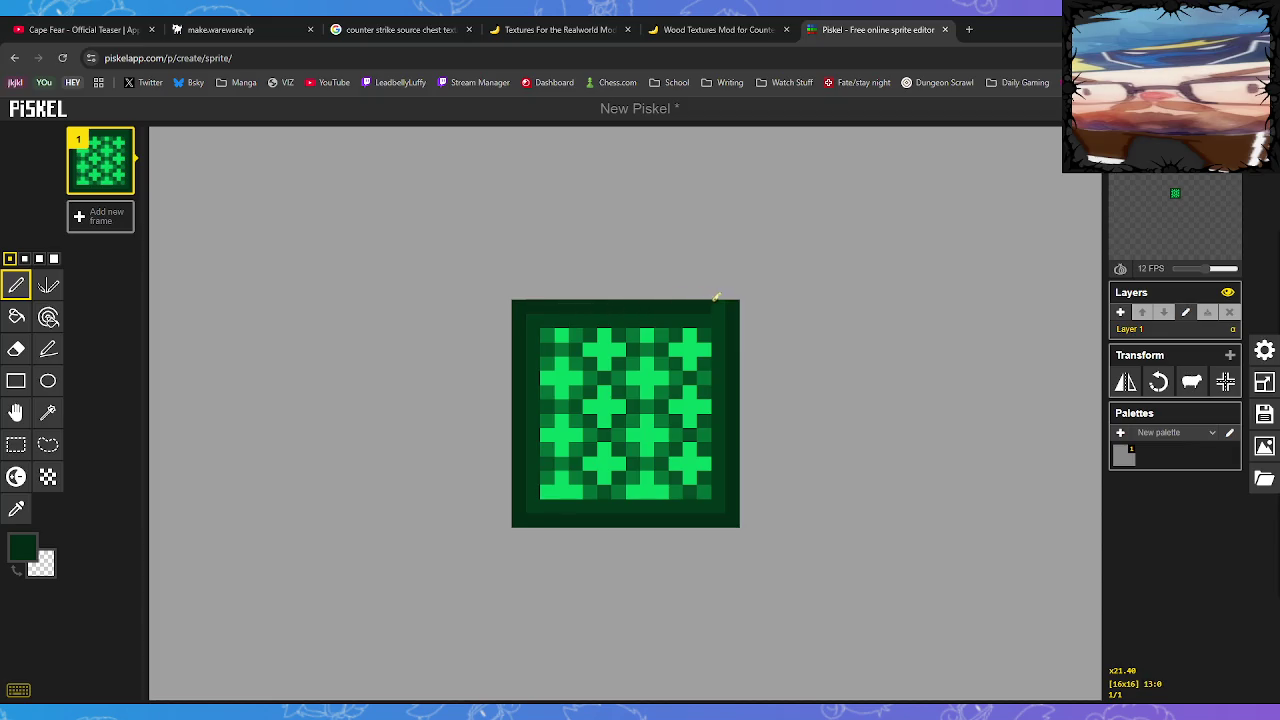
pyautogui.click(16, 477)
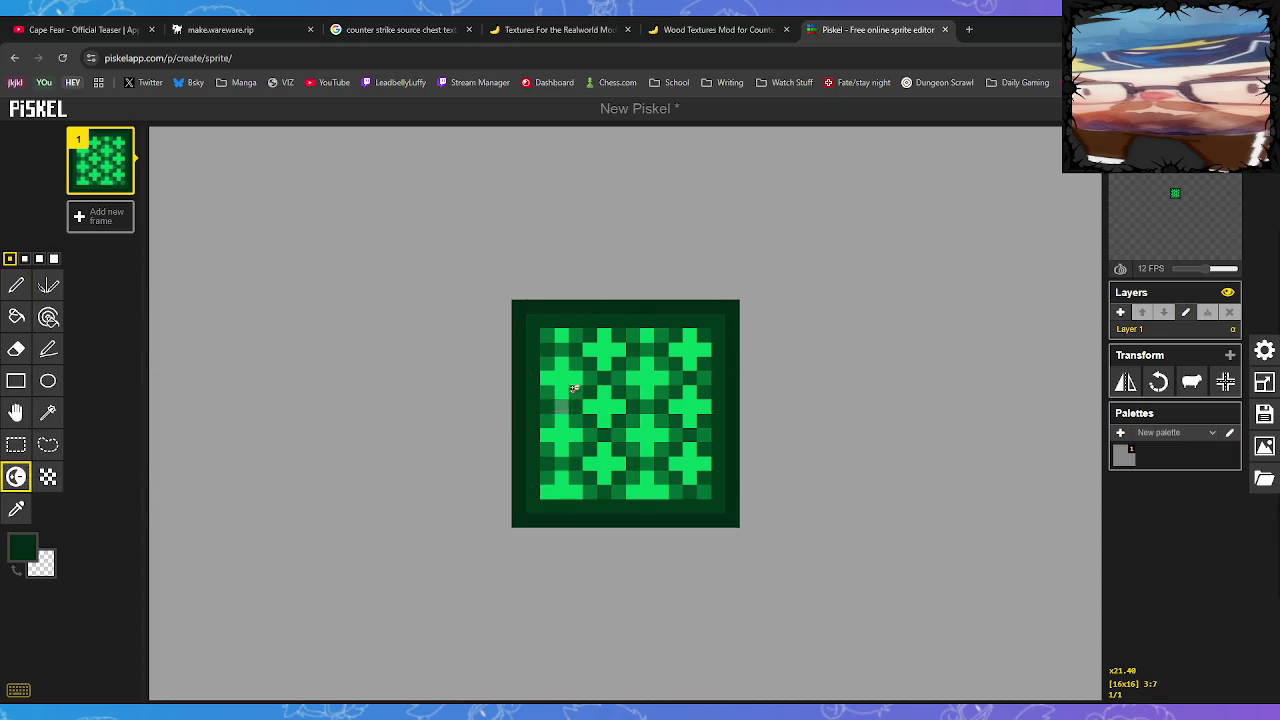
pyautogui.moveTo(575, 318)
pyautogui.mouseDown()
pyautogui.moveTo(522, 425)
pyautogui.moveTo(647, 366)
pyautogui.moveTo(672, 340)
pyautogui.moveTo(620, 465)
pyautogui.moveTo(718, 500)
pyautogui.moveTo(587, 363)
pyautogui.moveTo(534, 443)
pyautogui.moveTo(531, 491)
pyautogui.moveTo(703, 523)
pyautogui.moveTo(729, 514)
pyautogui.moveTo(731, 305)
pyautogui.moveTo(563, 303)
pyautogui.moveTo(522, 316)
pyautogui.moveTo(554, 303)
pyautogui.moveTo(520, 380)
pyautogui.mouseUp()
pyautogui.moveTo(531, 507)
pyautogui.mouseDown()
pyautogui.moveTo(731, 514)
pyautogui.moveTo(736, 322)
pyautogui.moveTo(663, 306)
pyautogui.moveTo(528, 318)
pyautogui.moveTo(534, 491)
pyautogui.moveTo(569, 514)
pyautogui.moveTo(551, 516)
pyautogui.moveTo(531, 486)
pyautogui.moveTo(540, 514)
pyautogui.moveTo(637, 516)
pyautogui.mouseUp()
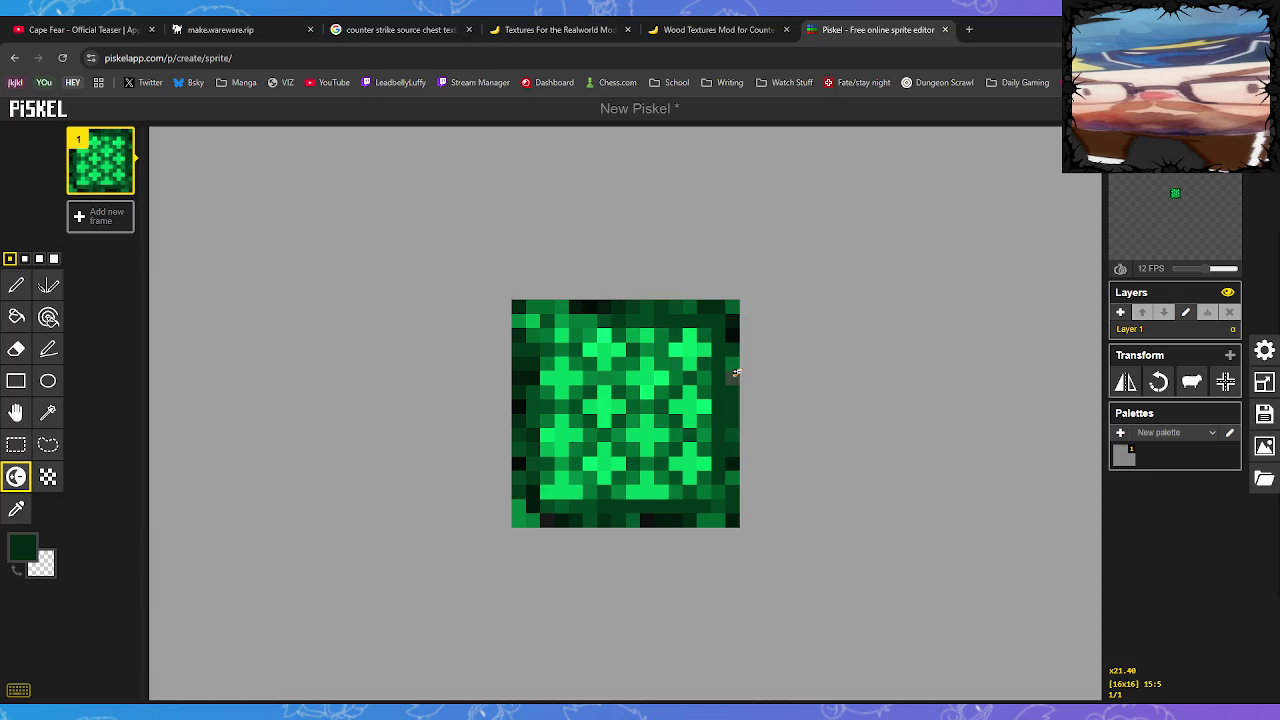
# Shade the right edge, lighten pixels in the four crosses, and darken one near the upper-left cross
pyautogui.moveTo(735, 373); pyautogui.dragTo(735, 336)
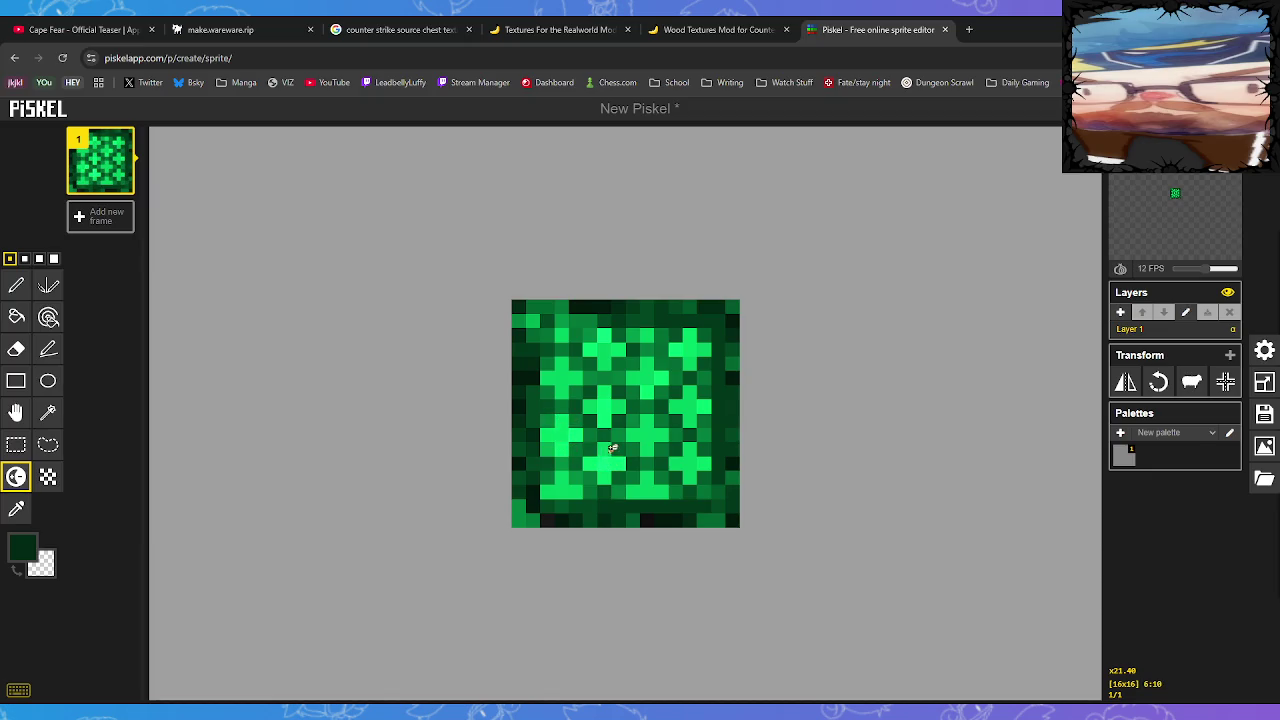
pyautogui.moveTo(612, 448); pyautogui.dragTo(619, 464)
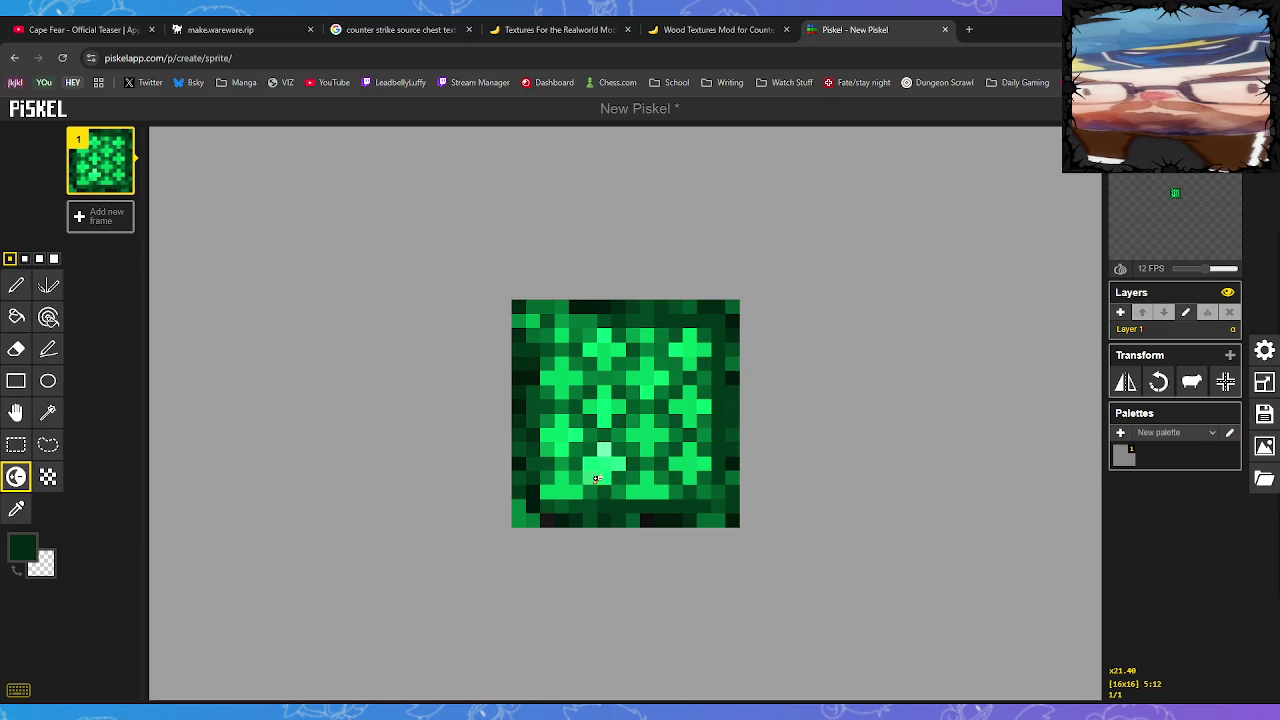
pyautogui.click(697, 460)
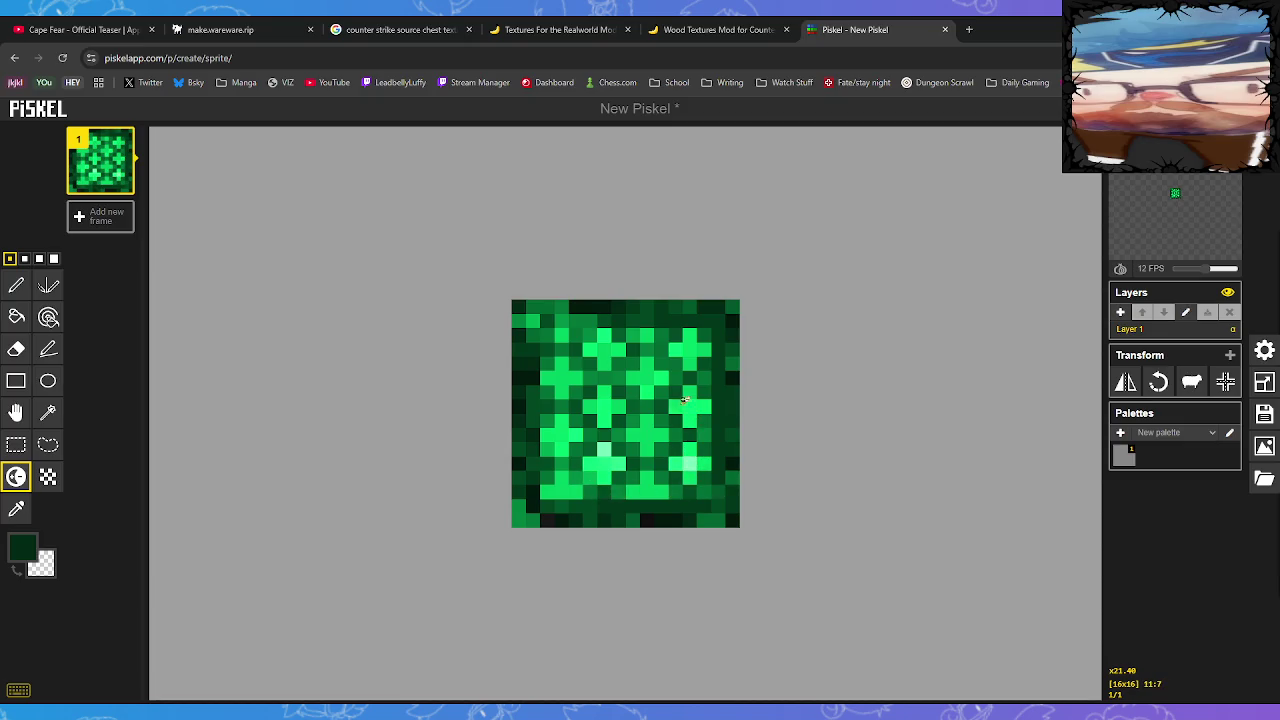
pyautogui.click(697, 342)
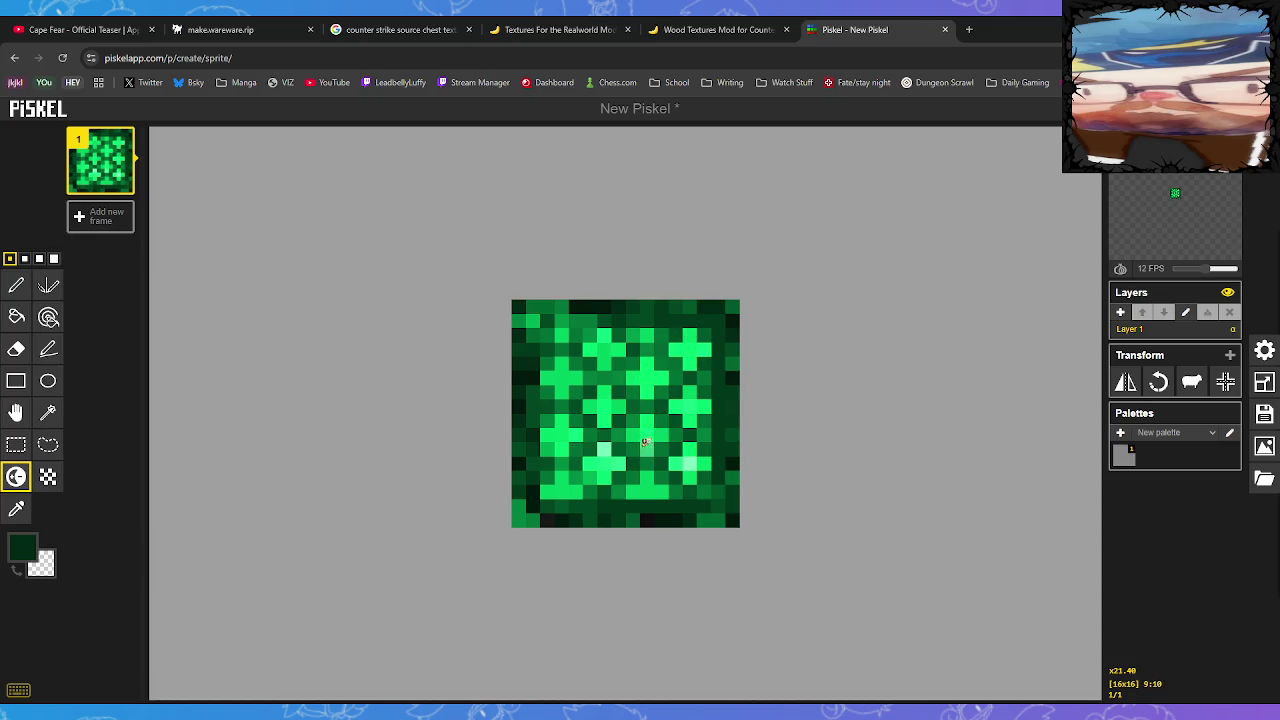
pyautogui.moveTo(645, 441); pyautogui.dragTo(662, 432)
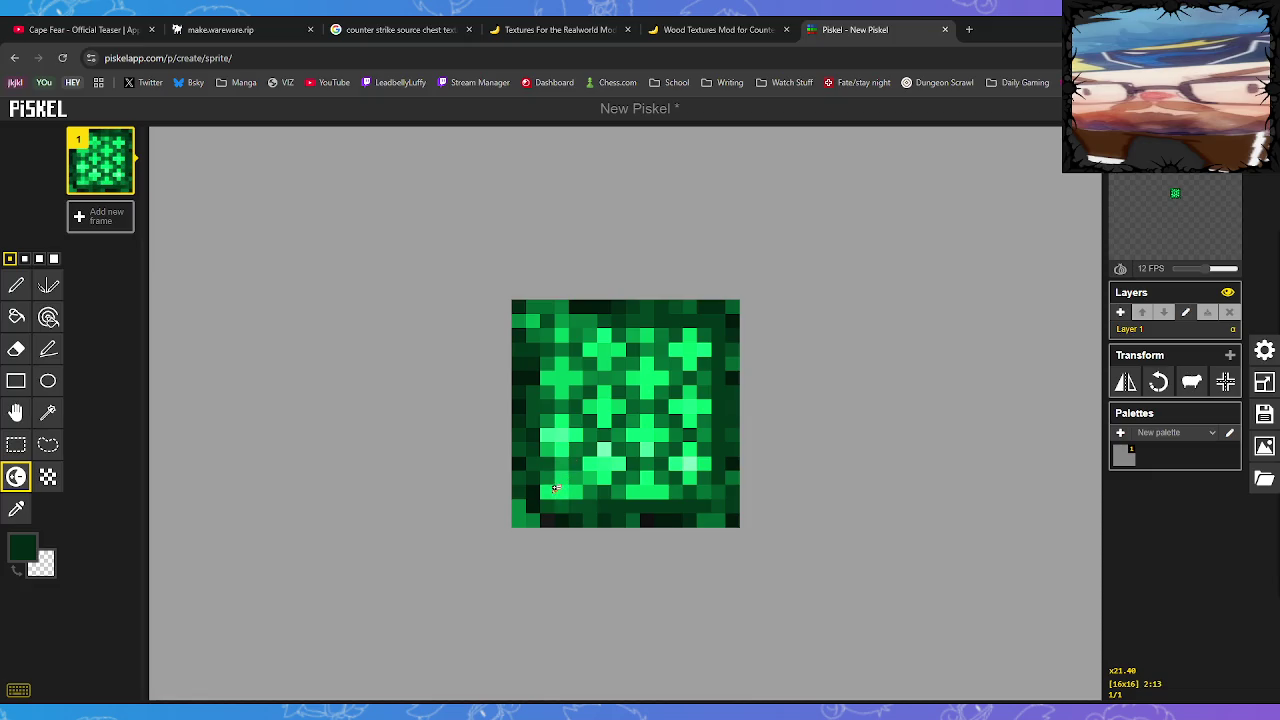
pyautogui.keyDown('ctrl'); pyautogui.click(550, 358); pyautogui.keyUp('ctrl')
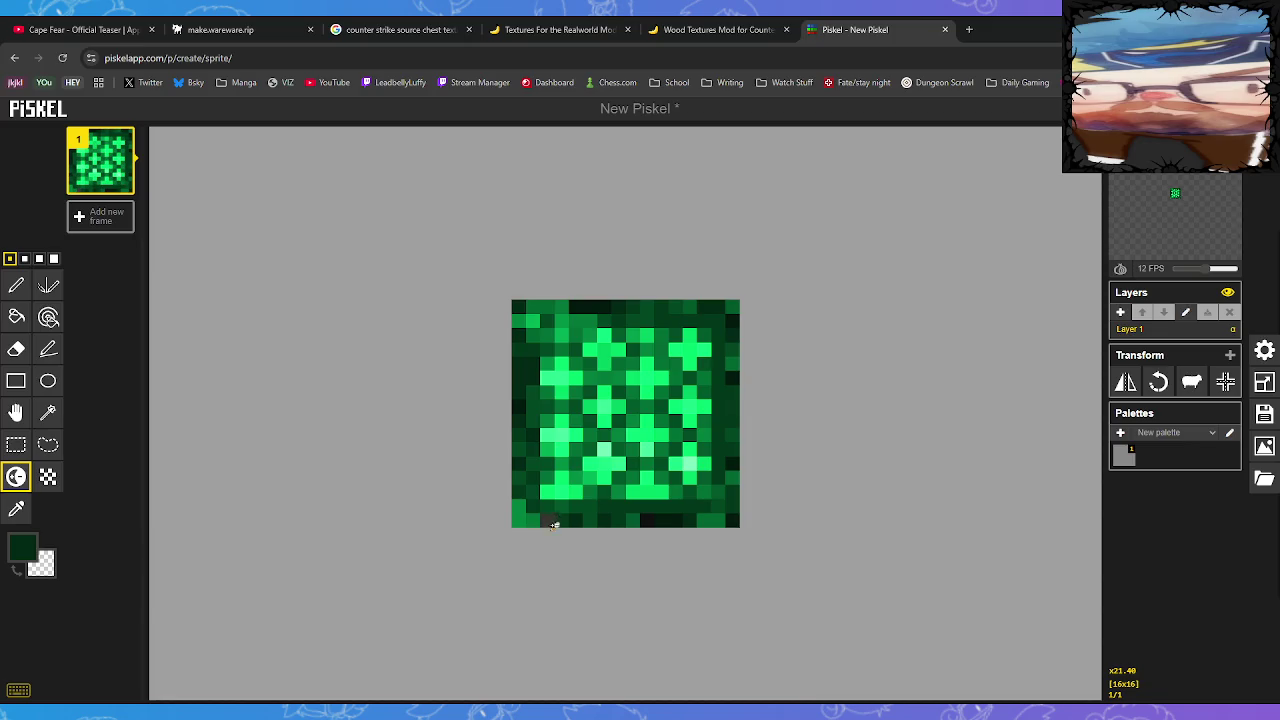
# Sample the darkest green from the tile's right side and return to the Pen
pyautogui.click(16, 285)
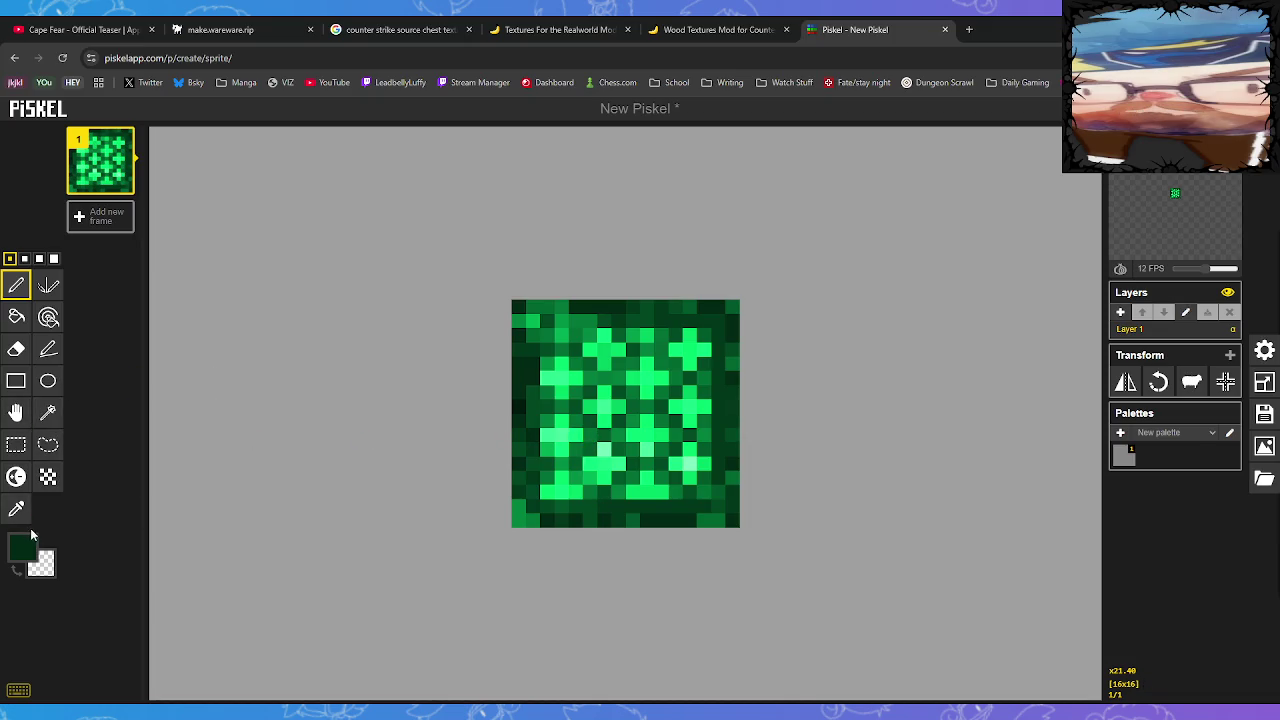
pyautogui.click(16, 509)
pyautogui.click(725, 341)
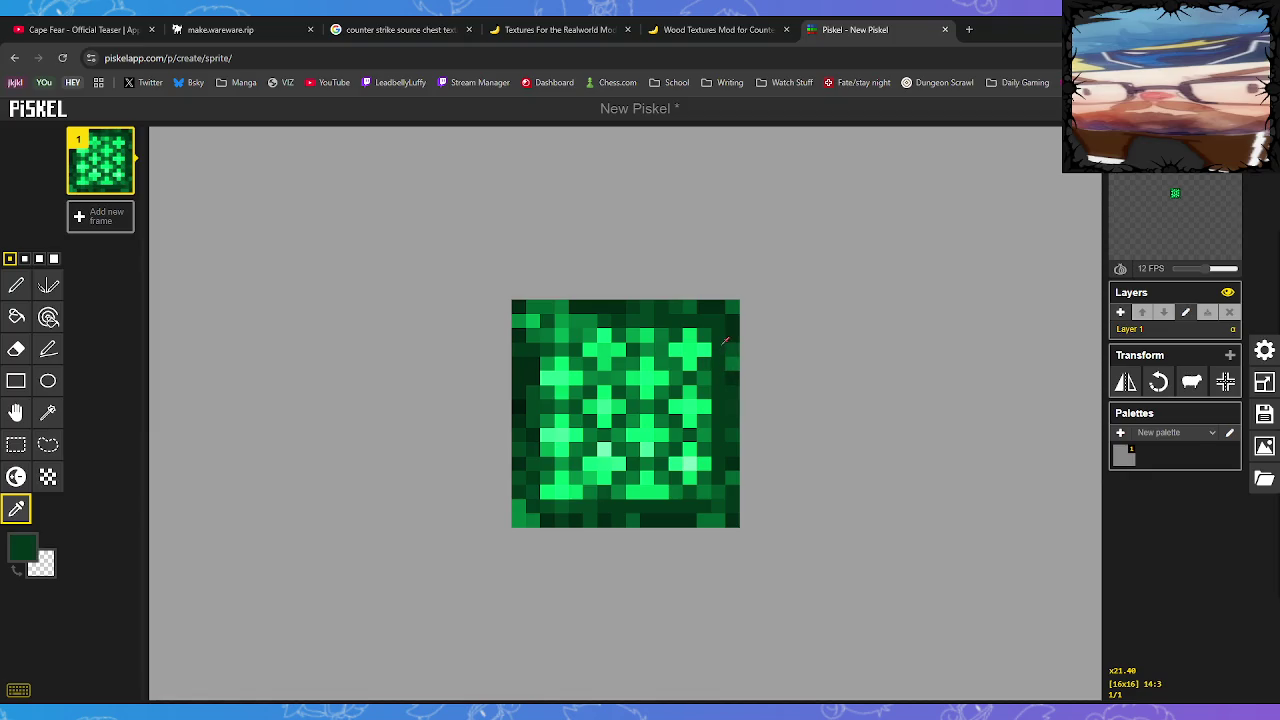
pyautogui.click(16, 285)
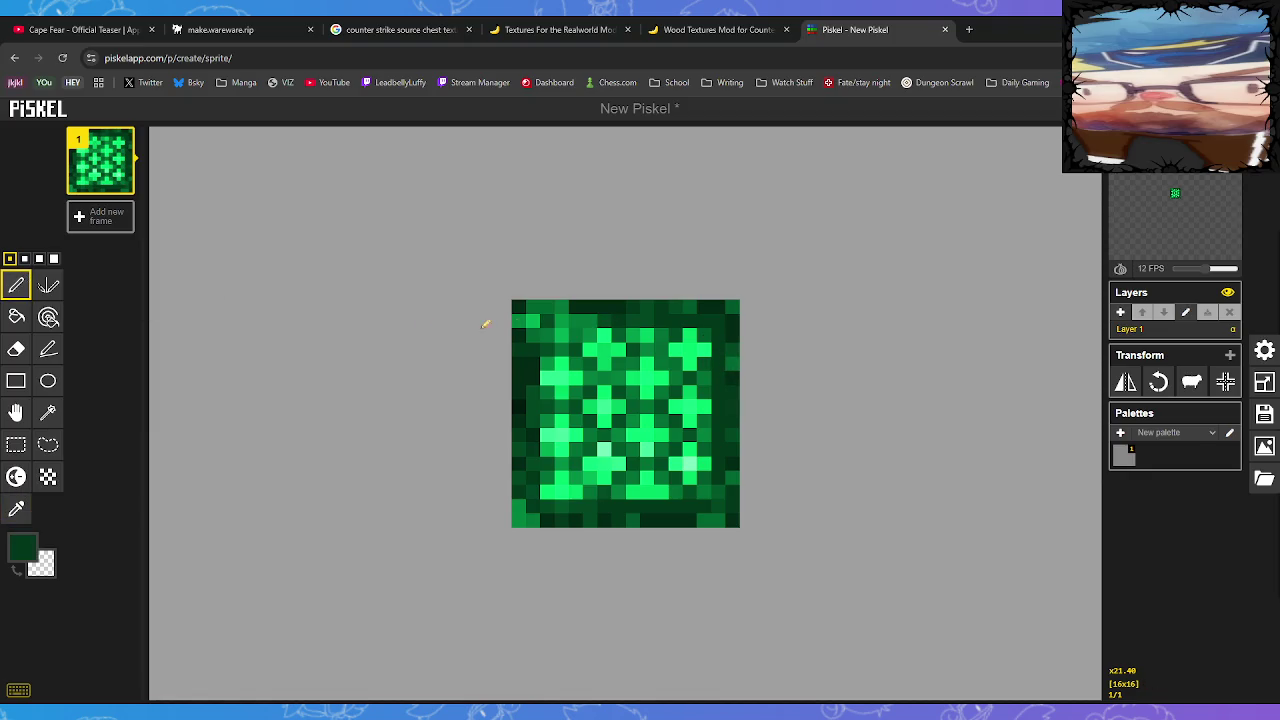
# Paint dark green lines along the second row, left column and second-to-bottom row
pyautogui.moveTo(669, 318); pyautogui.dragTo(529, 323)
pyautogui.moveTo(531, 497); pyautogui.dragTo(531, 320)
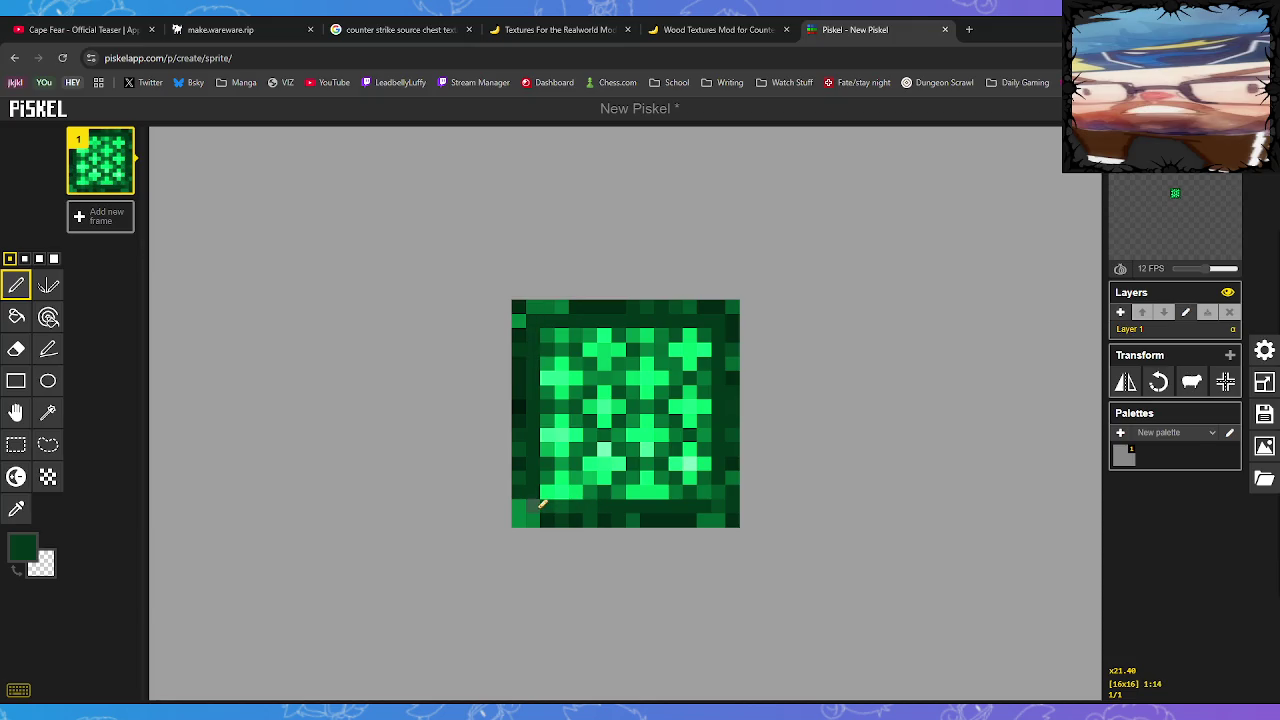
pyautogui.moveTo(541, 504); pyautogui.dragTo(716, 497)
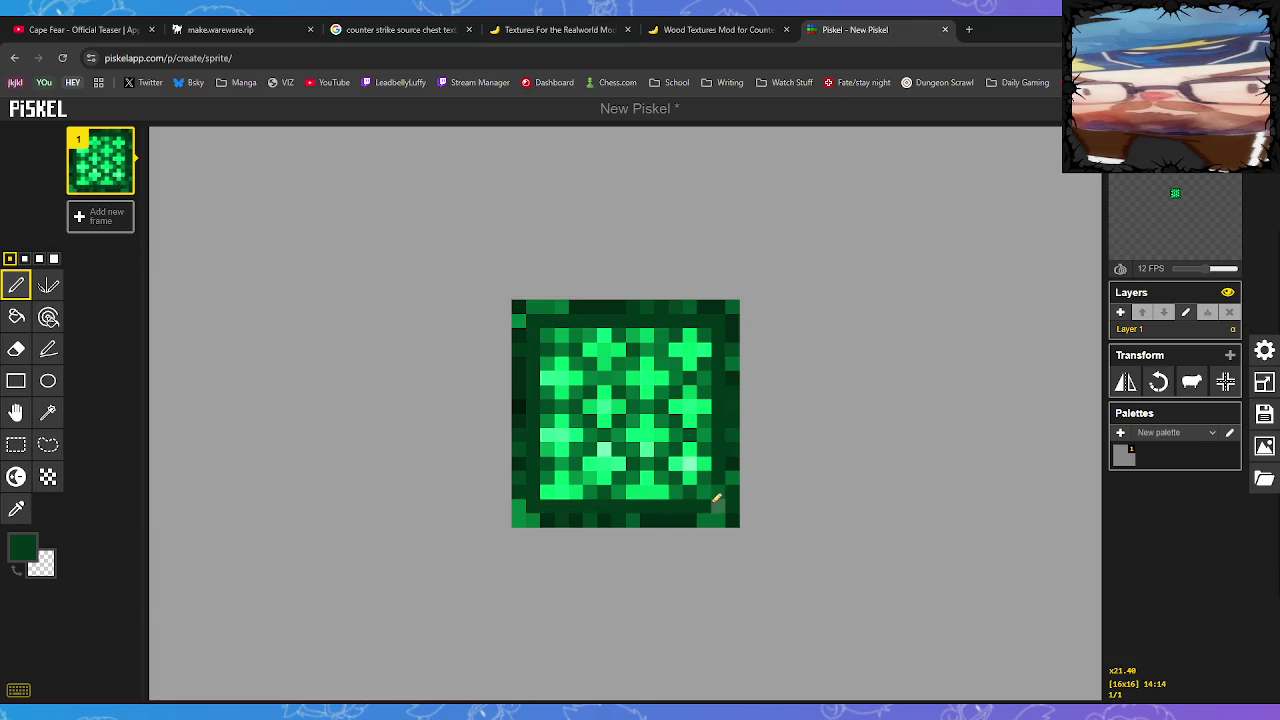